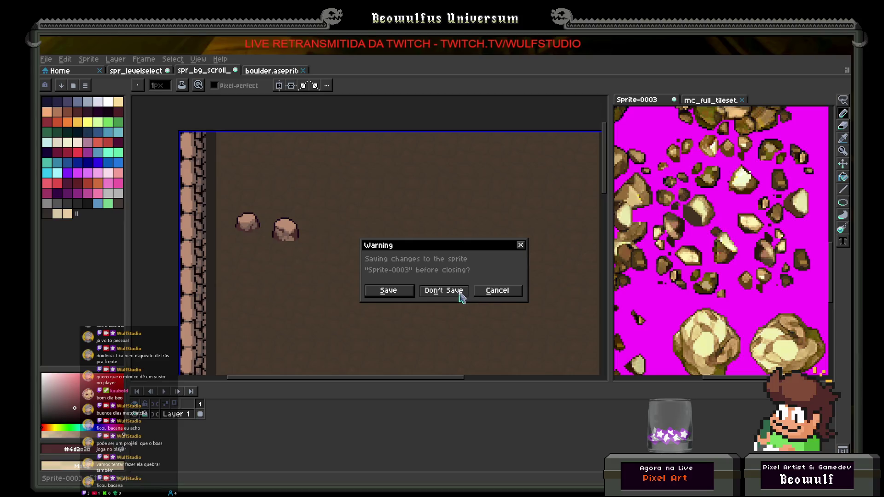
# Close Sprite-0003 without saving and bring up the boulder sprite.
pyautogui.click(462, 295)
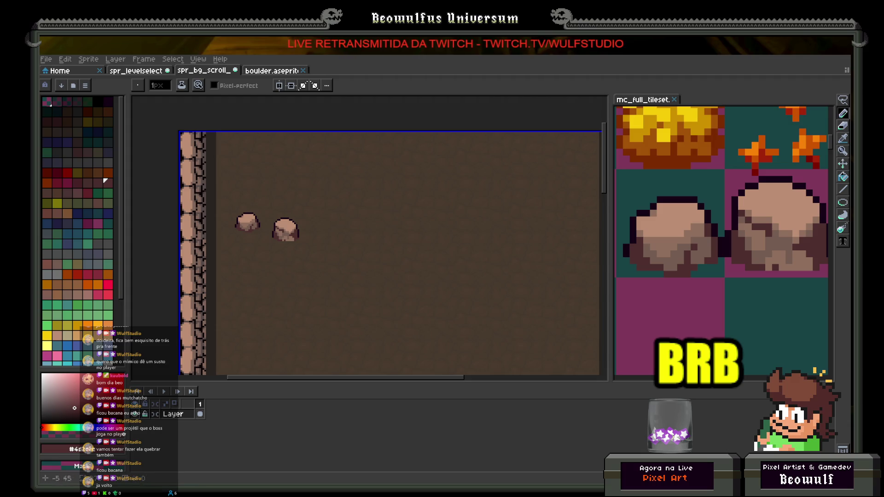
pyautogui.click(264, 73)
# Set frames 1–4 of the boulder animation to an 80 ms duration and play it.
pyautogui.moveTo(320, 205)
pyautogui.mouseDown()
pyautogui.moveTo(312, 209)
pyautogui.moveTo(337, 201)
pyautogui.mouseUp()
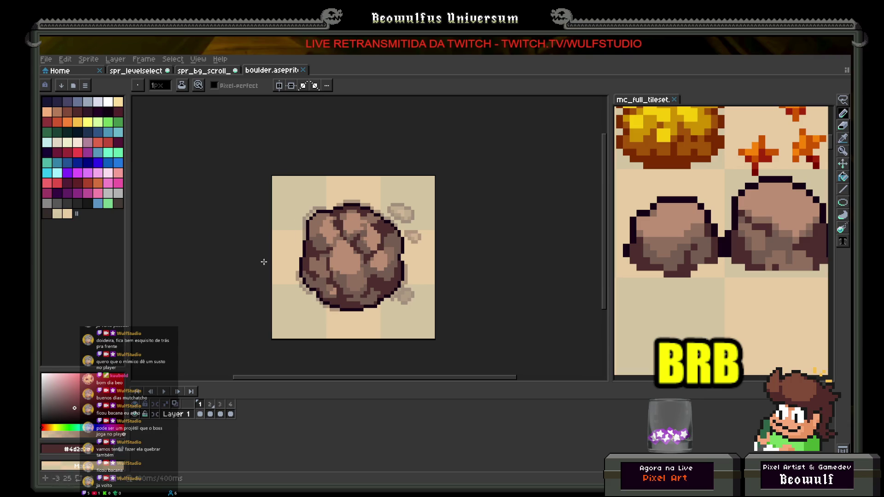
pyautogui.moveTo(201, 405); pyautogui.dragTo(230, 404)
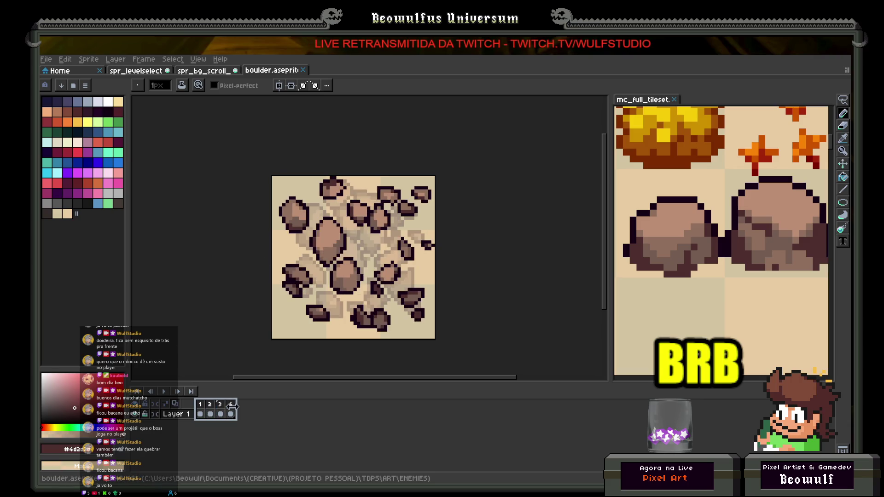
pyautogui.rightClick(230, 404)
pyautogui.click(255, 403)
pyautogui.write('80')
pyautogui.press('Return')
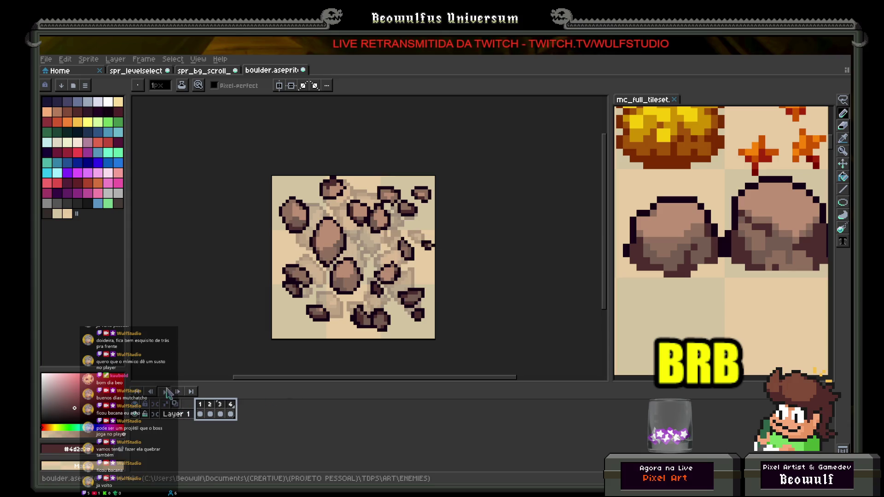
pyautogui.click(162, 390)
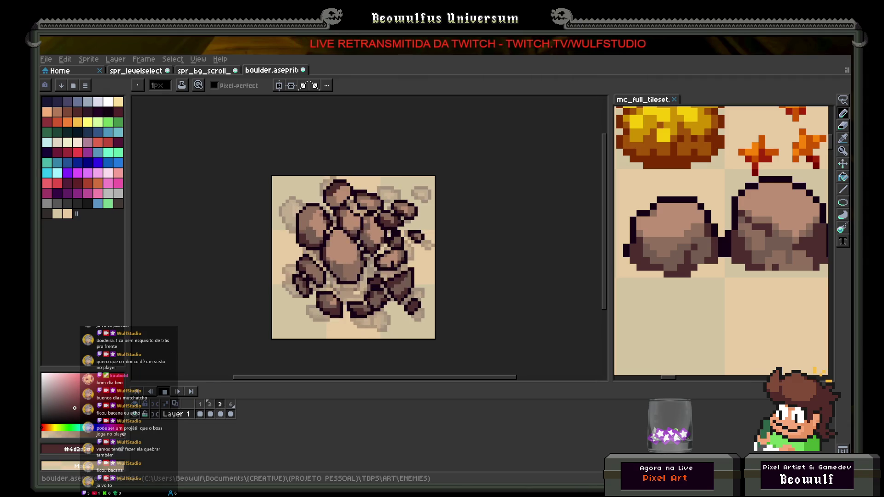
# Stop the boulder animation, review its scattered-rocks frame, then bring up the level background sprite.
pyautogui.click(165, 391)
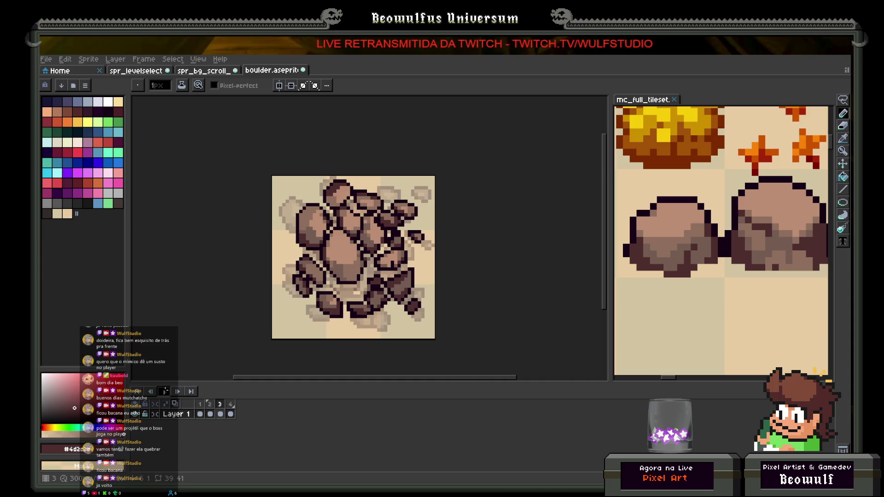
pyautogui.click(200, 404)
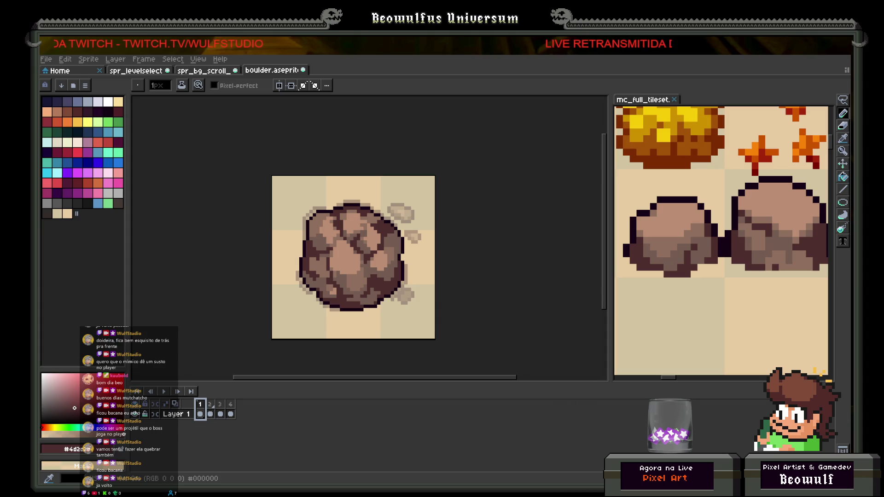
pyautogui.moveTo(249, 245); pyautogui.dragTo(255, 216)
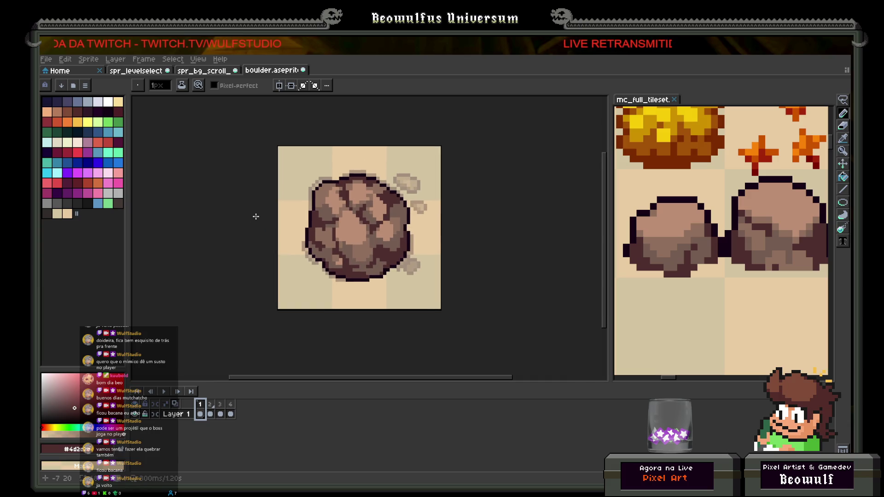
pyautogui.moveTo(260, 217); pyautogui.dragTo(247, 231)
pyautogui.click(230, 405)
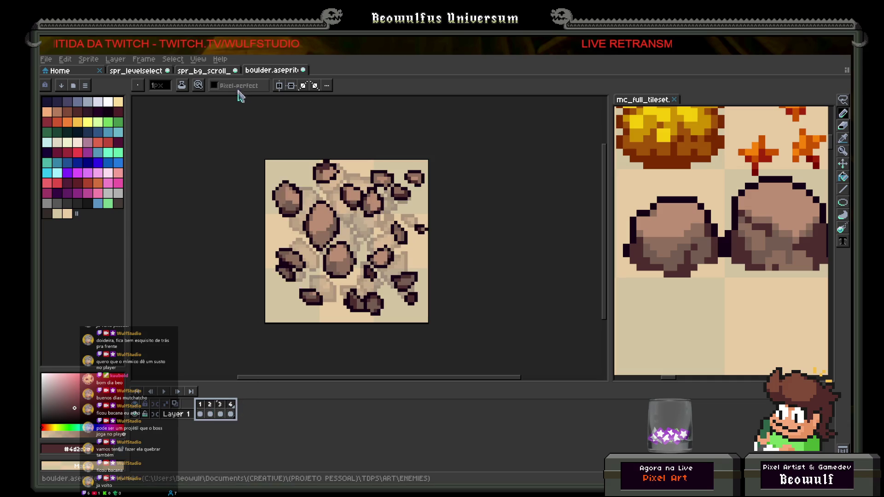
pyautogui.click(140, 73)
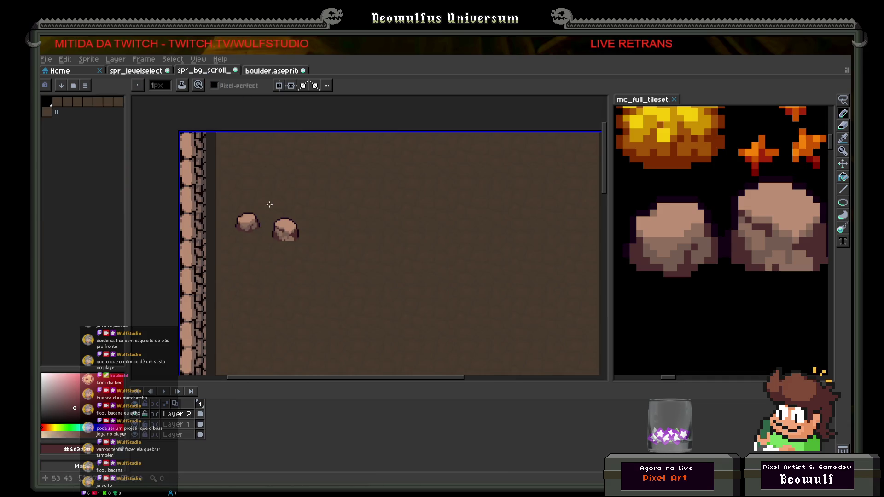
# Inspect the two rocks on spr_bg_scroll, flipping to the boulder and REWARD sign sprites for comparison.
pyautogui.moveTo(269, 199); pyautogui.dragTo(270, 217)
pyautogui.scroll(2, 295, 232)
pyautogui.scroll(-2, 290, 230)
pyautogui.scroll(1, 300, 230)
pyautogui.scroll(1, 307, 217)
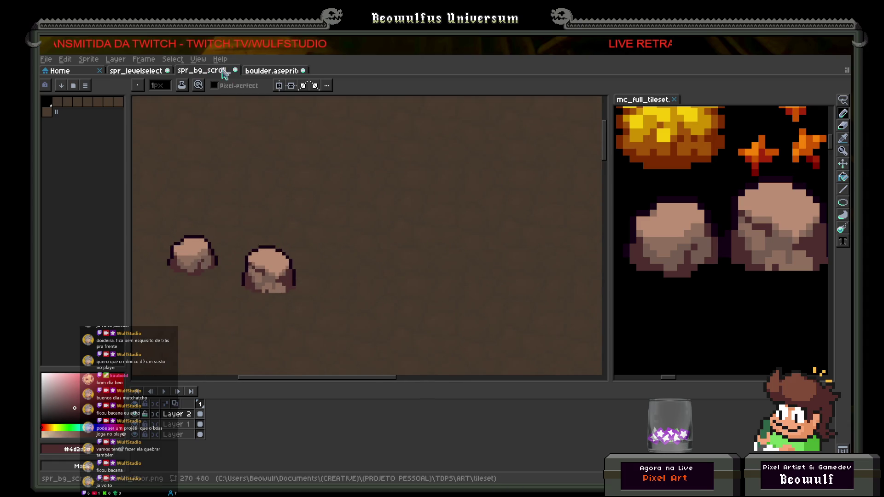
pyautogui.click(264, 72)
pyautogui.click(205, 72)
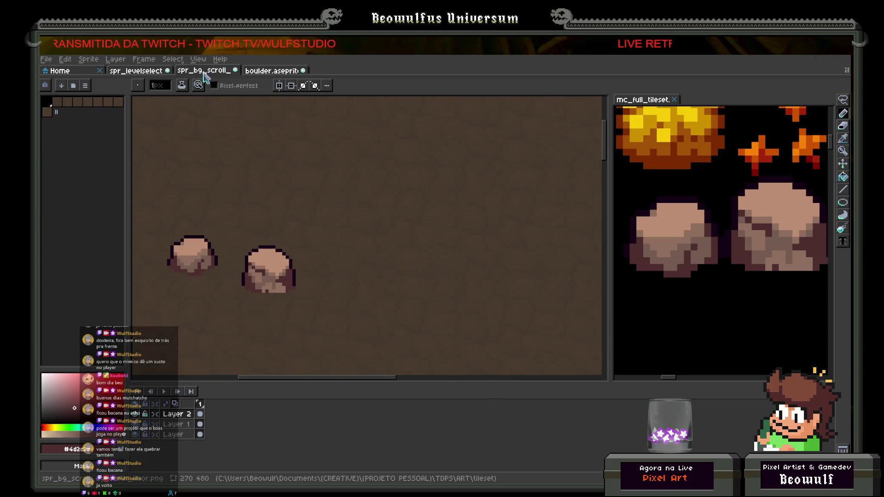
pyautogui.click(138, 71)
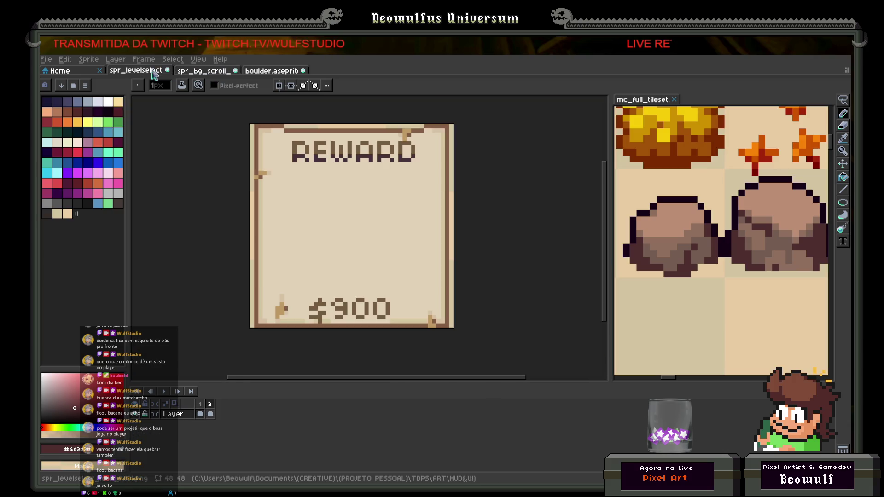
pyautogui.click(208, 73)
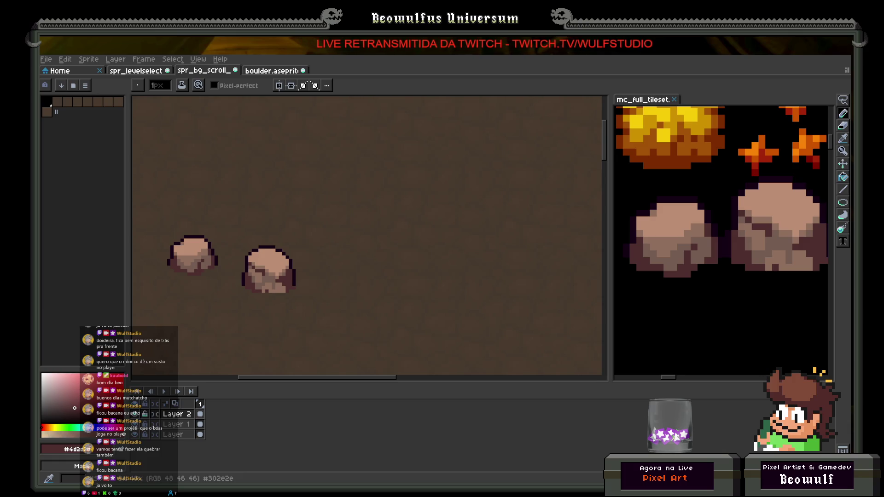
# Recheck the level background against the other sprites, then start a new 32×32 sprite via File > New.
pyautogui.moveTo(347, 236); pyautogui.dragTo(329, 253)
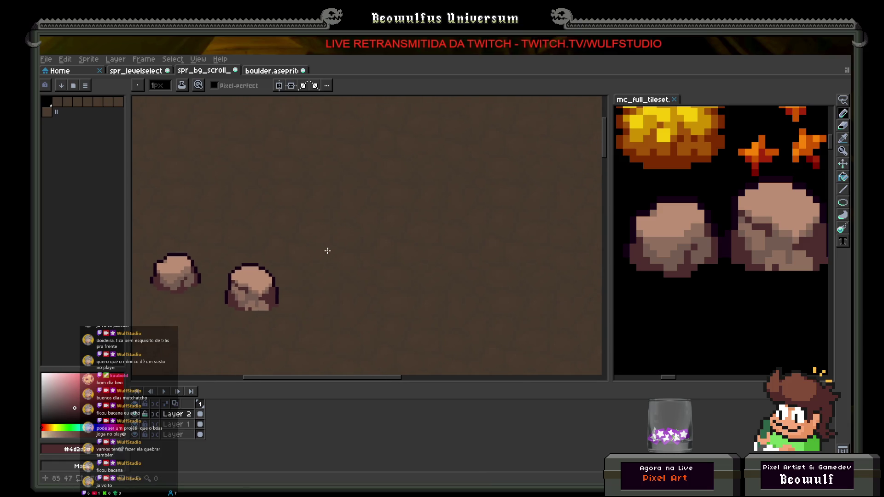
pyautogui.click(272, 70)
pyautogui.click(204, 70)
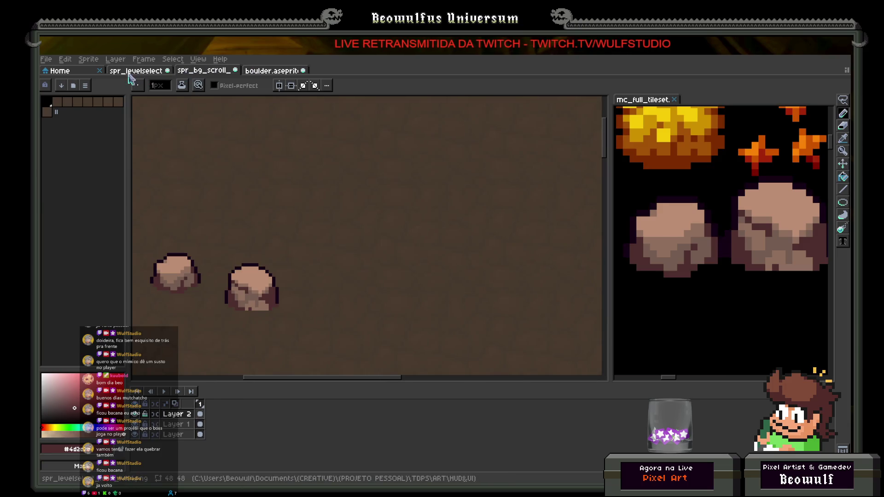
pyautogui.click(129, 71)
pyautogui.click(204, 70)
pyautogui.scroll(-3, 284, 196)
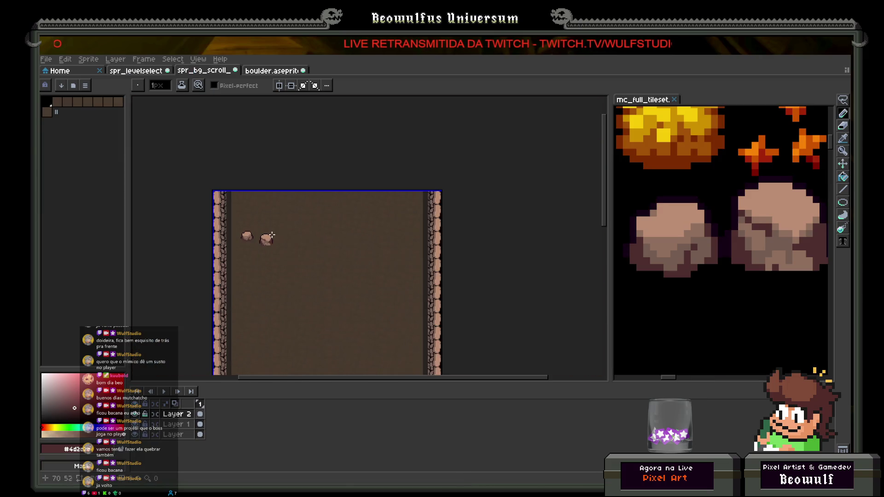
pyautogui.scroll(3, 284, 196)
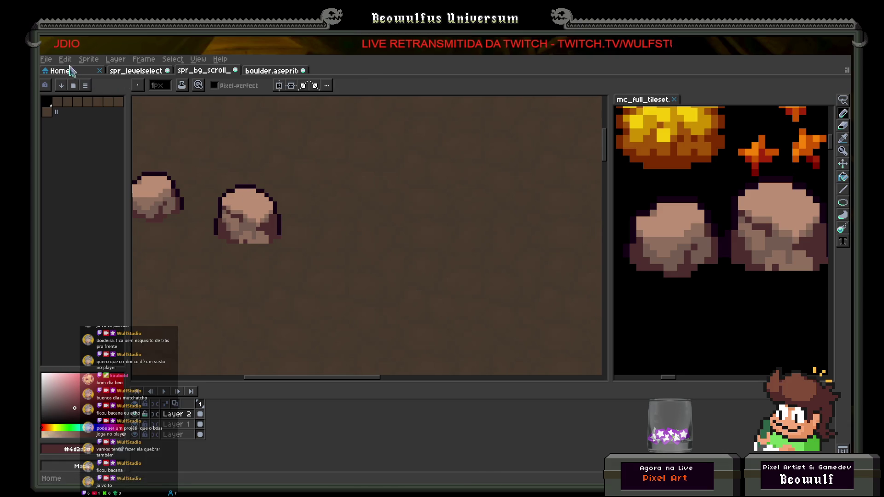
pyautogui.click(46, 60)
pyautogui.click(53, 71)
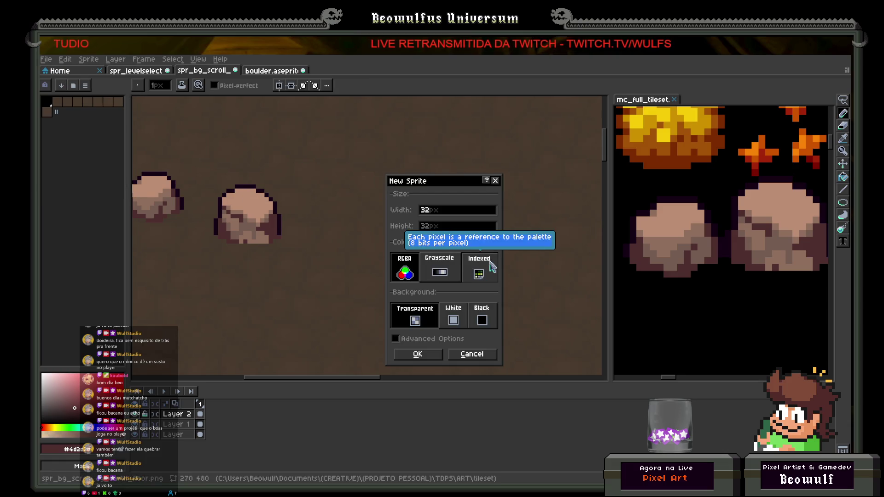
# Create the new 32×32 sprite in indexed colour mode.
pyautogui.click(491, 266)
pyautogui.press('Return')
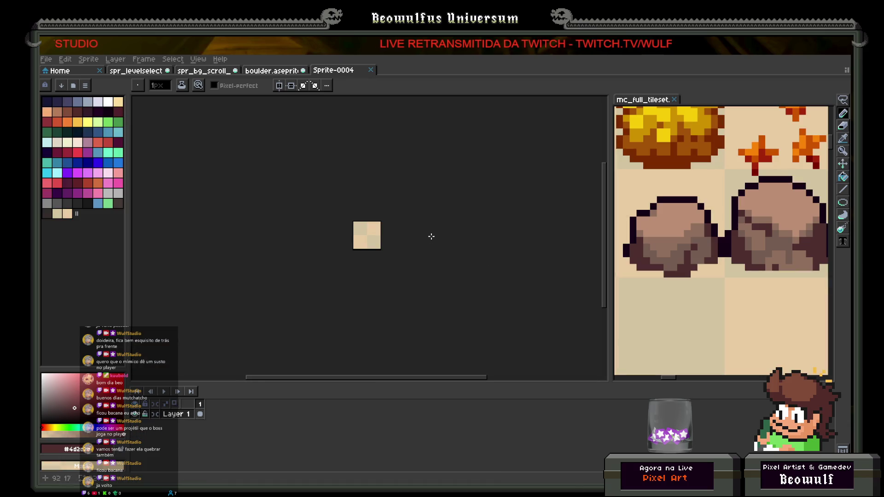
pyautogui.scroll(1, 432, 240)
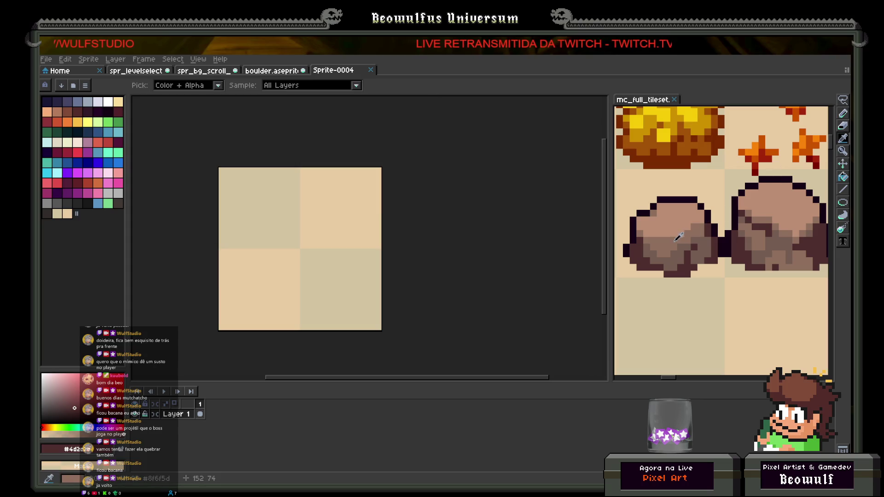
pyautogui.hotkey('ctrl', 'shift', 'b')
pyautogui.hotkey('ctrl', 'shift', 'b')
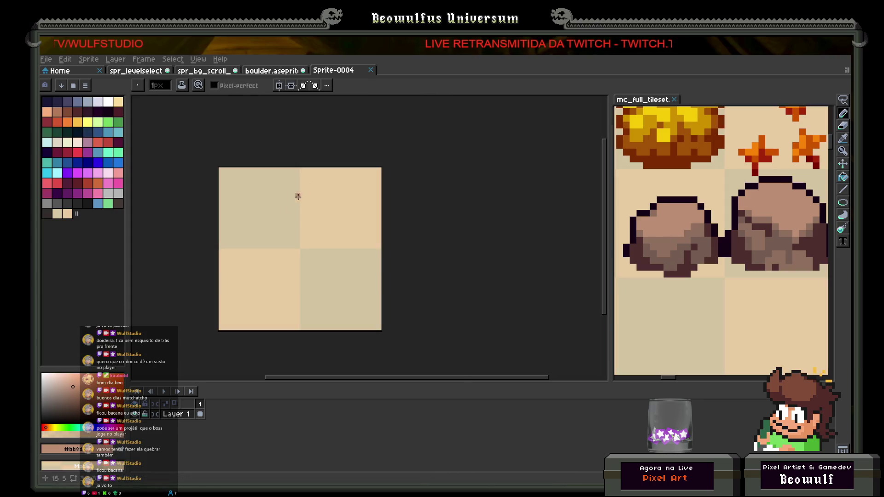
pyautogui.scroll(1, 272, 248)
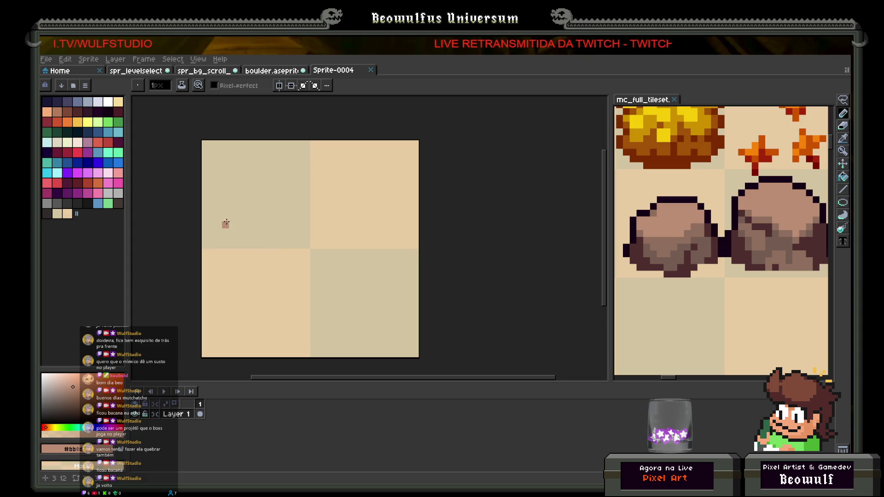
# Sketch the two overlapping light-brown rock blobs with a 2-pixel pencil.
pyautogui.moveTo(211, 239)
pyautogui.mouseDown()
pyautogui.moveTo(257, 199)
pyautogui.moveTo(274, 205)
pyautogui.moveTo(258, 233)
pyautogui.moveTo(272, 244)
pyautogui.moveTo(264, 211)
pyautogui.moveTo(318, 216)
pyautogui.moveTo(310, 231)
pyautogui.moveTo(307, 215)
pyautogui.moveTo(341, 240)
pyautogui.moveTo(350, 212)
pyautogui.mouseUp()
pyautogui.press('+')
pyautogui.moveTo(276, 189); pyautogui.dragTo(281, 183)
pyautogui.hotkey('ctrl', 'z')
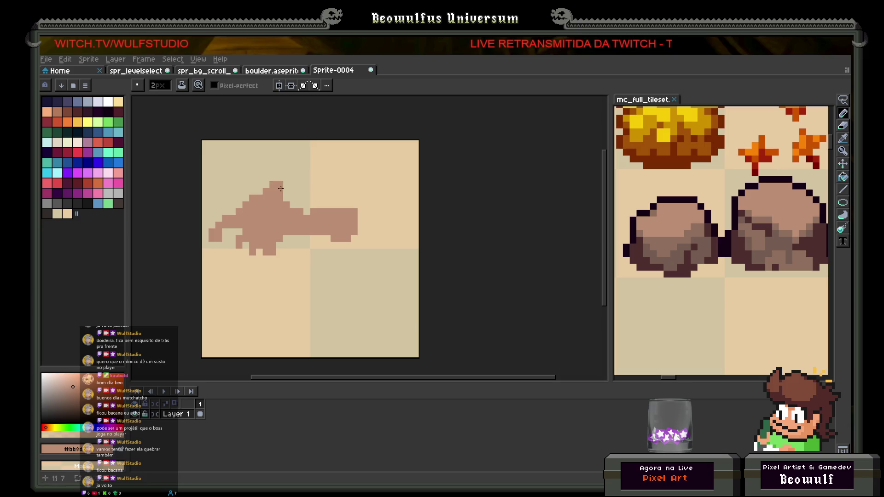
pyautogui.moveTo(352, 238)
pyautogui.mouseDown()
pyautogui.moveTo(375, 226)
pyautogui.moveTo(371, 243)
pyautogui.mouseUp()
pyautogui.moveTo(356, 283)
pyautogui.mouseDown()
pyautogui.moveTo(289, 283)
pyautogui.moveTo(285, 260)
pyautogui.moveTo(335, 247)
pyautogui.moveTo(331, 264)
pyautogui.moveTo(319, 260)
pyautogui.mouseUp()
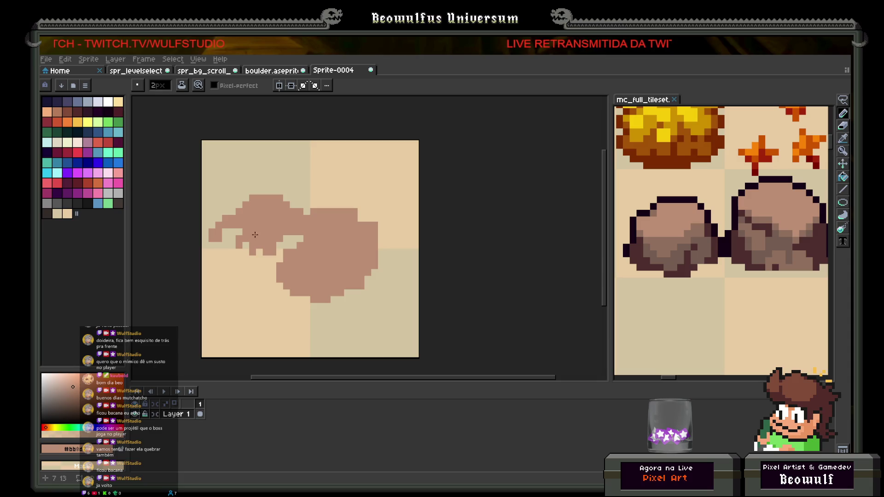
pyautogui.moveTo(255, 240)
pyautogui.mouseDown()
pyautogui.moveTo(231, 240)
pyautogui.moveTo(255, 253)
pyautogui.mouseUp()
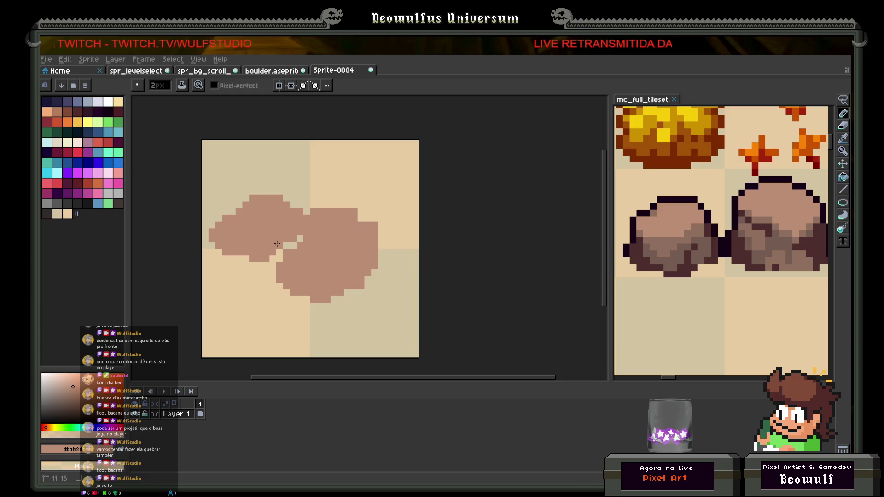
pyautogui.click(276, 243)
# Return to a 1-pixel brush, clean the right rock's bottom edge and begin a dark brown outline on the left lobe.
pyautogui.scroll(-3, 341, 244)
pyautogui.scroll(3, 330, 257)
pyautogui.press('-')
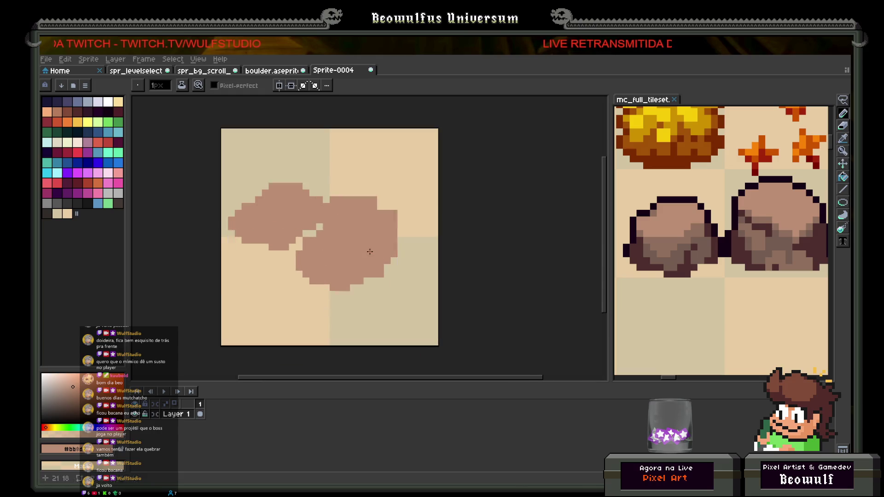
pyautogui.scroll(-1, 377, 264)
pyautogui.moveTo(390, 262); pyautogui.dragTo(292, 280)
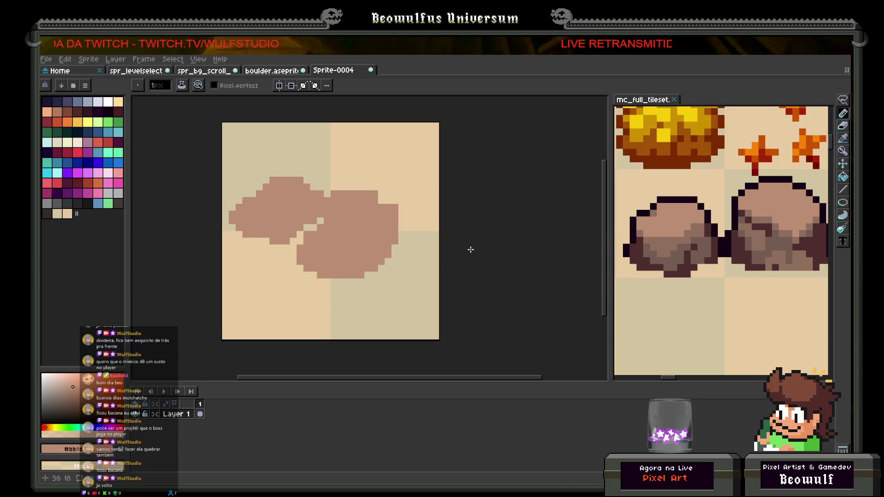
pyautogui.keyDown('alt'); pyautogui.click(778, 194); pyautogui.keyUp('alt')
pyautogui.click(273, 254)
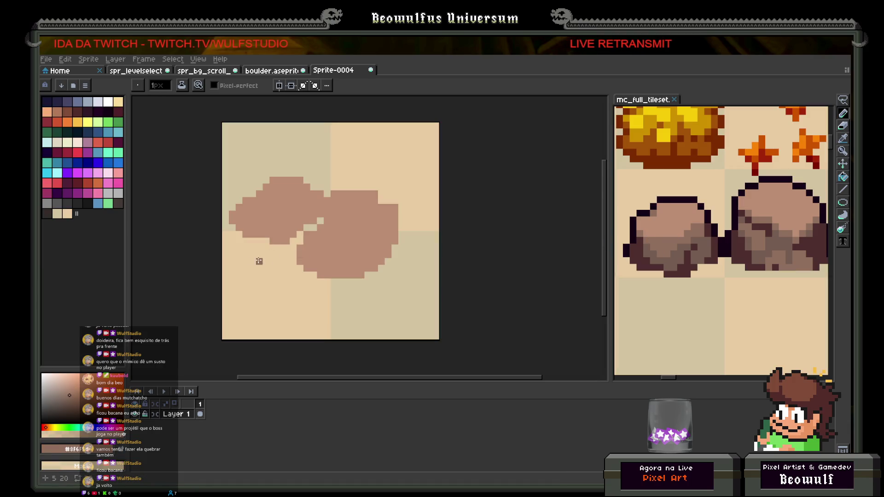
pyautogui.moveTo(231, 236)
pyautogui.mouseDown()
pyautogui.moveTo(234, 286)
pyautogui.moveTo(253, 297)
pyautogui.moveTo(279, 289)
pyautogui.moveTo(283, 251)
pyautogui.mouseUp()
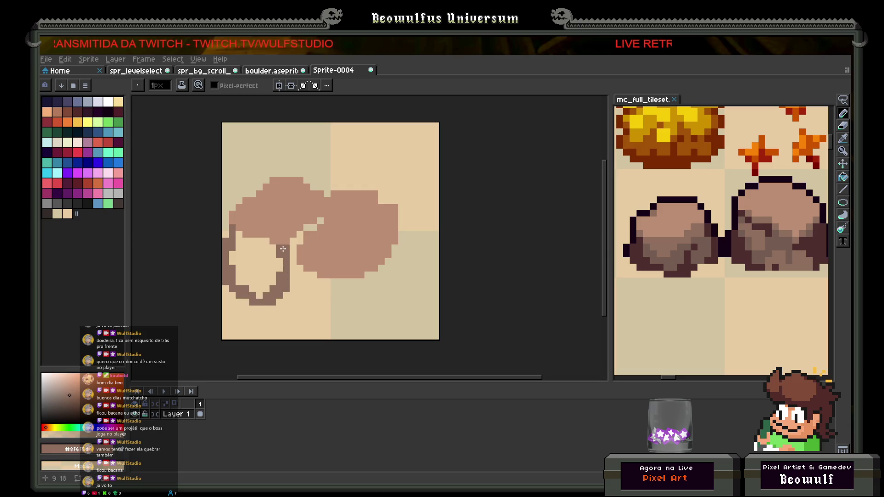
# Pencil the dark brown outline around the lower part of both lobes.
pyautogui.moveTo(293, 296)
pyautogui.mouseDown()
pyautogui.moveTo(269, 258)
pyautogui.moveTo(286, 282)
pyautogui.moveTo(366, 275)
pyautogui.moveTo(365, 251)
pyautogui.moveTo(359, 273)
pyautogui.moveTo(386, 235)
pyautogui.moveTo(380, 191)
pyautogui.mouseUp()
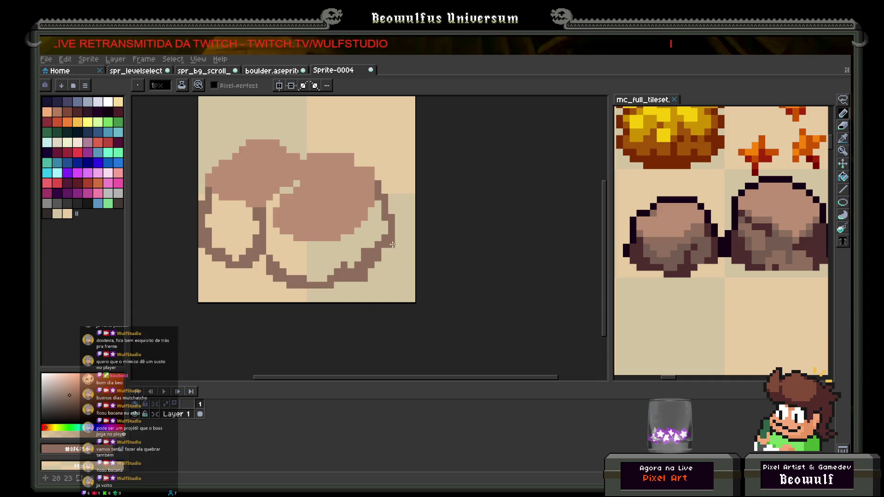
pyautogui.scroll(-3, 347, 248)
pyautogui.scroll(2, 324, 251)
pyautogui.moveTo(319, 250); pyautogui.dragTo(335, 246)
# Flood-fill the lower areas of both lobes dark brown, undoing the fill that covered the light top.
pyautogui.press('g')
pyautogui.click(334, 246)
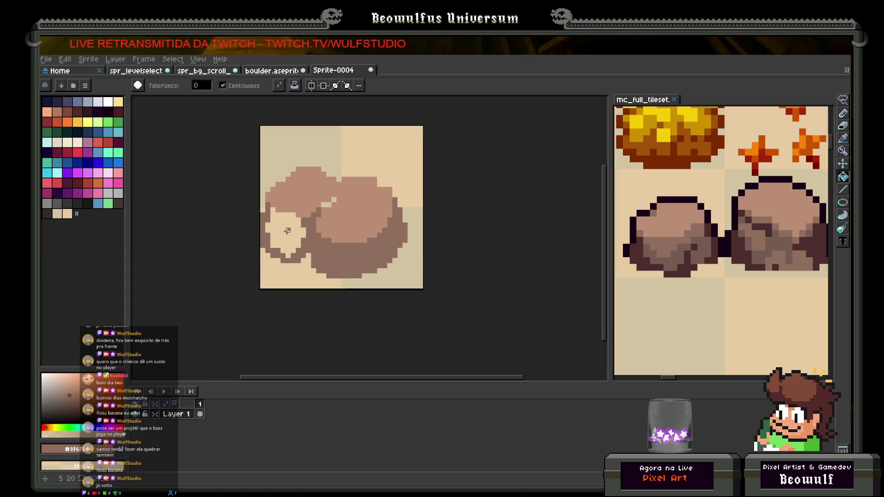
pyautogui.click(288, 230)
pyautogui.click(328, 201)
pyautogui.hotkey('ctrl', 'z')
pyautogui.hotkey('ctrl', 'z')
pyautogui.hotkey('ctrl', 'z')
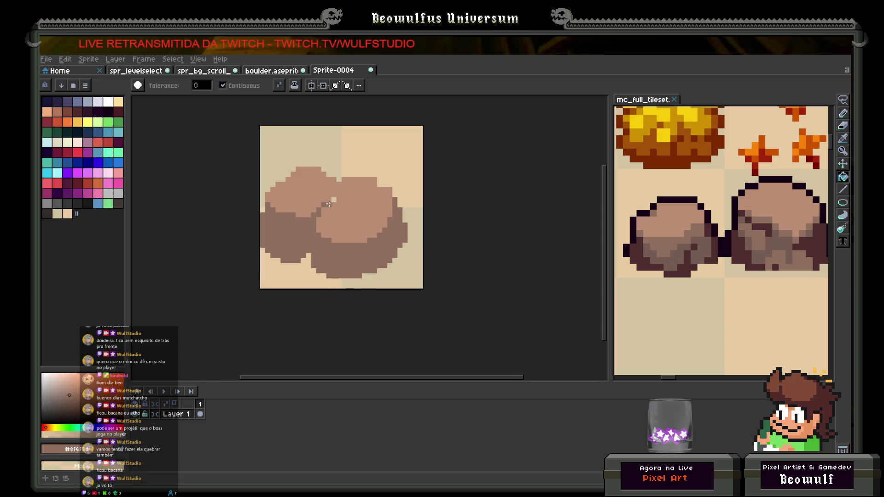
pyautogui.scroll(-2, 347, 247)
pyautogui.scroll(2, 347, 234)
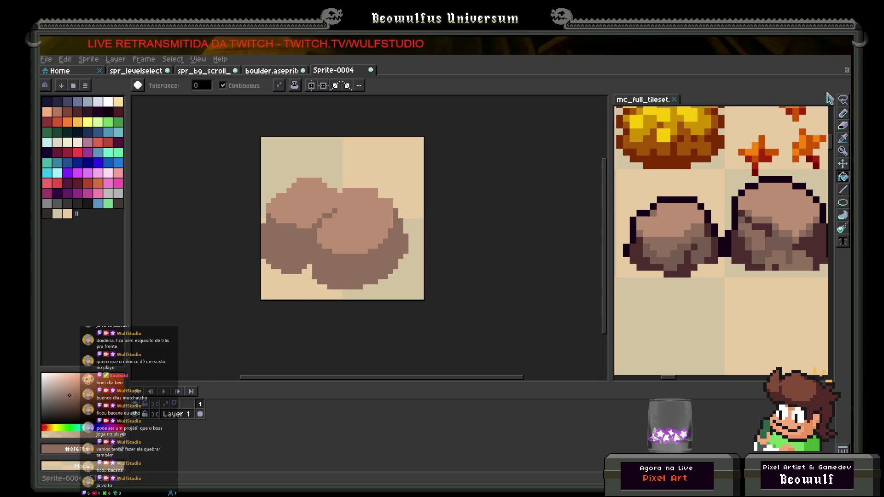
pyautogui.click(843, 100)
# Lasso the whole rock, nudge it with the arrow keys and apply the move.
pyautogui.moveTo(276, 150)
pyautogui.mouseDown()
pyautogui.moveTo(276, 320)
pyautogui.moveTo(277, 152)
pyautogui.mouseUp()
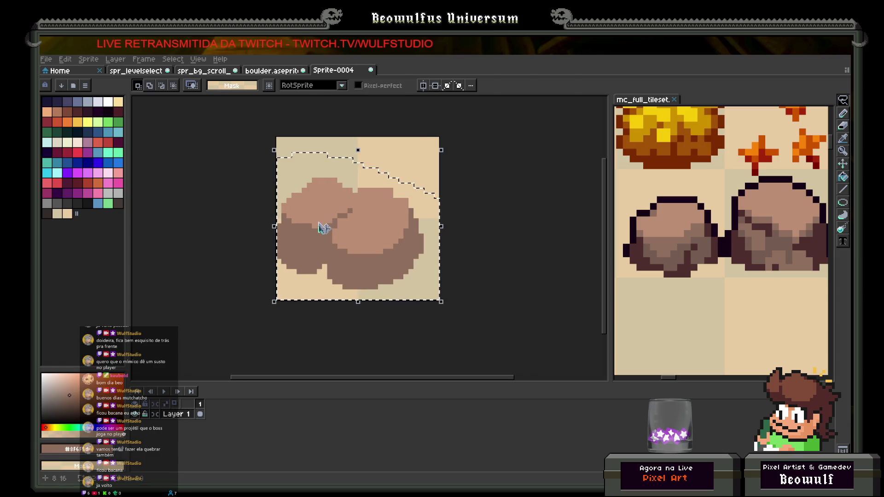
pyautogui.press('Right')
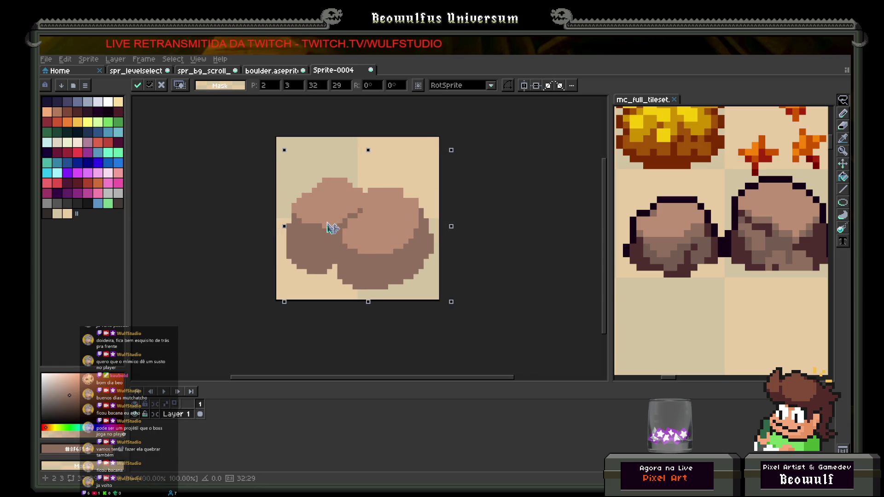
pyautogui.press('Left')
pyautogui.press('Return')
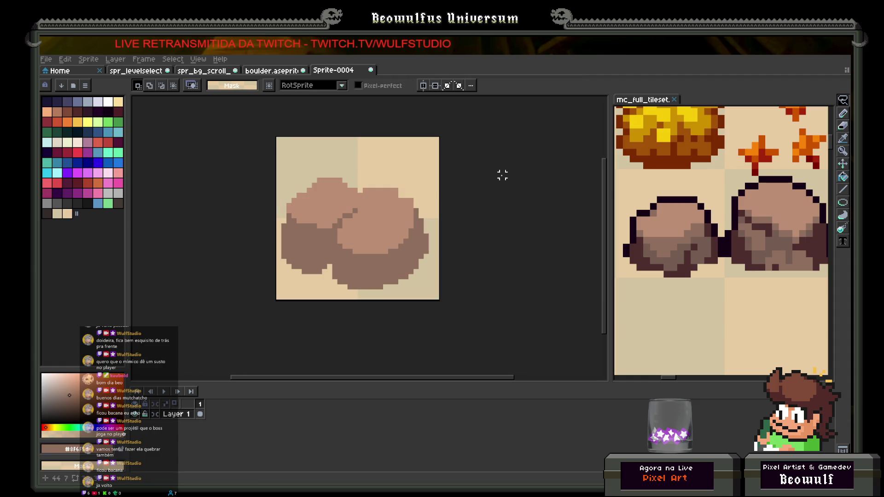
# Sample the dark brown #745c51 from the reference and paint a dark seam between the lobes.
pyautogui.click(843, 138)
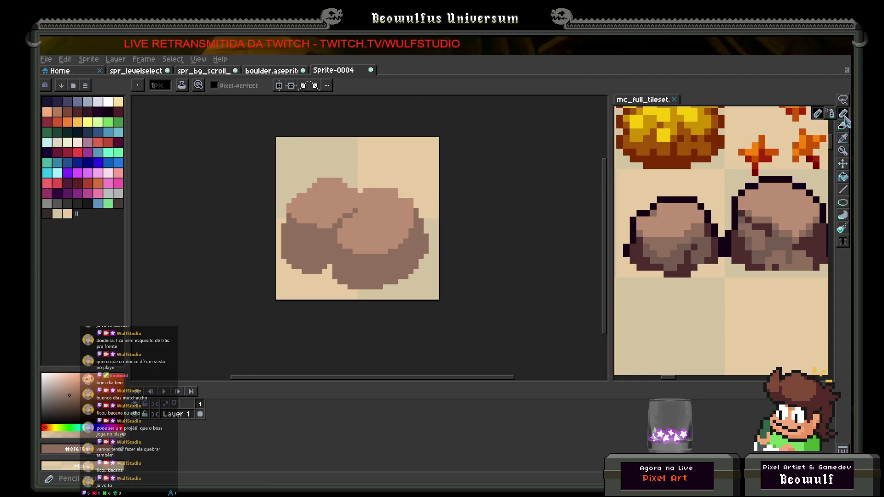
pyautogui.click(681, 248)
pyautogui.press('b')
pyautogui.scroll(2, 395, 263)
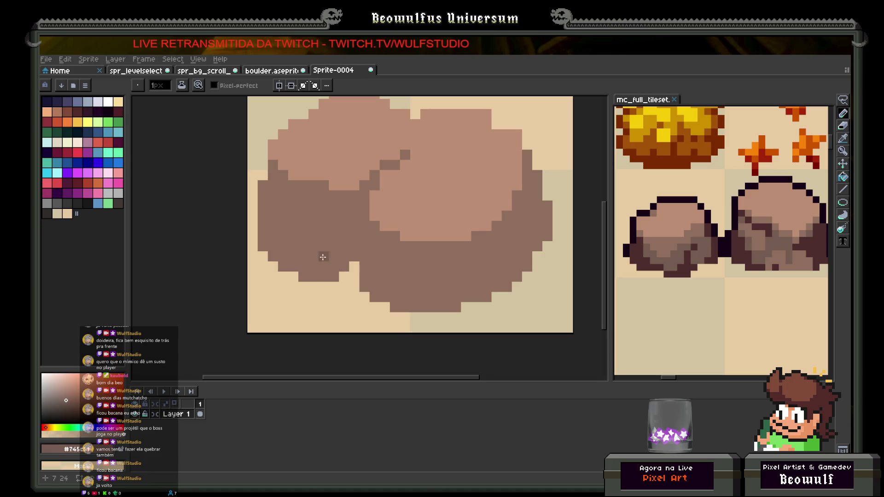
pyautogui.moveTo(353, 226); pyautogui.dragTo(353, 253)
pyautogui.moveTo(357, 217)
pyautogui.mouseDown()
pyautogui.moveTo(355, 205)
pyautogui.moveTo(374, 178)
pyautogui.mouseUp()
pyautogui.scroll(-3, 373, 179)
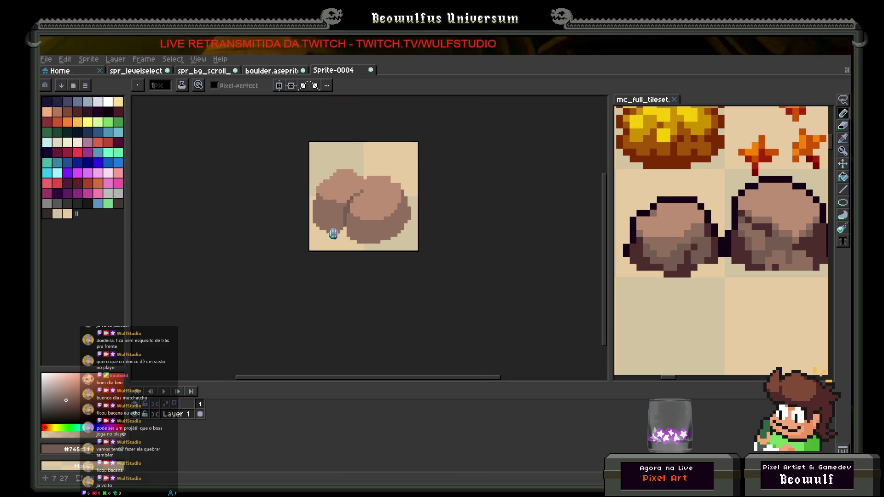
pyautogui.scroll(3, 341, 221)
# Dot additional dark pixels along the lobe seams.
pyautogui.click(349, 209)
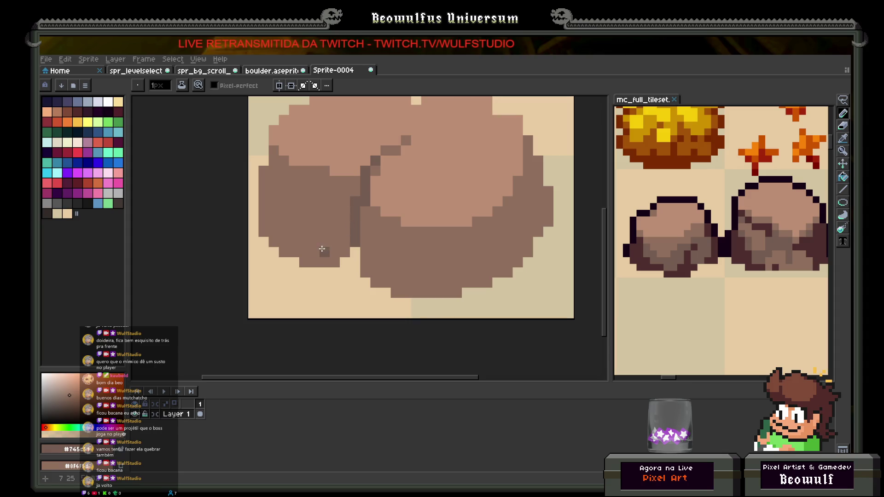
pyautogui.scroll(-3, 334, 221)
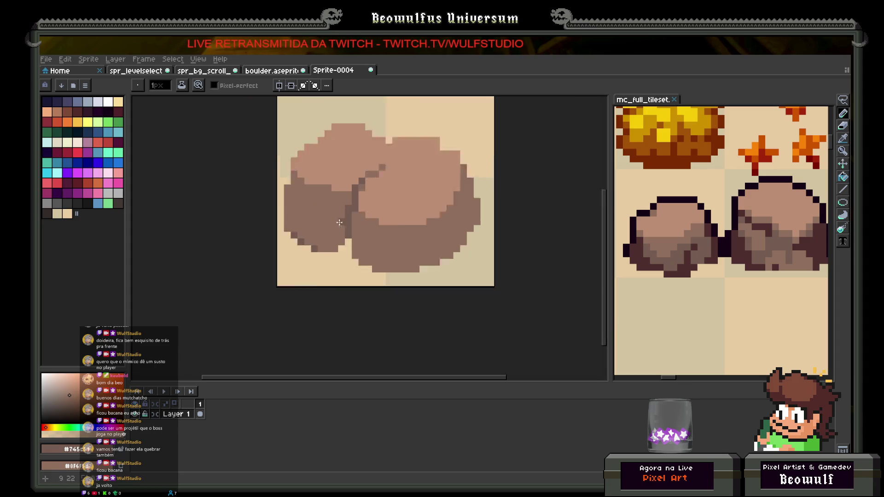
pyautogui.scroll(3, 350, 265)
pyautogui.scroll(-2, 350, 266)
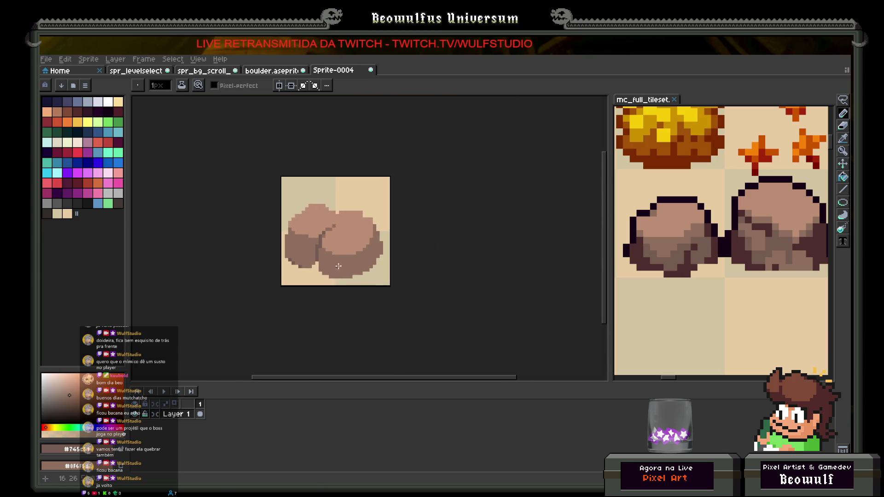
pyautogui.scroll(2, 333, 222)
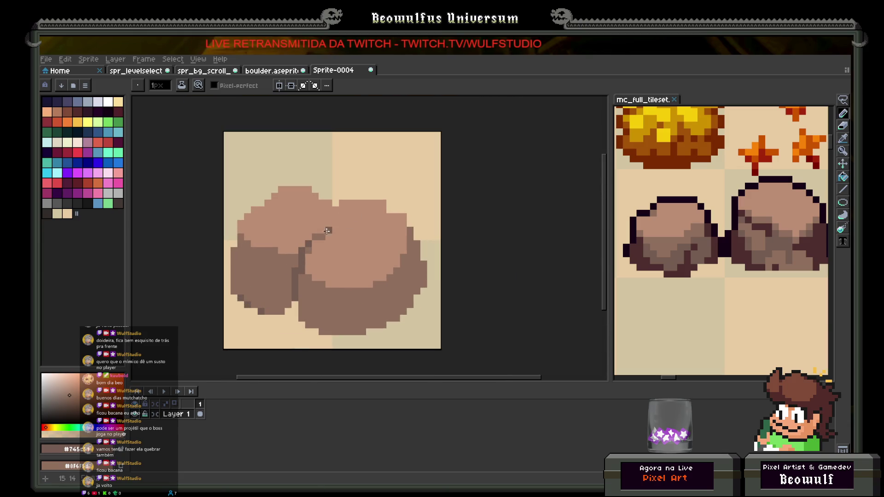
pyautogui.keyDown('alt'); pyautogui.click(321, 238); pyautogui.keyUp('alt')
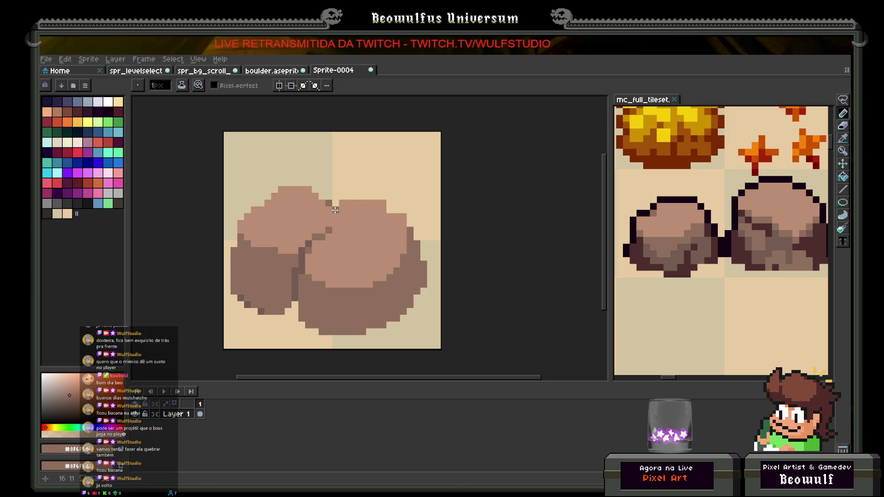
pyautogui.scroll(-1, 359, 207)
pyautogui.scroll(2, 358, 203)
pyautogui.click(379, 223)
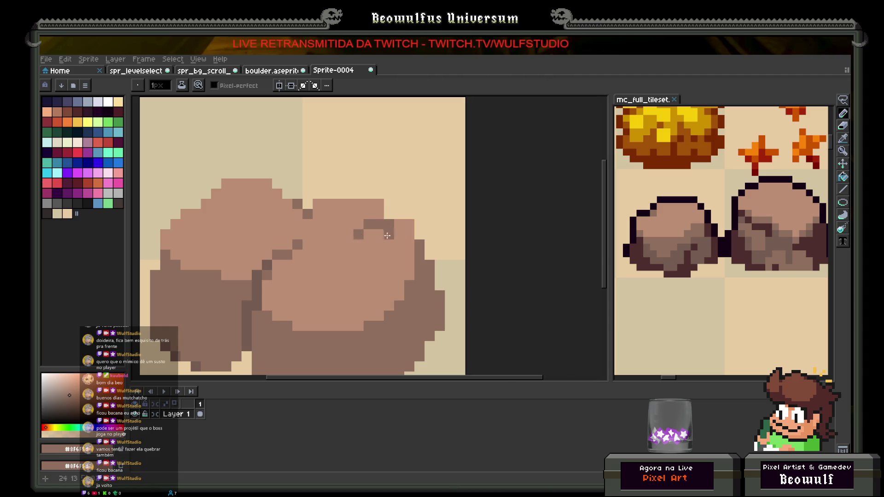
pyautogui.scroll(-4, 369, 263)
pyautogui.scroll(3, 348, 250)
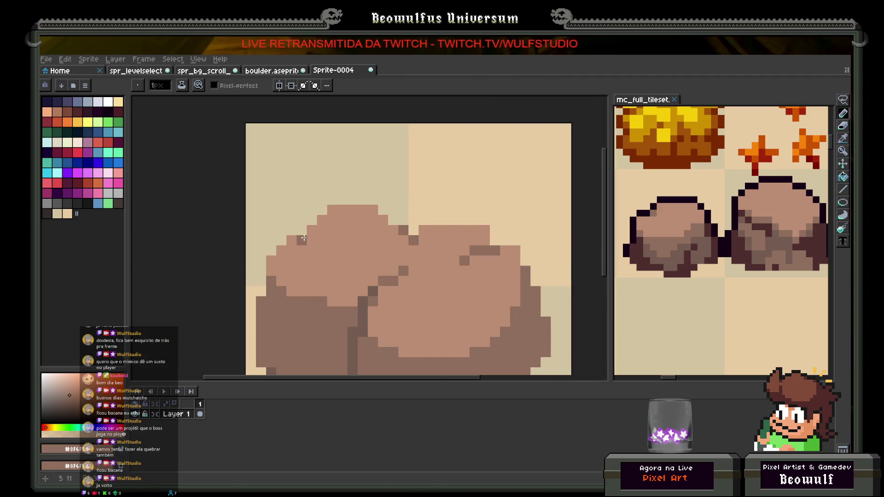
pyautogui.scroll(-4, 340, 251)
pyautogui.scroll(3, 380, 268)
pyautogui.scroll(2, 381, 268)
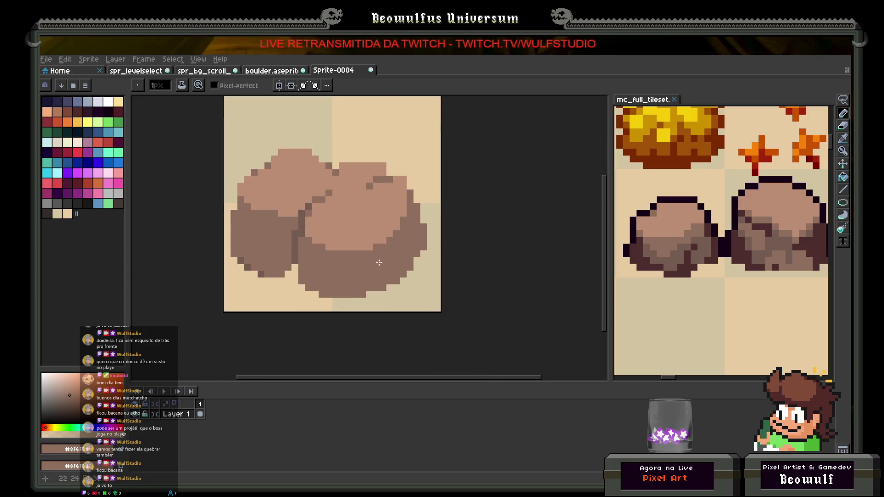
# Add a light highlight patch, a dark crack to the bottom edge, and darker right and lower edges.
pyautogui.keyDown('alt'); pyautogui.click(372, 238); pyautogui.keyUp('alt')
pyautogui.moveTo(395, 248); pyautogui.dragTo(383, 263)
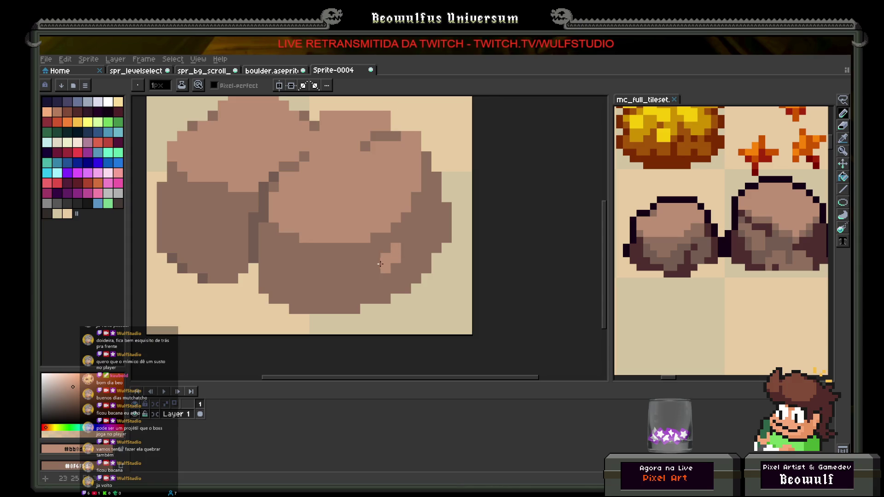
pyautogui.keyDown('alt'); pyautogui.click(257, 216); pyautogui.keyUp('alt')
pyautogui.click(385, 269)
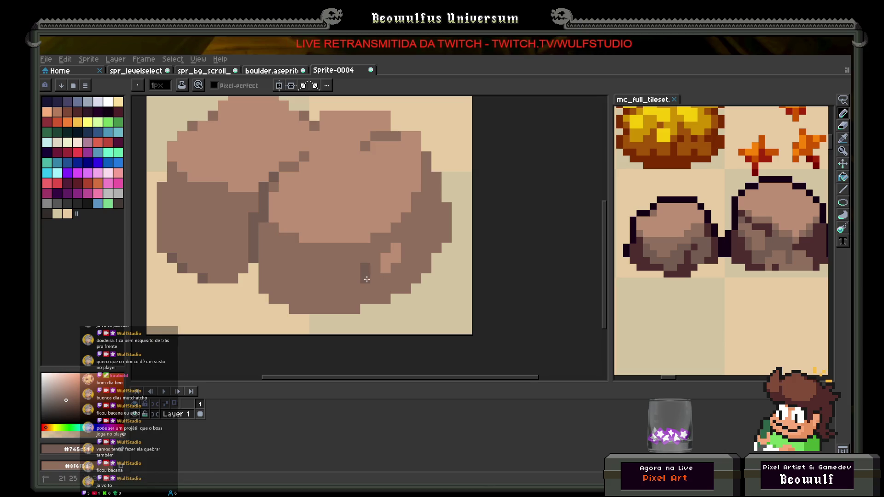
pyautogui.moveTo(360, 287); pyautogui.dragTo(349, 309)
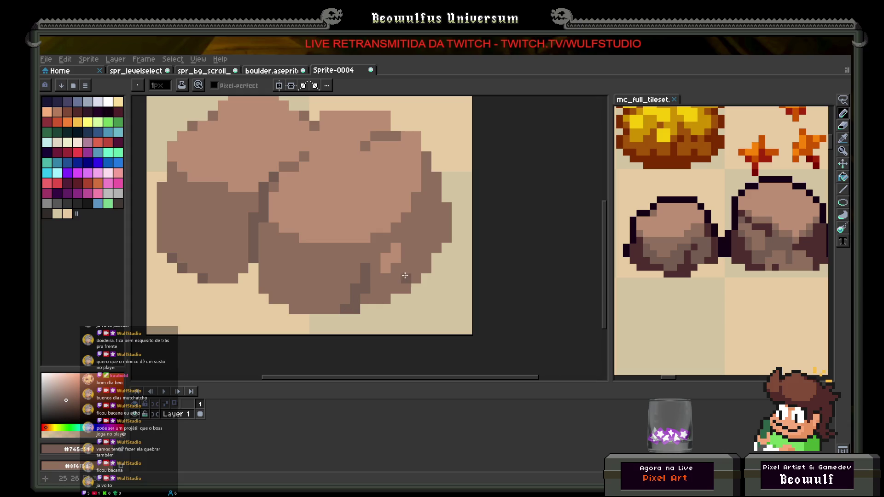
pyautogui.moveTo(427, 248); pyautogui.dragTo(426, 268)
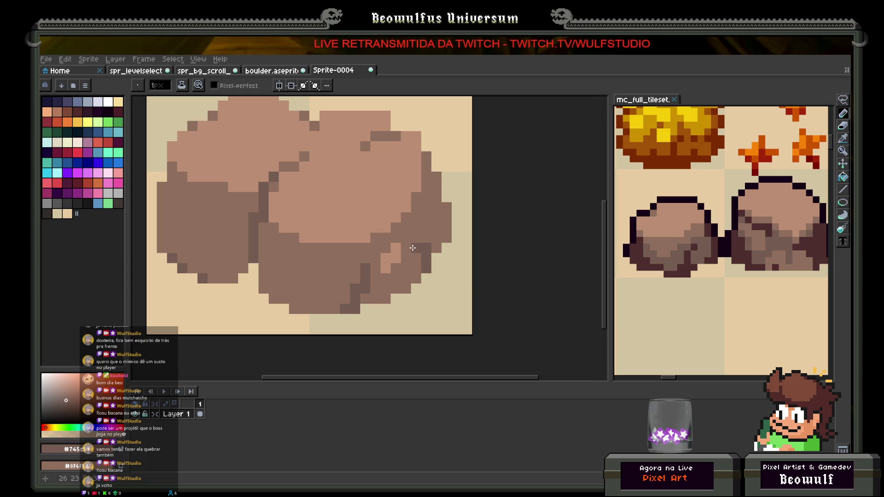
pyautogui.scroll(-3, 414, 239)
pyautogui.scroll(3, 387, 272)
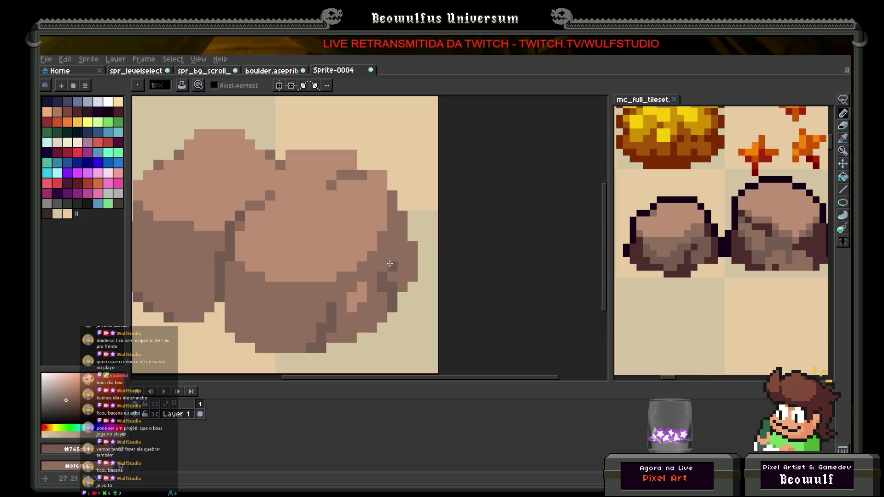
pyautogui.moveTo(375, 295)
pyautogui.mouseDown()
pyautogui.moveTo(374, 320)
pyautogui.moveTo(382, 313)
pyautogui.moveTo(374, 325)
pyautogui.mouseUp()
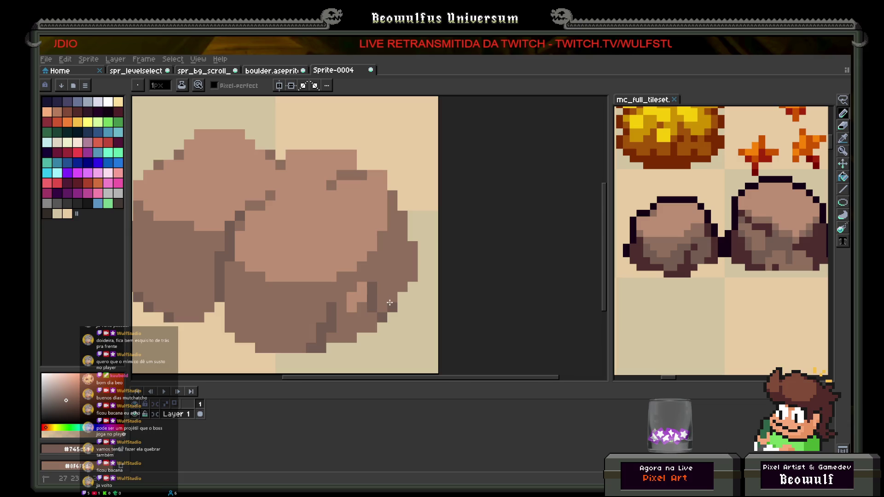
pyautogui.scroll(-2, 392, 286)
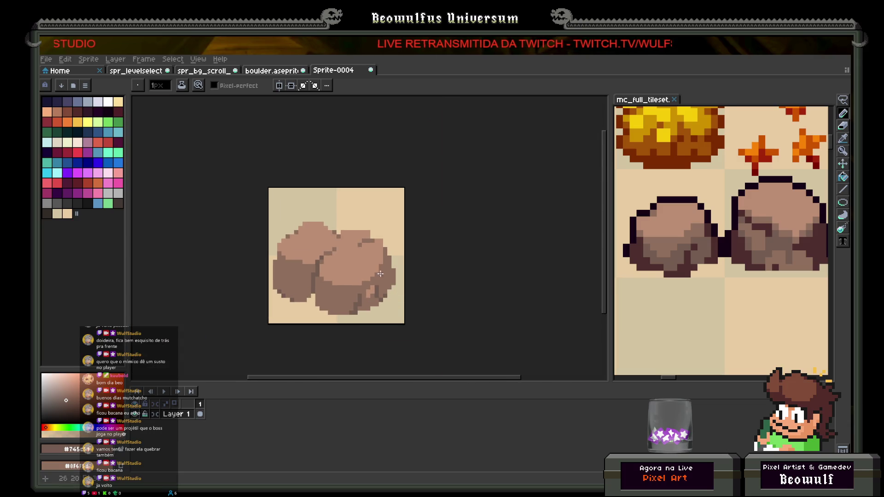
# Sample the light top brown and paint a light patch beside the right boulder's right edge.
pyautogui.scroll(2, 381, 274)
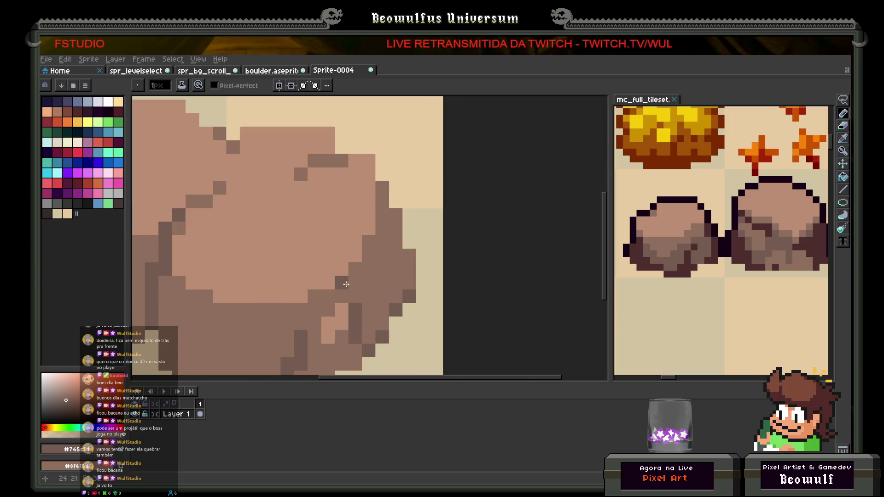
pyautogui.press('i')
pyautogui.click(342, 314)
pyautogui.moveTo(368, 284); pyautogui.dragTo(369, 270)
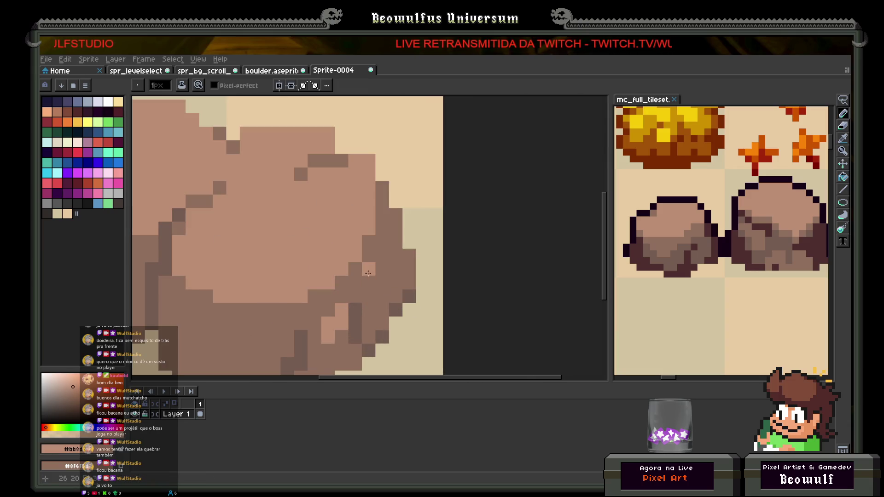
pyautogui.hotkey('ctrl', 'z')
pyautogui.click(369, 297)
pyautogui.moveTo(369, 311); pyautogui.dragTo(382, 297)
pyautogui.click(383, 283)
# Darken two stray light pixels on the boulder edge with the sampled mid-brown.
pyautogui.scroll(-4, 372, 273)
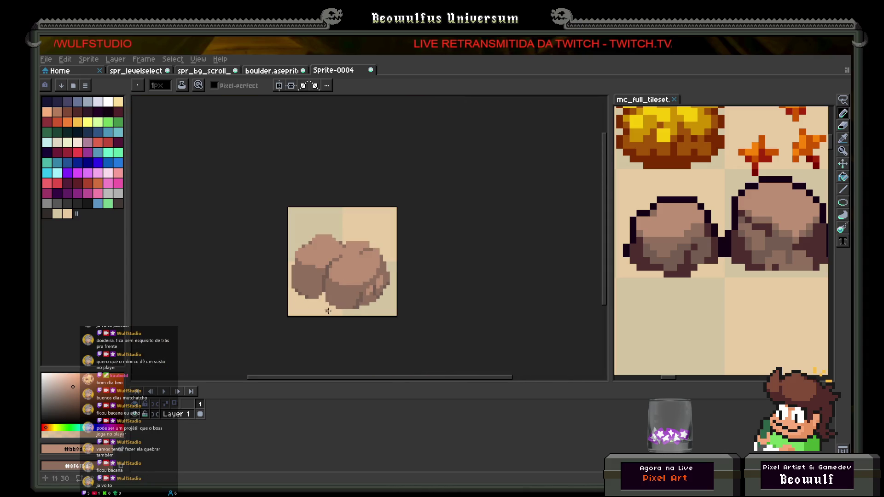
pyautogui.scroll(-2, 358, 290)
pyautogui.scroll(5, 370, 305)
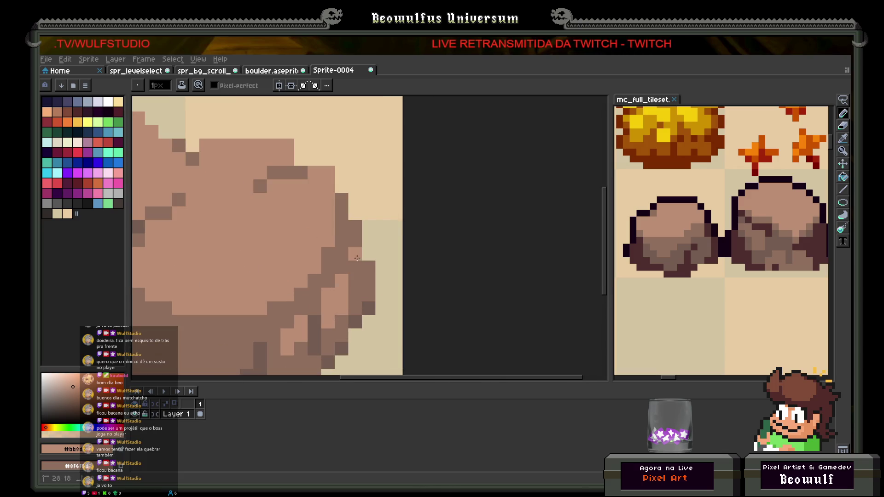
pyautogui.scroll(-4, 354, 276)
pyautogui.scroll(4, 355, 286)
pyautogui.press('i')
pyautogui.click(402, 276)
pyautogui.press('b')
pyautogui.click(385, 266)
pyautogui.click(372, 279)
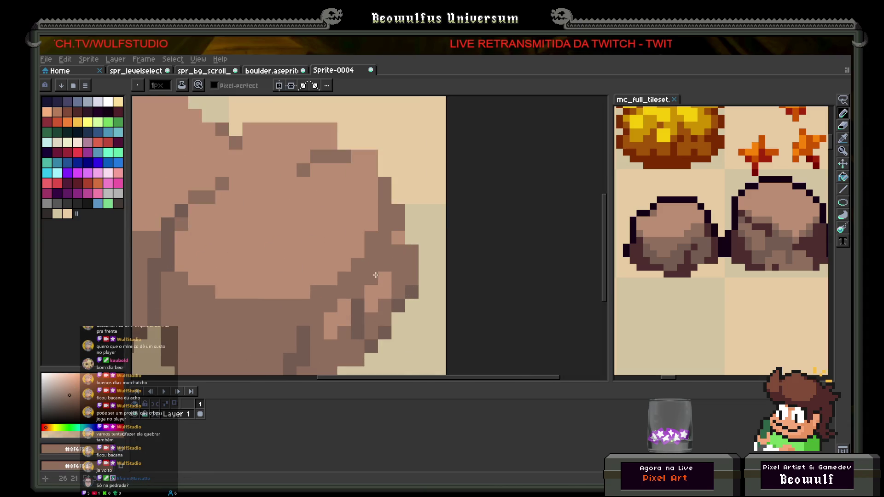
# Repaint a run of edge pixels in lighter brown, then darken a few with mid-brown.
pyautogui.keyDown('alt'); pyautogui.click(372, 278); pyautogui.keyUp('alt')
pyautogui.scroll(-3, 372, 276)
pyautogui.scroll(3, 372, 271)
pyautogui.moveTo(371, 256)
pyautogui.mouseDown()
pyautogui.moveTo(371, 270)
pyautogui.moveTo(382, 269)
pyautogui.mouseUp()
pyautogui.keyDown('alt'); pyautogui.click(383, 265); pyautogui.keyUp('alt')
pyautogui.click(381, 261)
pyautogui.scroll(-3, 369, 276)
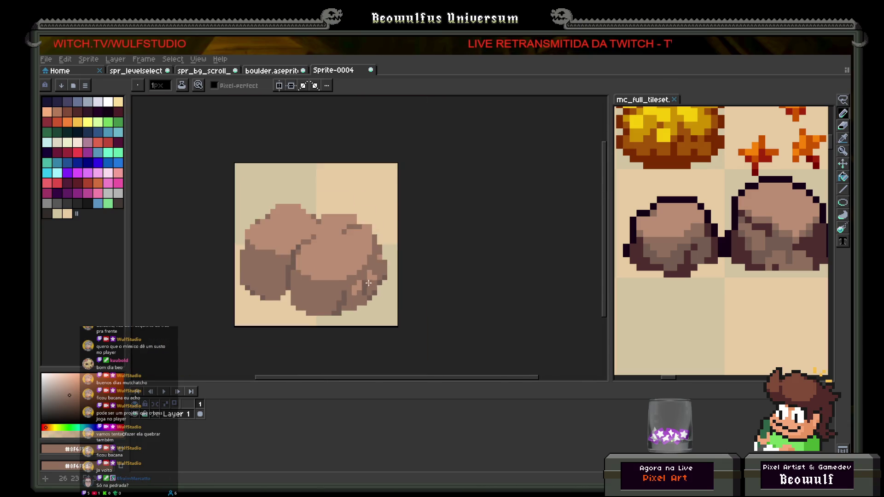
pyautogui.scroll(3, 364, 272)
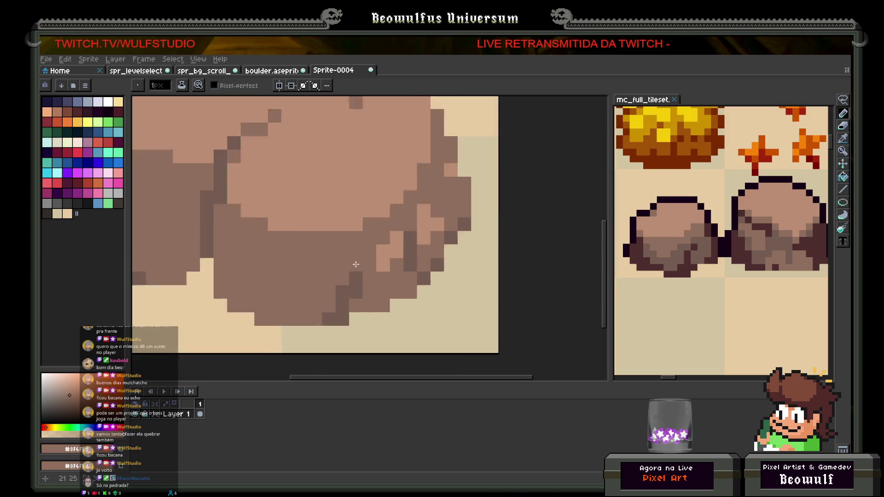
# Move the small highlight one pixel up-left and cover its old spot with darker brown.
pyautogui.keyDown('alt'); pyautogui.click(405, 244); pyautogui.keyUp('alt')
pyautogui.click(417, 203)
pyautogui.click(397, 223)
pyautogui.click(417, 265)
pyautogui.keyDown('alt'); pyautogui.click(414, 251); pyautogui.keyUp('alt')
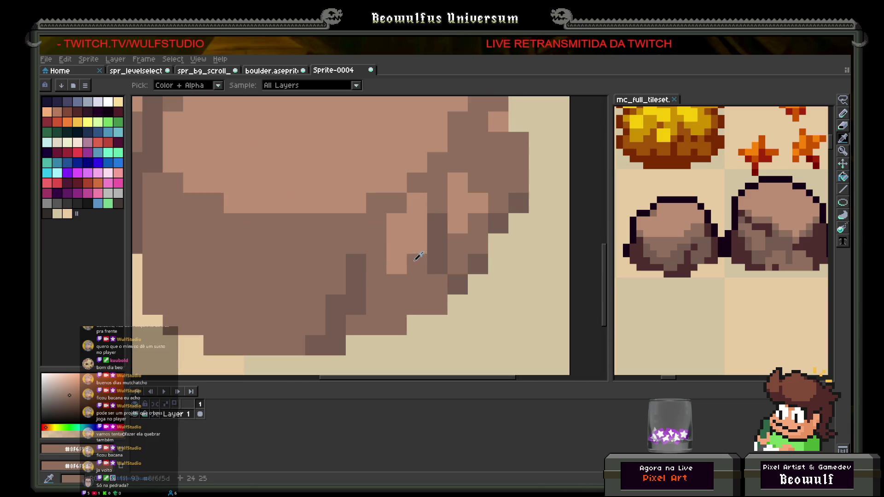
pyautogui.click(397, 264)
pyautogui.click(415, 247)
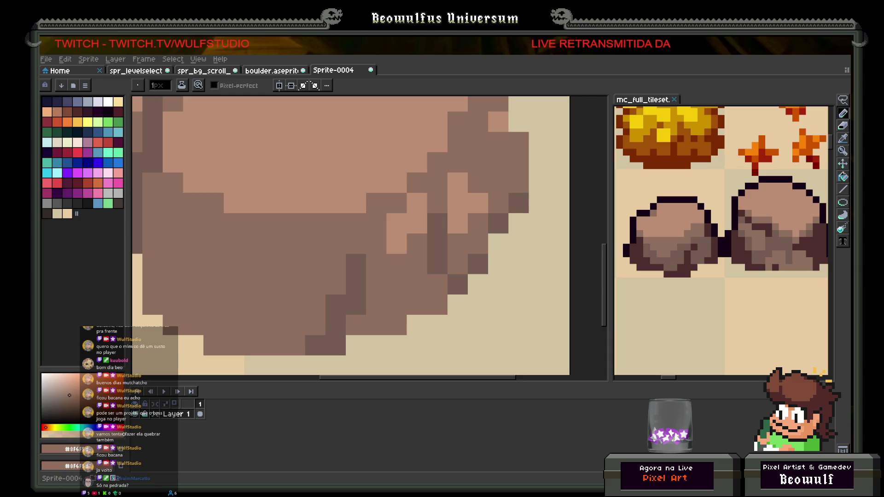
pyautogui.scroll(-4, 422, 271)
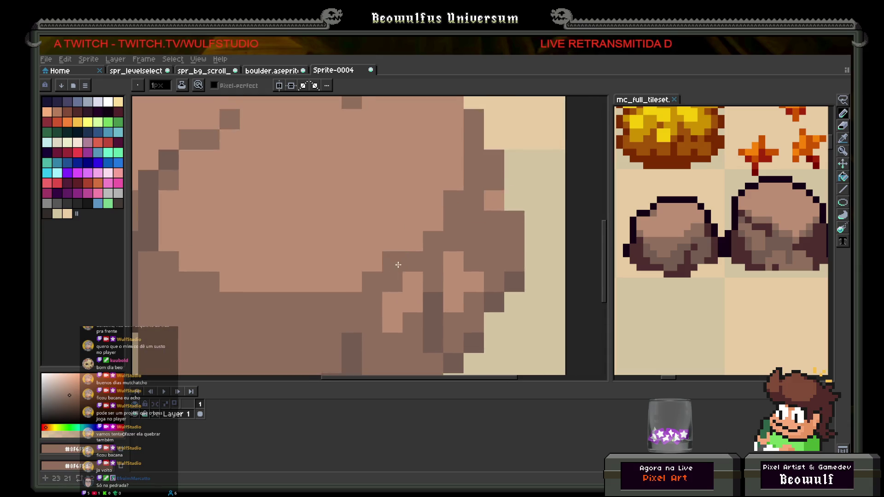
pyautogui.scroll(3, 424, 269)
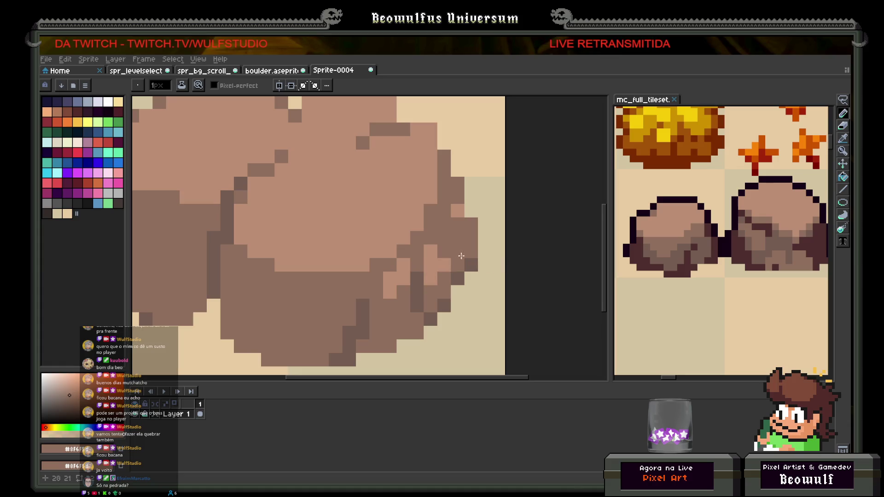
pyautogui.scroll(-2, 465, 248)
pyautogui.scroll(2, 409, 276)
pyautogui.press('i')
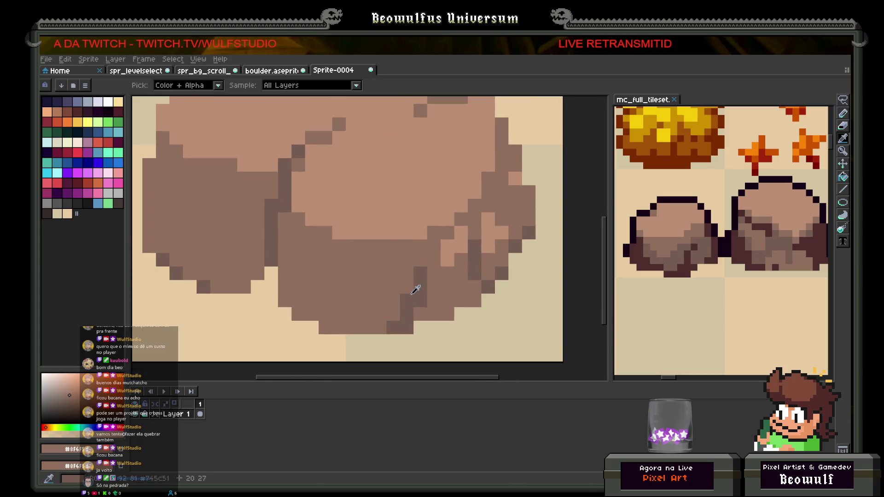
pyautogui.scroll(-5, 416, 291)
pyautogui.scroll(4, 682, 245)
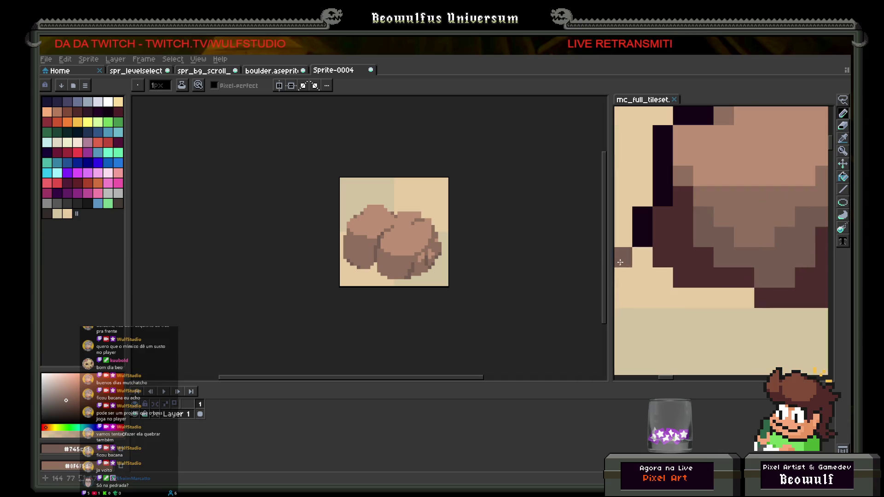
# Sample the dark outline brown and draw a dark crevice shadow between the two boulders.
pyautogui.click(681, 245)
pyautogui.press('b')
pyautogui.scroll(3, 336, 279)
pyautogui.click(333, 272)
pyautogui.moveTo(333, 272)
pyautogui.mouseDown()
pyautogui.moveTo(333, 236)
pyautogui.moveTo(323, 290)
pyautogui.moveTo(332, 283)
pyautogui.mouseUp()
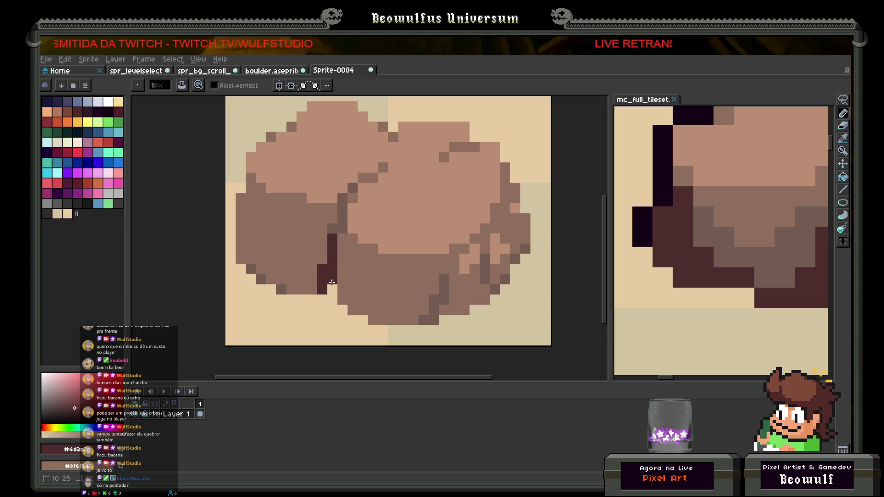
pyautogui.click(340, 289)
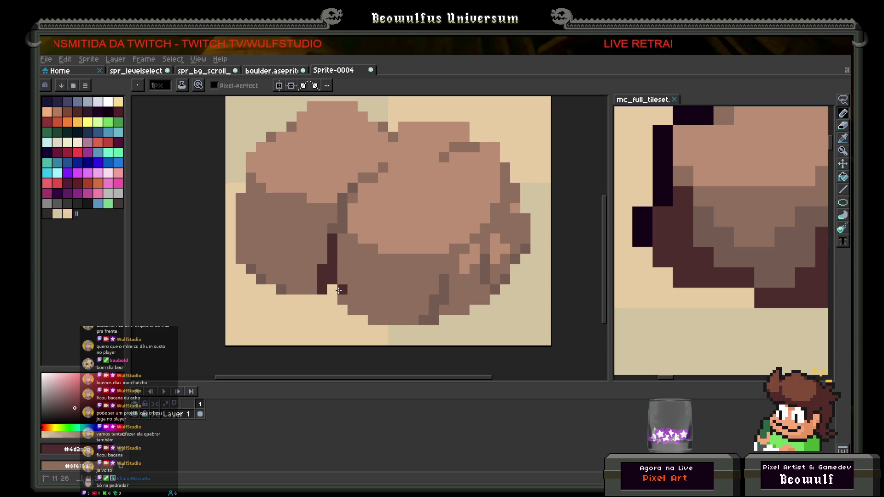
pyautogui.scroll(-3, 339, 289)
pyautogui.scroll(3, 335, 294)
# Add a short dark stroke and pixels along the boulder's lower-right edge.
pyautogui.click(335, 294)
pyautogui.hotkey('ctrl', 'z')
pyautogui.click(316, 288)
pyautogui.hotkey('ctrl', 'z')
pyautogui.click(317, 279)
pyautogui.moveTo(317, 279)
pyautogui.mouseDown()
pyautogui.moveTo(312, 299)
pyautogui.moveTo(329, 259)
pyautogui.mouseUp()
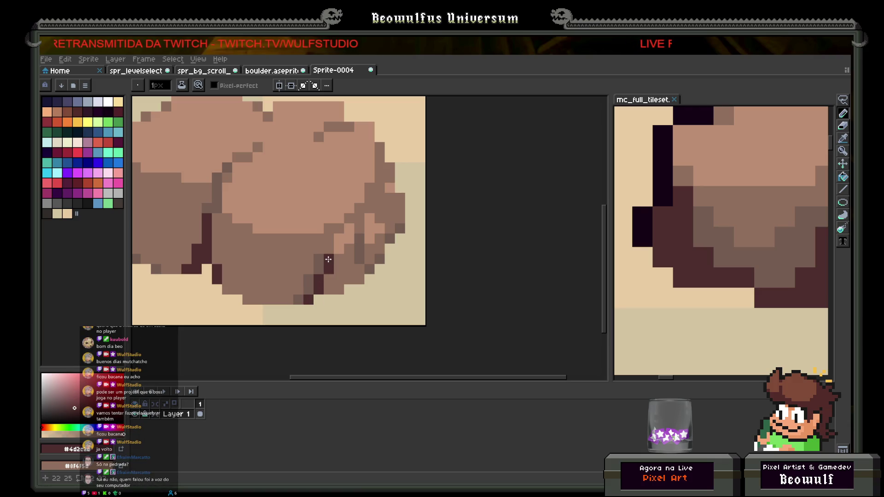
pyautogui.click(329, 259)
pyautogui.click(329, 288)
# Sample the darker boulder brown and paint several pixels and a short run with it.
pyautogui.scroll(-5, 329, 287)
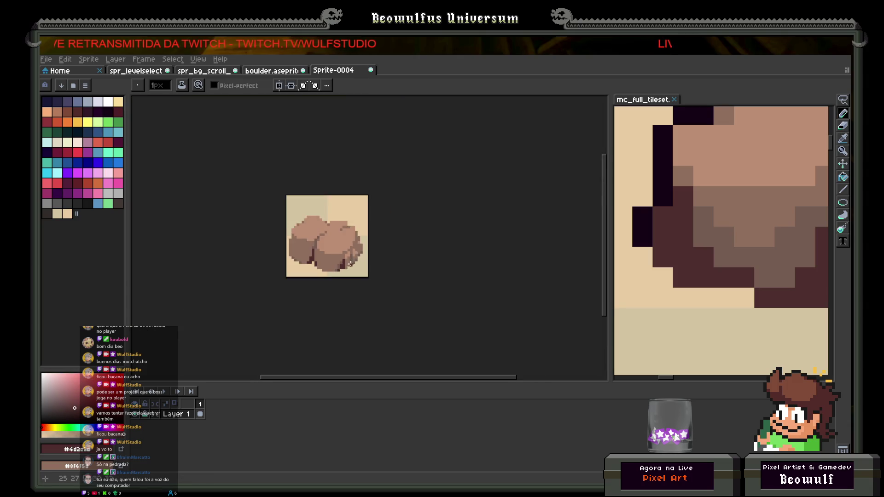
pyautogui.scroll(3, 347, 274)
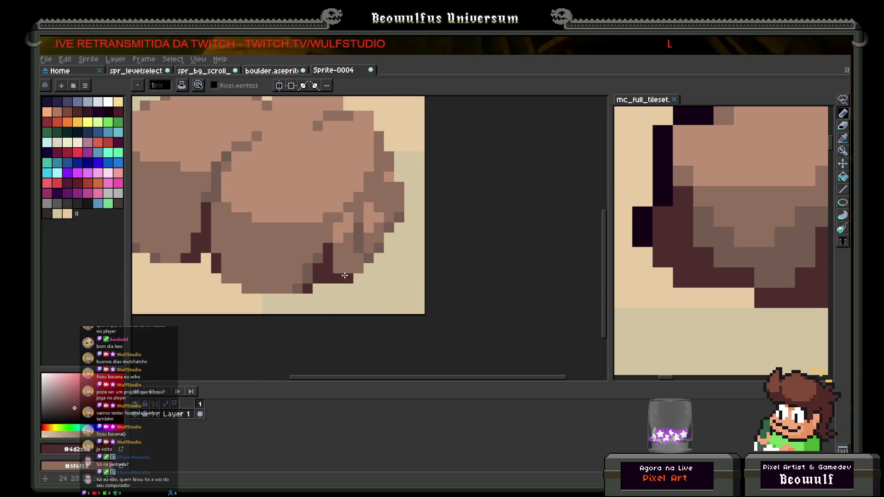
pyautogui.scroll(-3, 343, 286)
pyautogui.scroll(1, 358, 272)
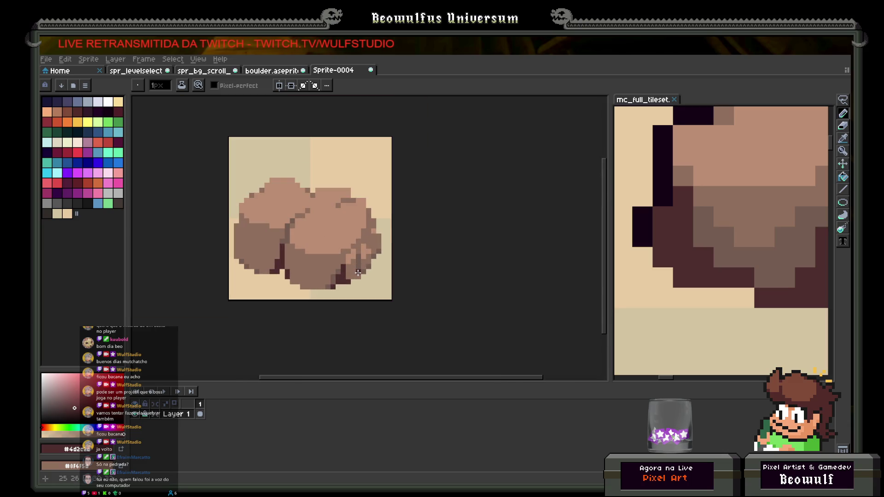
pyautogui.scroll(2, 358, 273)
pyautogui.keyDown('alt'); pyautogui.click(361, 250); pyautogui.keyUp('alt')
pyautogui.click(348, 281)
pyautogui.click(361, 269)
pyautogui.click(363, 280)
pyautogui.moveTo(348, 269); pyautogui.dragTo(335, 270)
pyautogui.scroll(-3, 324, 303)
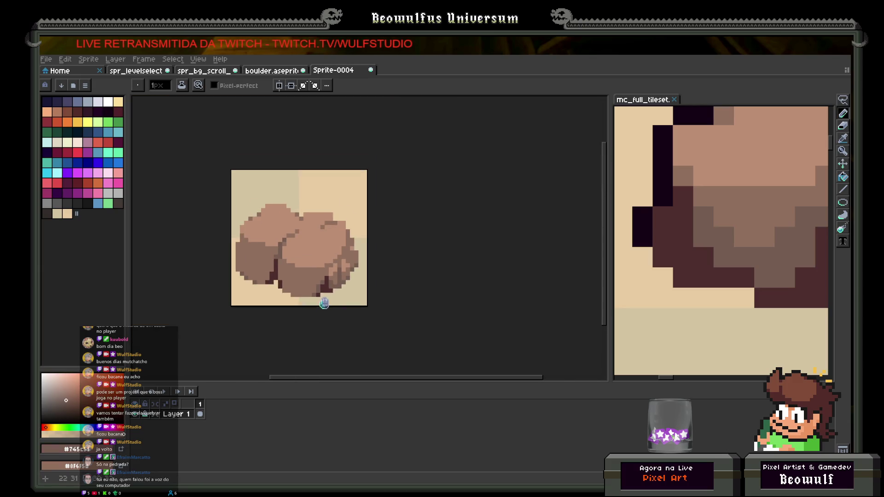
pyautogui.scroll(-1, 324, 303)
pyautogui.scroll(1, 308, 302)
pyautogui.scroll(2, 329, 280)
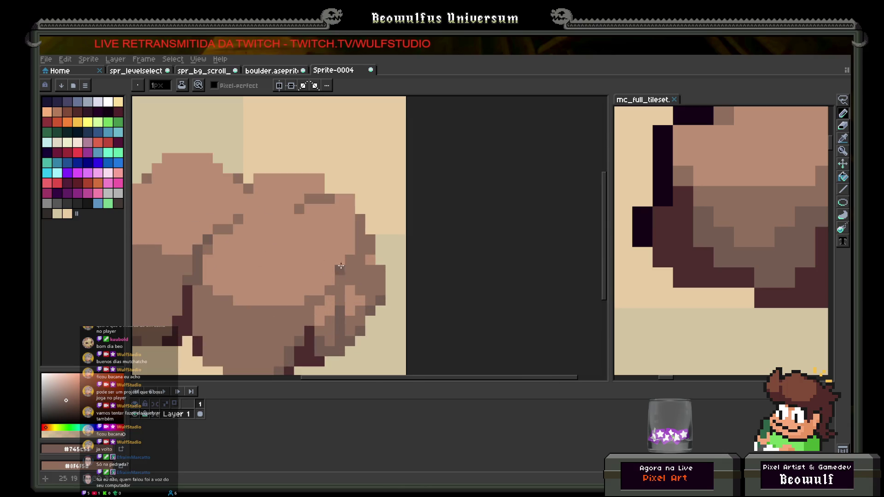
pyautogui.scroll(-2, 351, 257)
pyautogui.scroll(2, 394, 256)
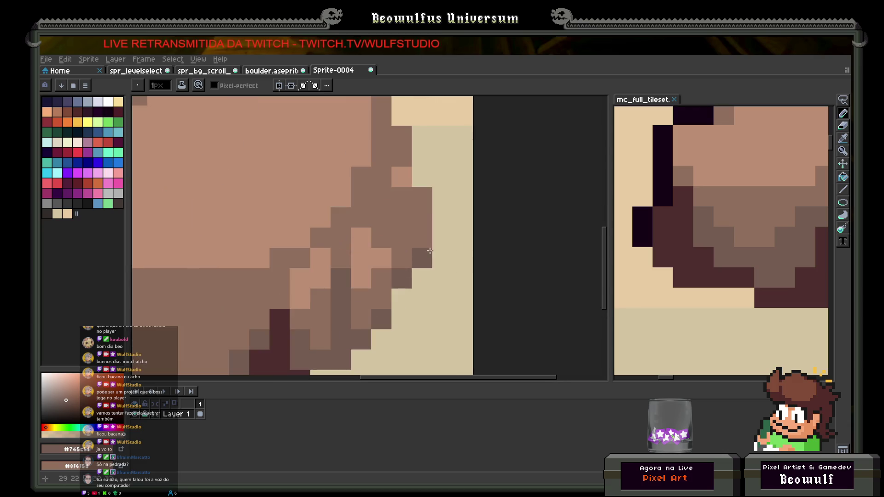
pyautogui.scroll(-2, 415, 241)
pyautogui.scroll(2, 392, 276)
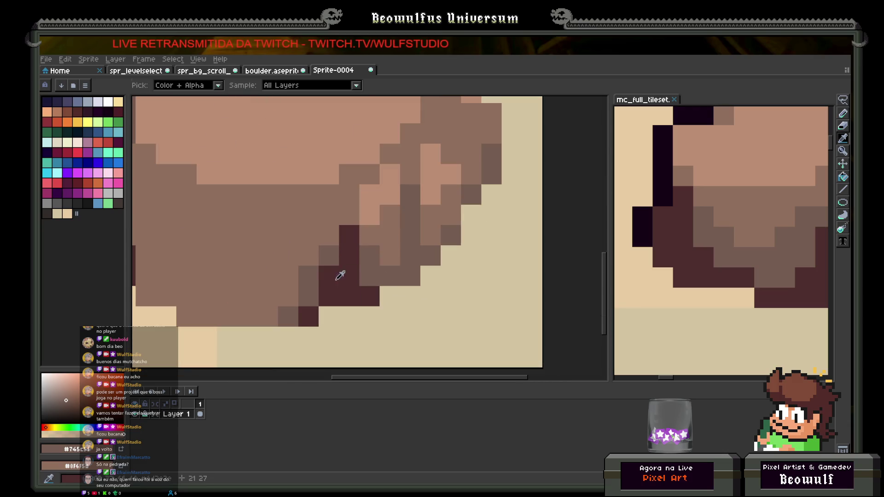
# Add dark shadow pixels on the lower-right edge and a darker brown row along the bottom.
pyautogui.keyDown('alt'); pyautogui.click(355, 276); pyautogui.keyUp('alt')
pyautogui.click(410, 235)
pyautogui.moveTo(412, 260); pyautogui.dragTo(405, 273)
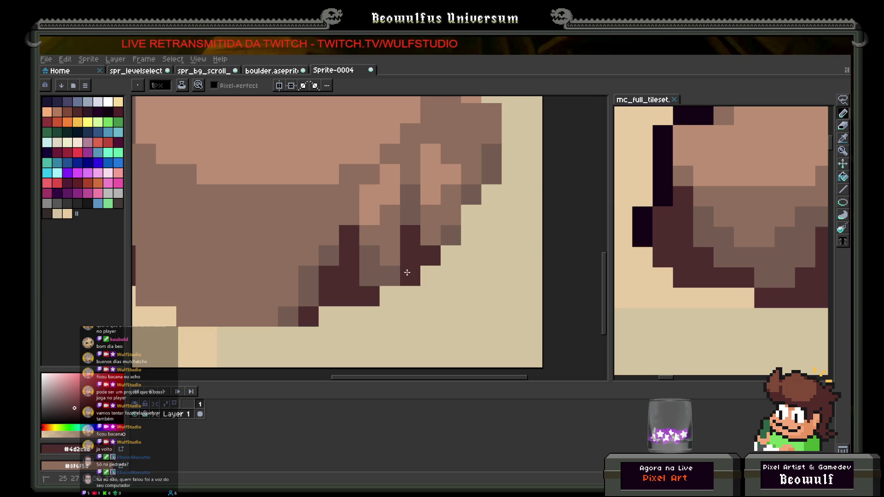
pyautogui.scroll(-4, 405, 273)
pyautogui.scroll(4, 417, 291)
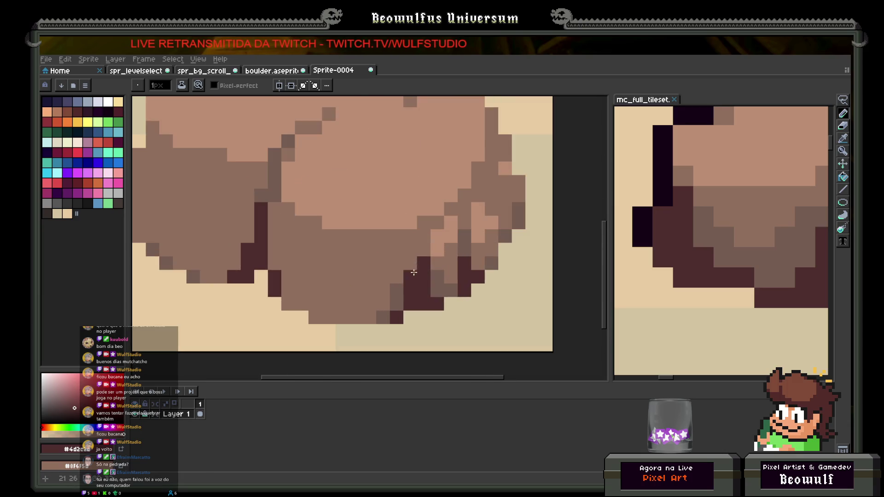
pyautogui.keyDown('alt'); pyautogui.click(402, 275); pyautogui.keyUp('alt')
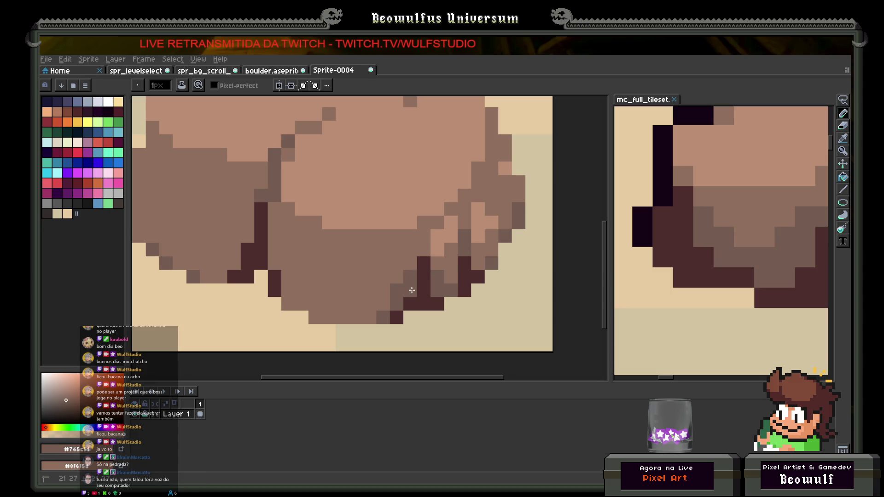
pyautogui.click(396, 291)
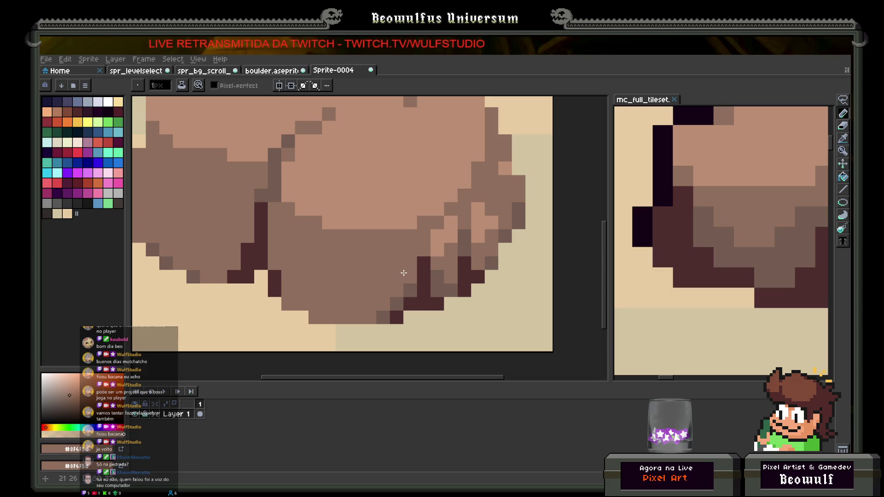
pyautogui.keyDown('alt'); pyautogui.click(410, 278); pyautogui.keyUp('alt')
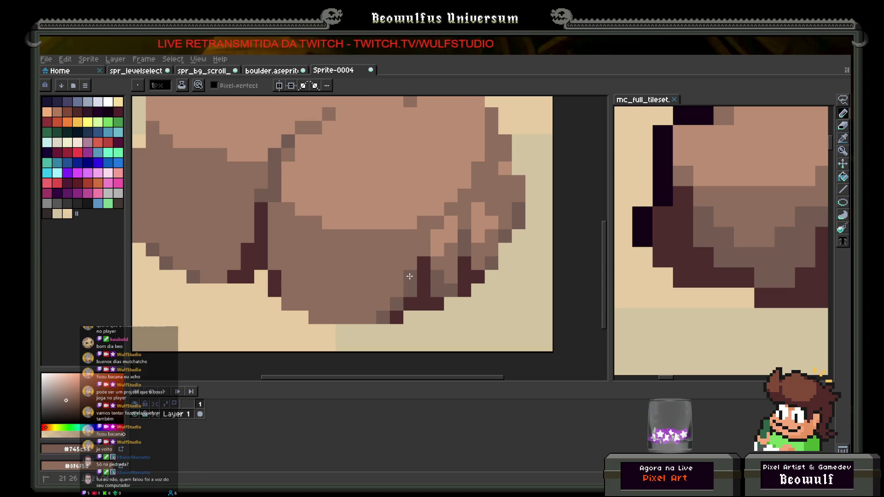
pyautogui.moveTo(400, 289)
pyautogui.mouseDown()
pyautogui.moveTo(315, 318)
pyautogui.moveTo(340, 299)
pyautogui.moveTo(357, 302)
pyautogui.mouseUp()
pyautogui.click(396, 264)
# Shift a dark pixel one cell left and replace a dark outline pixel with mid-brown.
pyautogui.scroll(-3, 404, 261)
pyautogui.scroll(4, 357, 302)
pyautogui.rightClick(324, 290)
pyautogui.click(323, 290)
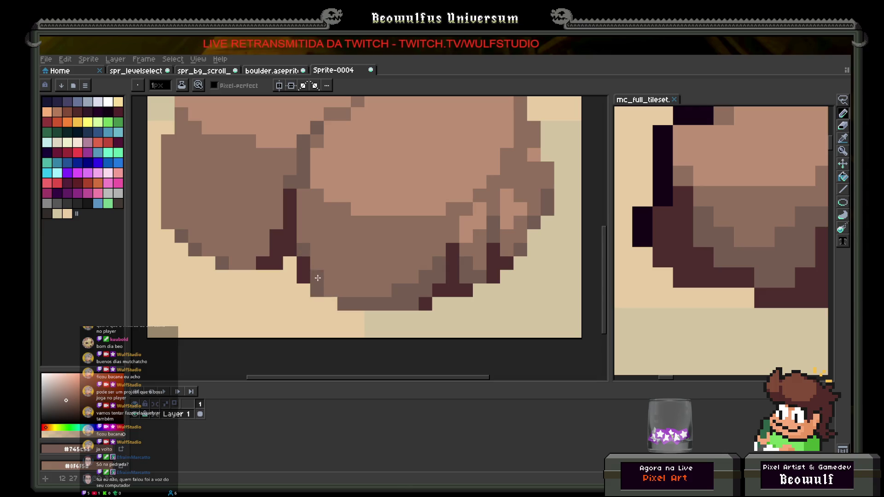
pyautogui.scroll(-4, 373, 298)
pyautogui.scroll(4, 357, 295)
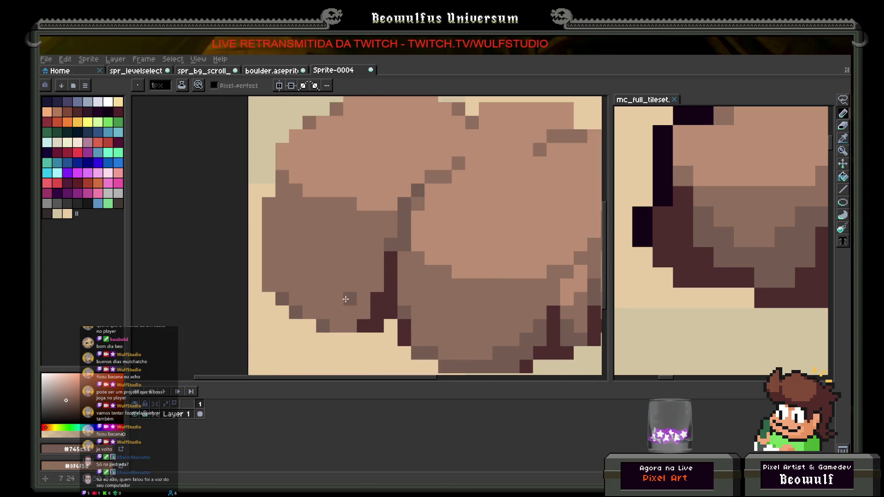
pyautogui.click(377, 285)
pyautogui.scroll(-4, 364, 292)
pyautogui.scroll(3, 351, 294)
pyautogui.scroll(2, 346, 265)
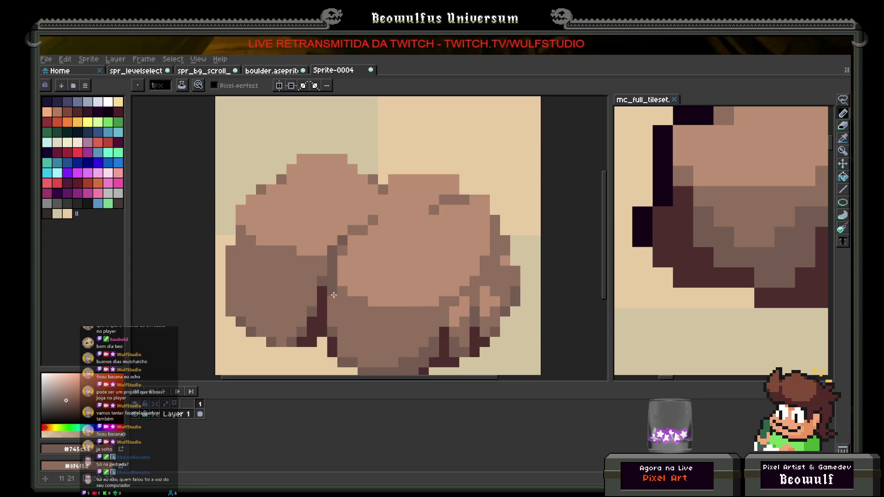
pyautogui.scroll(-4, 346, 293)
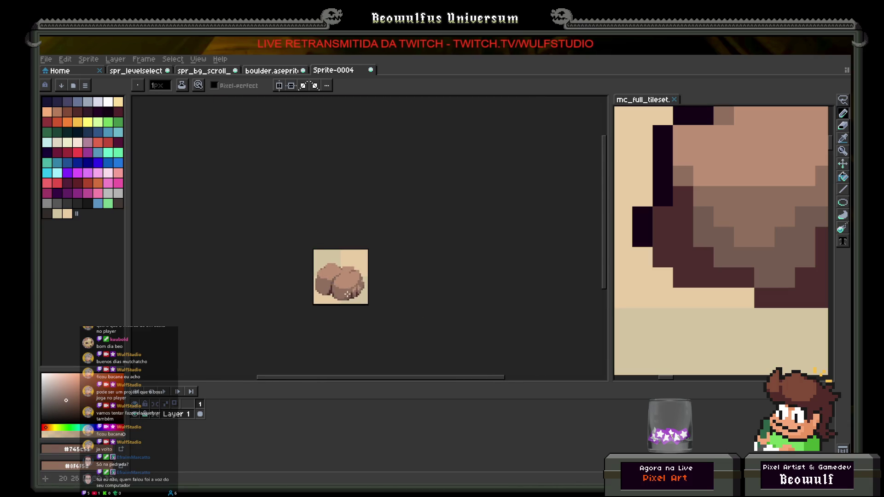
pyautogui.scroll(3, 347, 293)
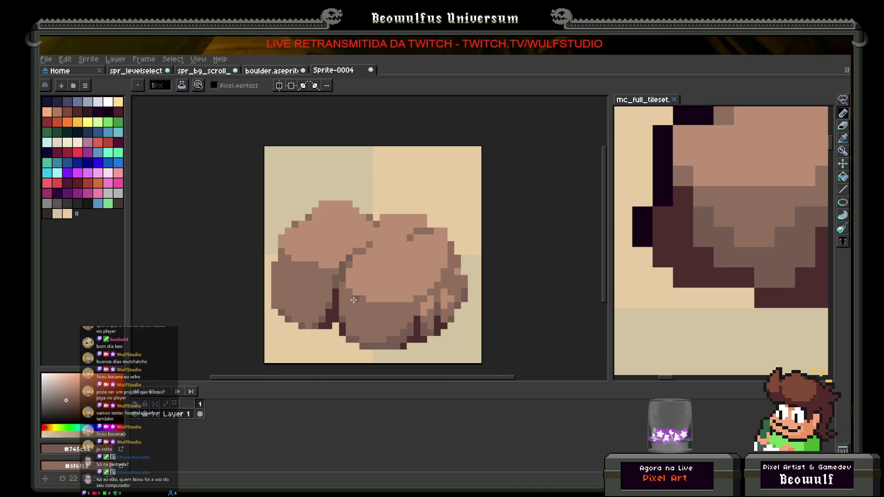
pyautogui.scroll(2, 335, 286)
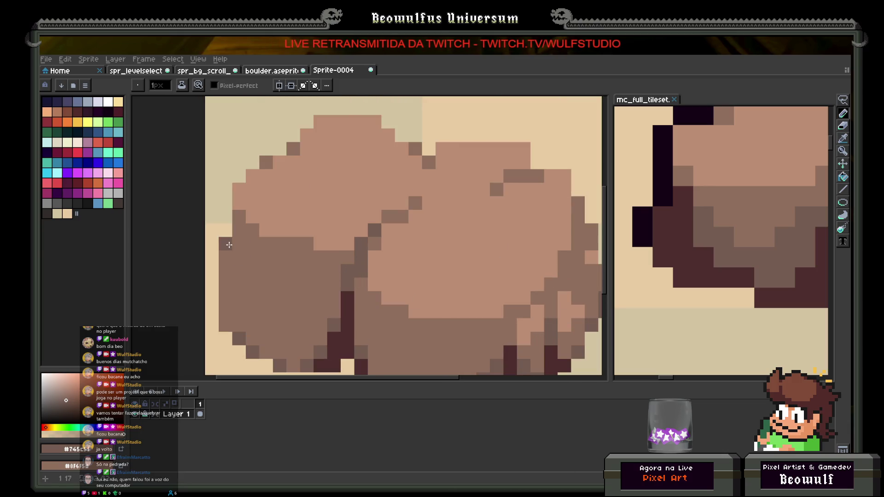
pyautogui.scroll(-4, 243, 271)
pyautogui.scroll(4, 299, 248)
# Paint stray dark edge pixels over with the beige background and add one dark edge pixel.
pyautogui.rightClick(345, 254)
pyautogui.click(352, 267)
pyautogui.scroll(-4, 354, 267)
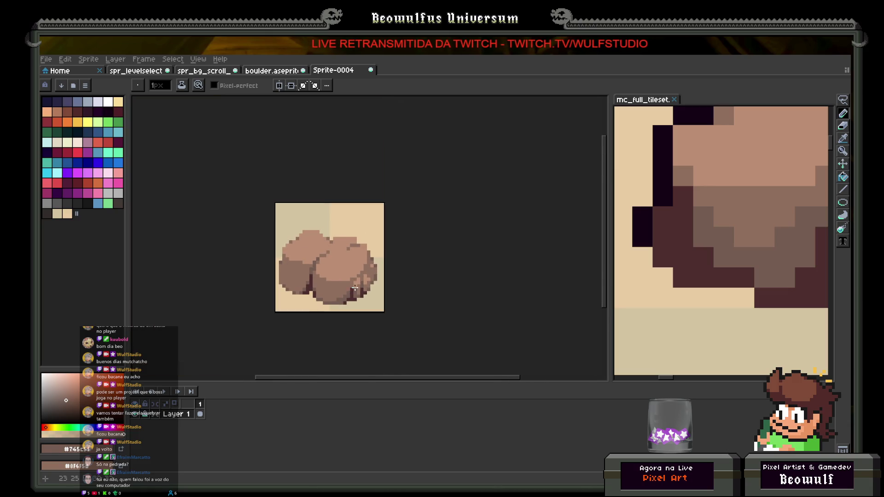
pyautogui.scroll(4, 355, 290)
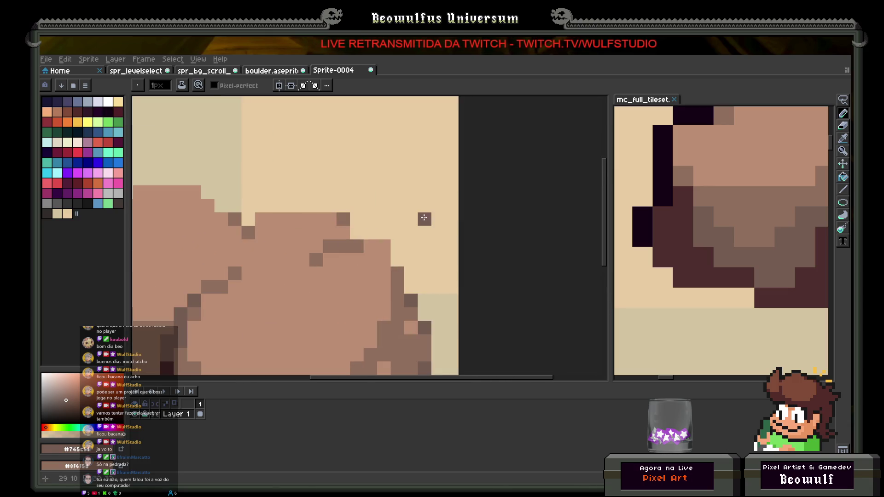
pyautogui.keyDown('alt'); pyautogui.rightClick(412, 219); pyautogui.keyUp('alt')
pyautogui.rightClick(425, 219)
pyautogui.rightClick(344, 219)
pyautogui.click(334, 218)
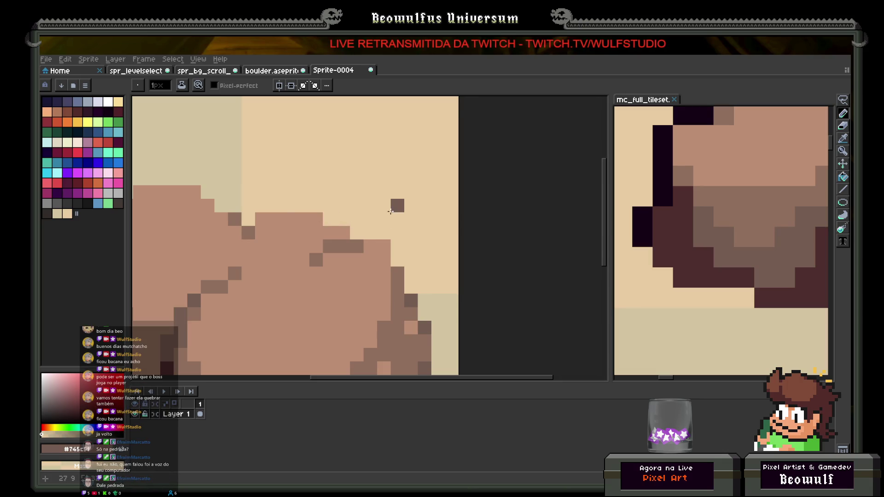
pyautogui.scroll(-4, 391, 211)
pyautogui.scroll(1, 381, 263)
# Sample the darkest tileset colour and draw a dark outline up the boulder's left side.
pyautogui.press('i')
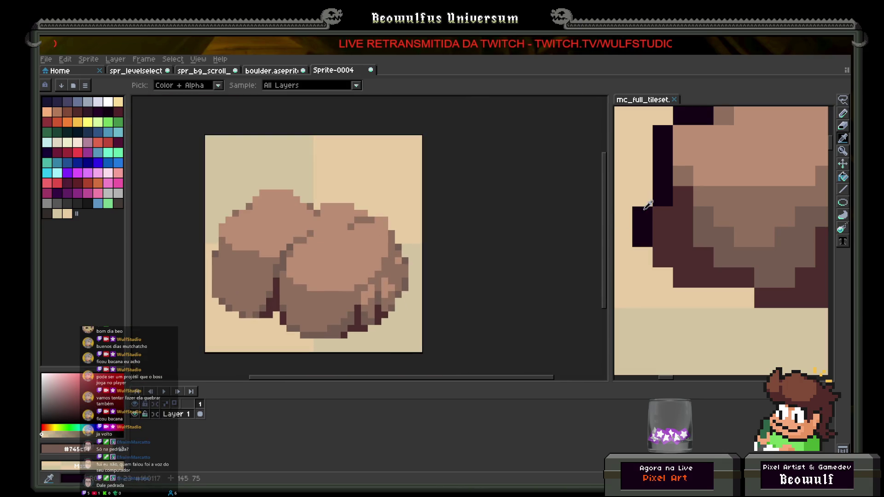
pyautogui.click(648, 204)
pyautogui.press('b')
pyautogui.scroll(1, 214, 304)
pyautogui.moveTo(215, 311); pyautogui.dragTo(224, 231)
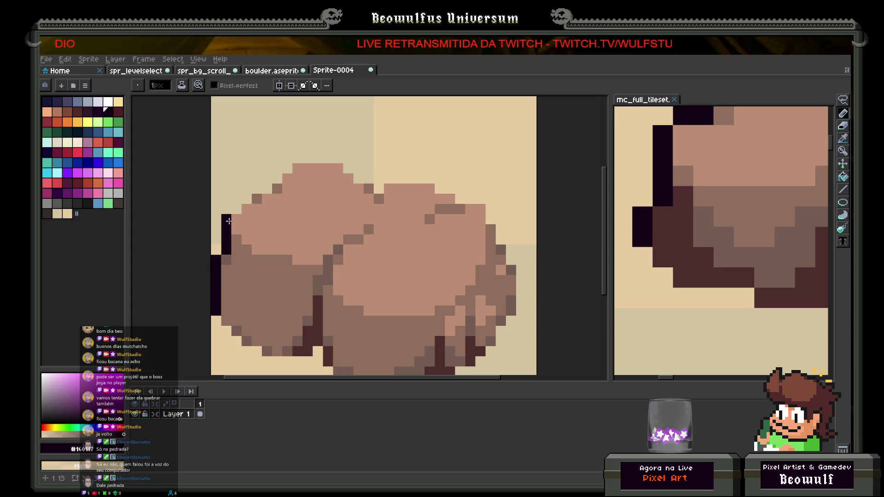
pyautogui.scroll(-3, 225, 222)
pyautogui.scroll(3, 274, 164)
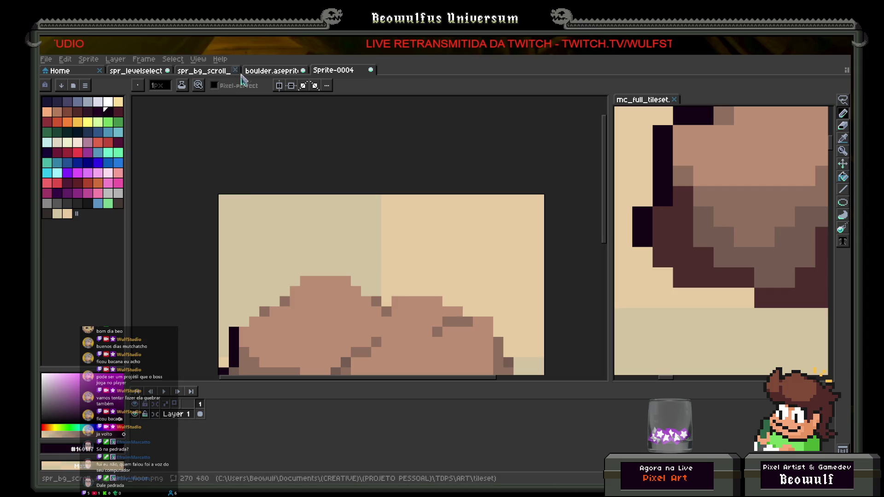
# Check the background boulder sprite for reference, then return to Sprite-0004.
pyautogui.click(215, 70)
pyautogui.scroll(5, 222, 198)
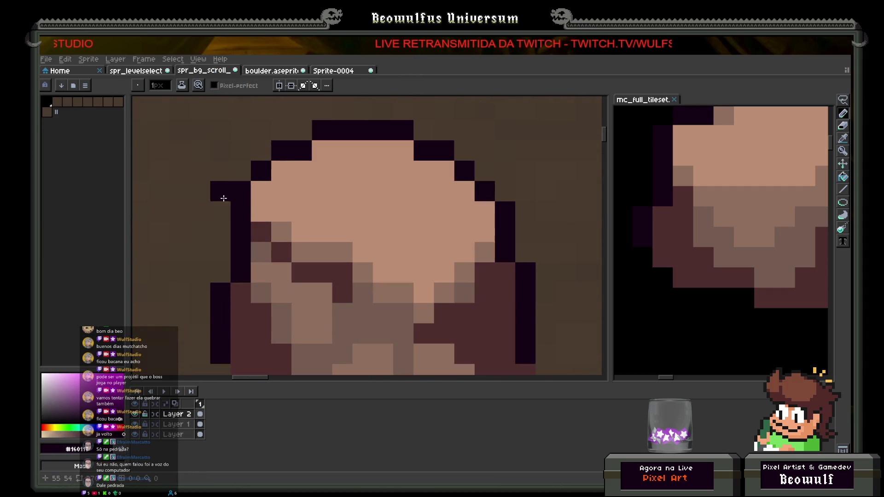
pyautogui.click(333, 70)
pyautogui.scroll(3, 299, 264)
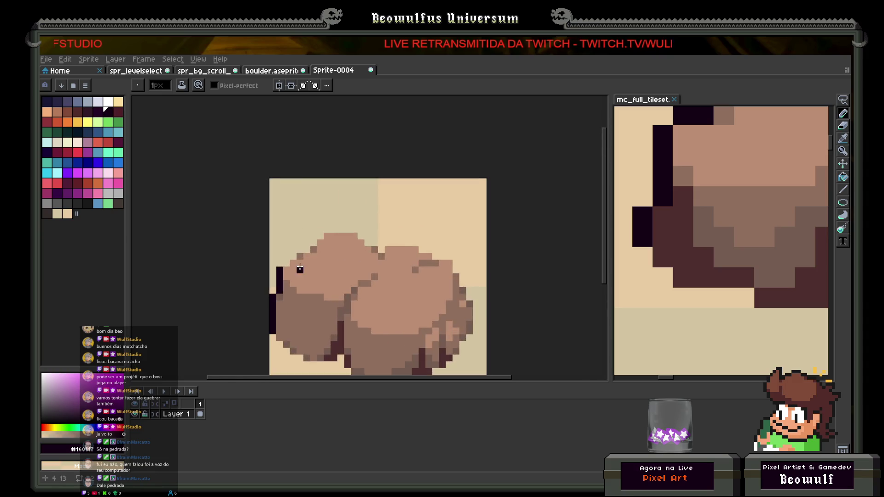
pyautogui.scroll(1, 299, 263)
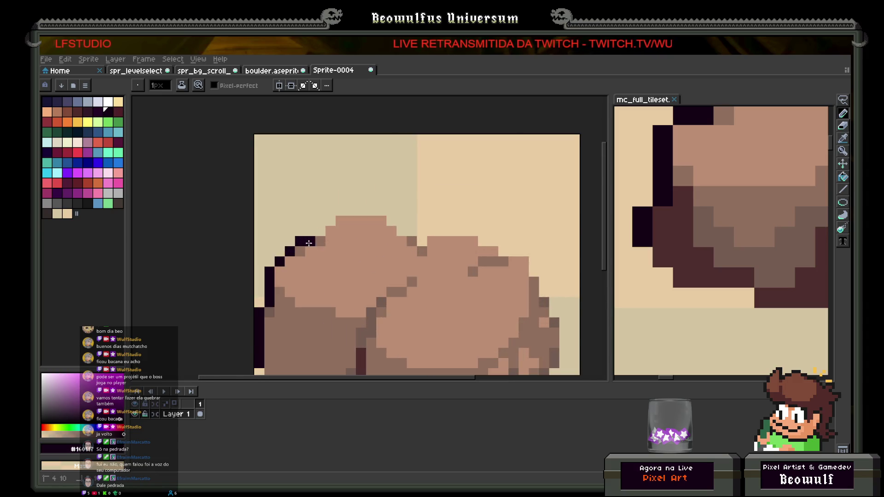
# Trace the dark outline across the boulders' top and down the right side.
pyautogui.moveTo(322, 221); pyautogui.dragTo(378, 212)
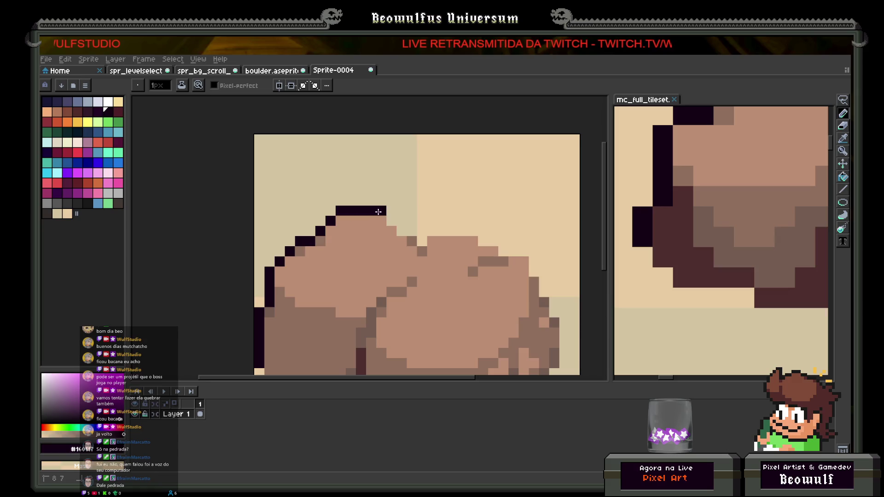
pyautogui.moveTo(442, 232); pyautogui.dragTo(450, 233)
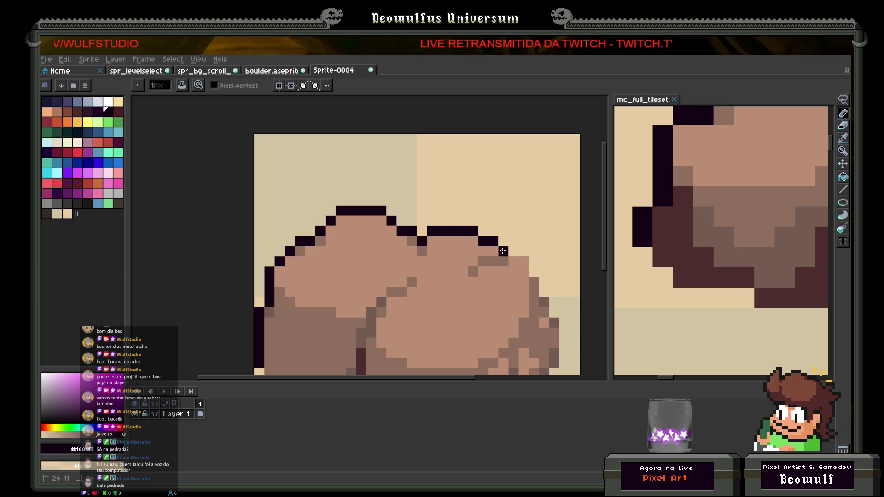
pyautogui.click(534, 272)
pyautogui.scroll(-5, 534, 272)
pyautogui.scroll(5, 421, 187)
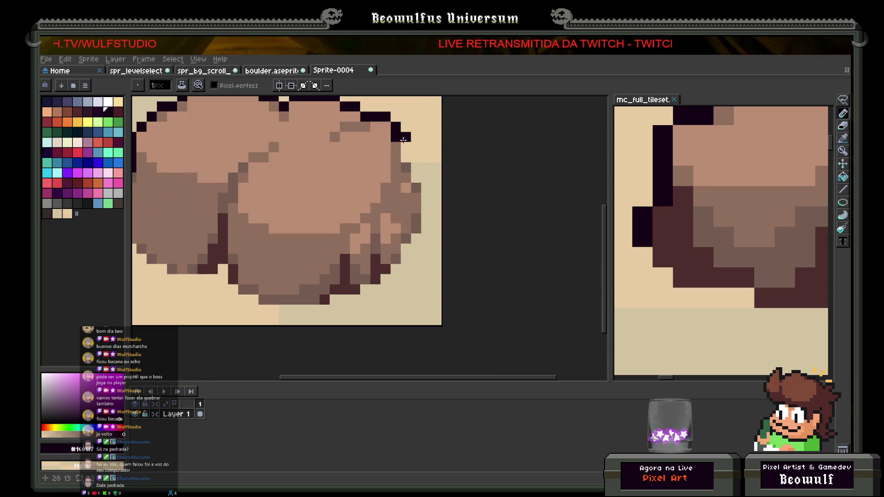
pyautogui.moveTo(426, 188); pyautogui.dragTo(428, 208)
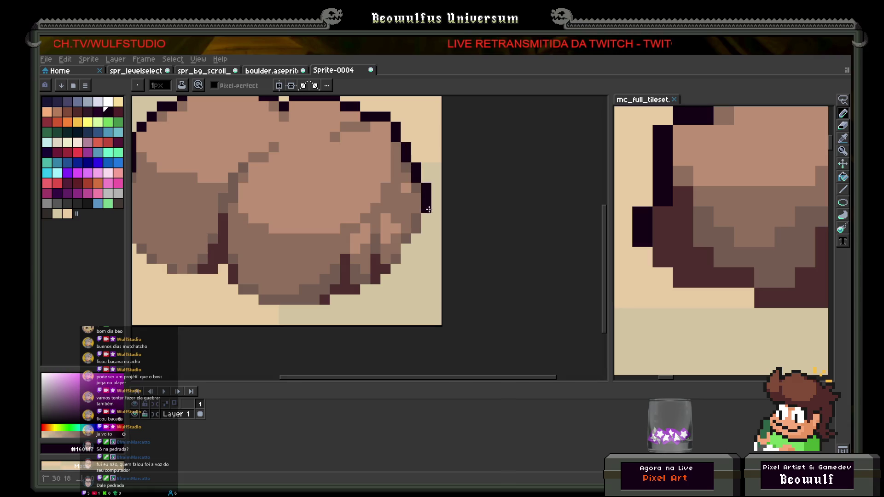
pyautogui.scroll(-5, 428, 229)
pyautogui.scroll(3, 383, 221)
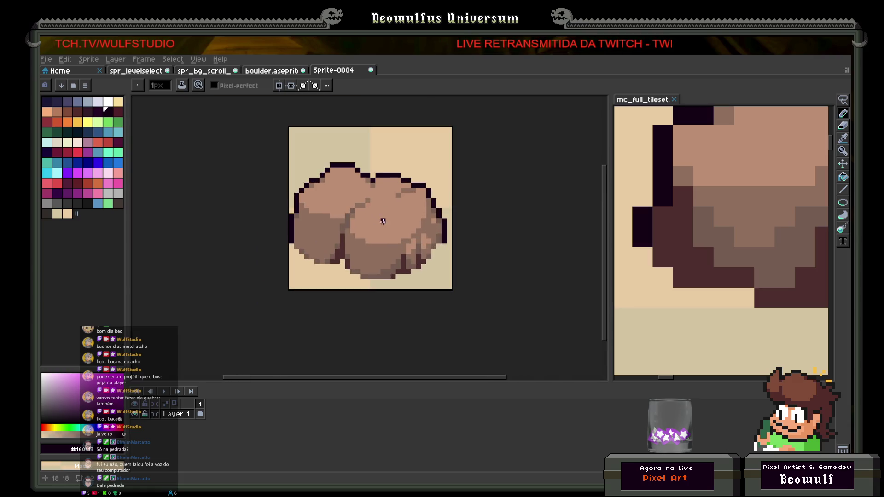
pyautogui.scroll(1, 433, 229)
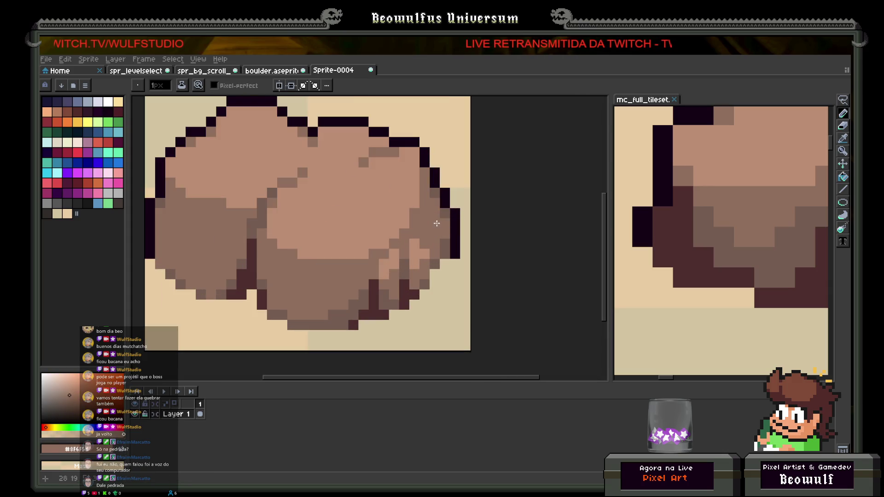
# Sample the medium brown and dark reddish-brown #4d2c2e, and add a shadow pixel on the boulder's lower edge.
pyautogui.scroll(-3, 415, 221)
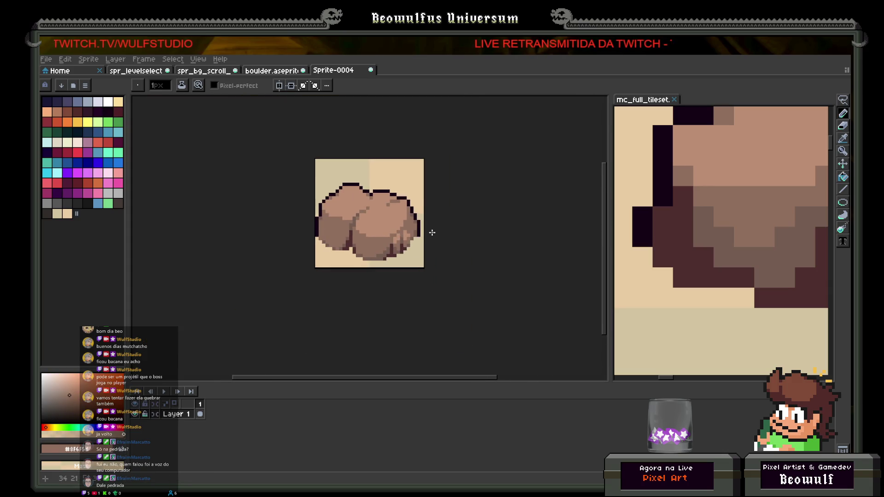
pyautogui.scroll(-2, 432, 232)
pyautogui.scroll(3, 374, 226)
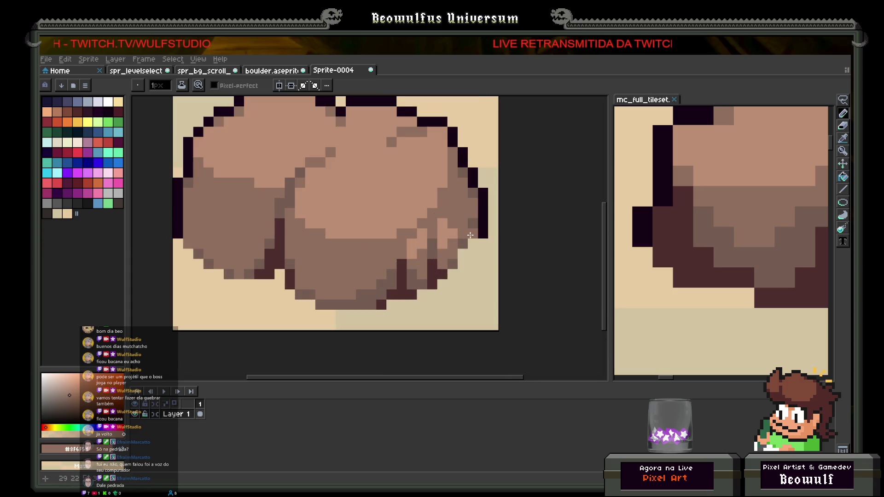
pyautogui.keyDown('alt'); pyautogui.click(405, 281); pyautogui.keyUp('alt')
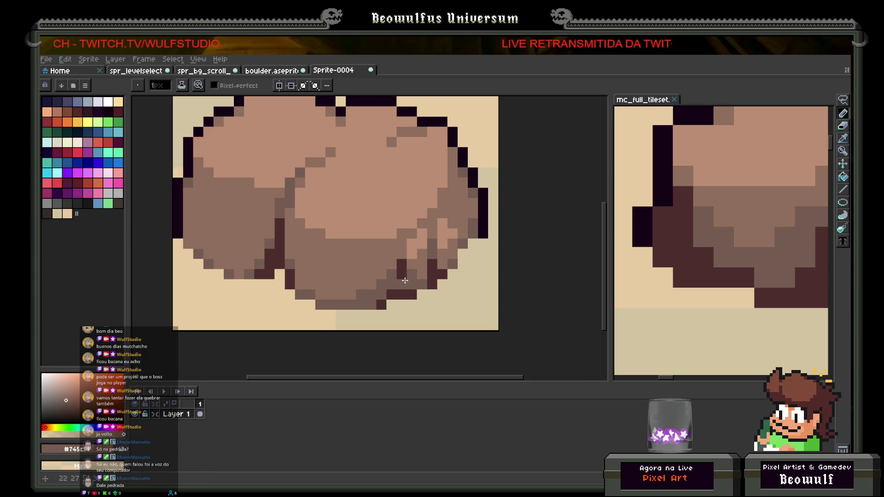
pyautogui.keyDown('alt'); pyautogui.click(402, 264); pyautogui.keyUp('alt')
pyautogui.click(393, 263)
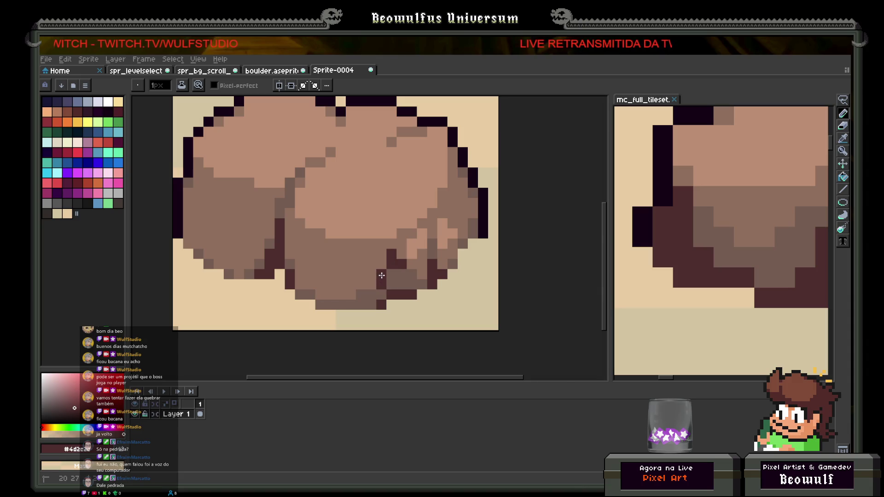
# Alternate dark reddish-brown and medium brown pixels along the rest of the boulder's bottom edge.
pyautogui.scroll(-4, 382, 276)
pyautogui.scroll(4, 369, 278)
pyautogui.keyDown('alt'); pyautogui.click(368, 278); pyautogui.keyUp('alt')
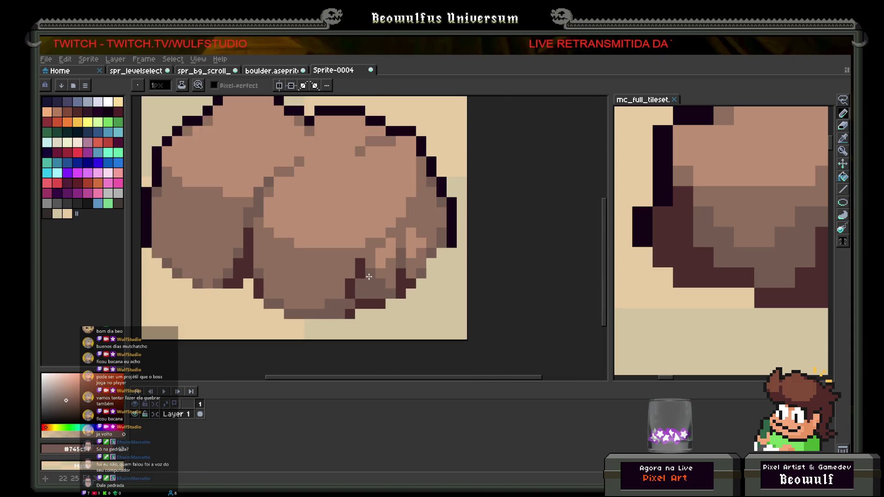
pyautogui.scroll(-4, 369, 278)
pyautogui.scroll(4, 362, 298)
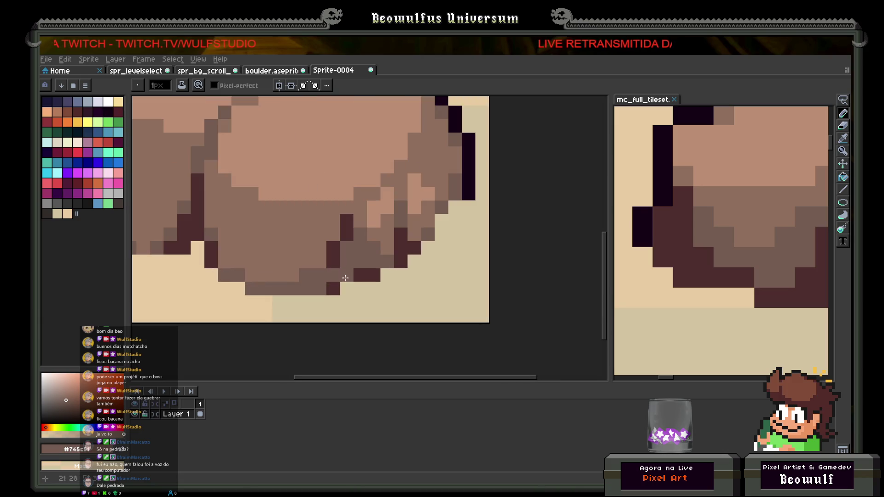
pyautogui.keyDown('alt'); pyautogui.click(338, 255); pyautogui.keyUp('alt')
pyautogui.click(333, 275)
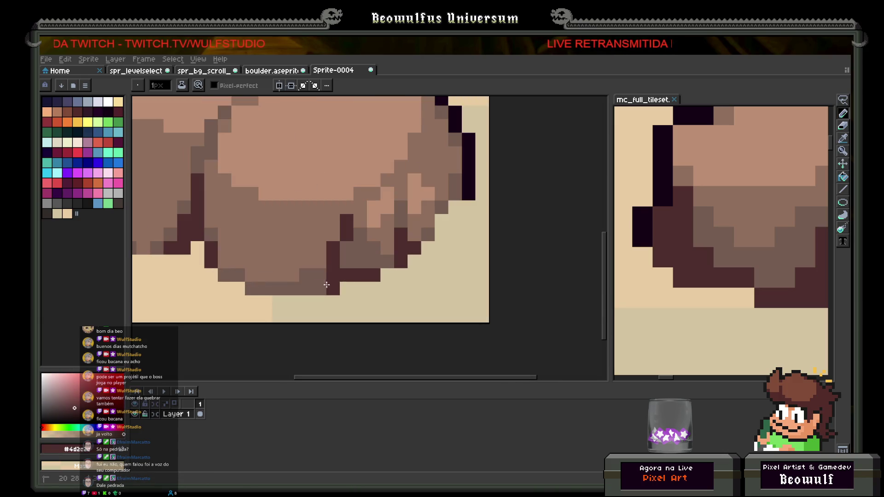
pyautogui.click(318, 275)
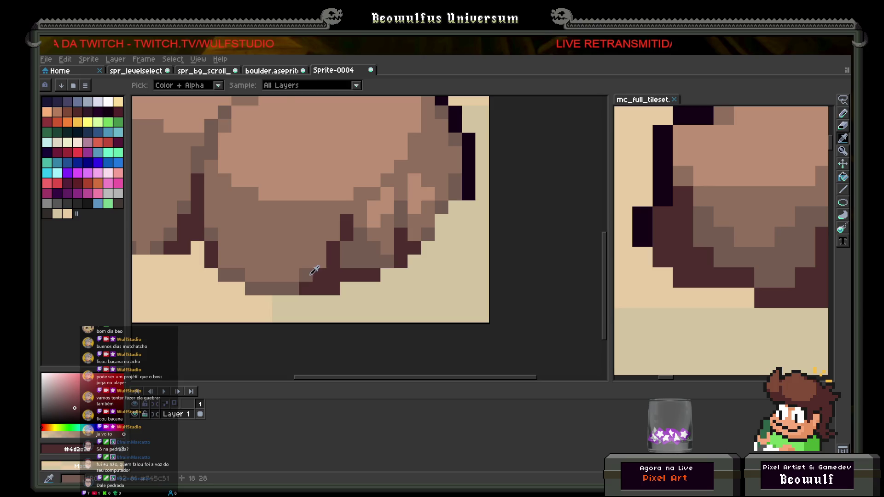
pyautogui.keyDown('alt'); pyautogui.click(319, 275); pyautogui.keyUp('alt')
pyautogui.click(320, 268)
pyautogui.scroll(-4, 323, 274)
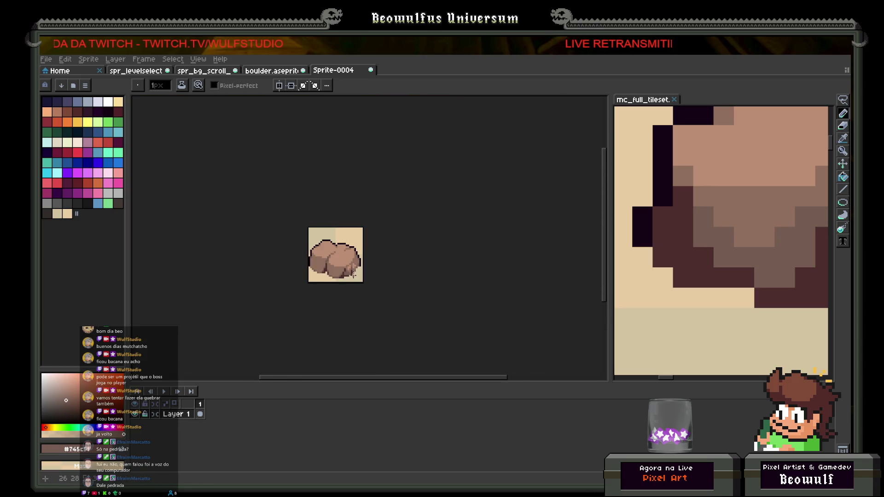
pyautogui.scroll(4, 356, 273)
pyautogui.keyDown('alt'); pyautogui.click(335, 274); pyautogui.keyUp('alt')
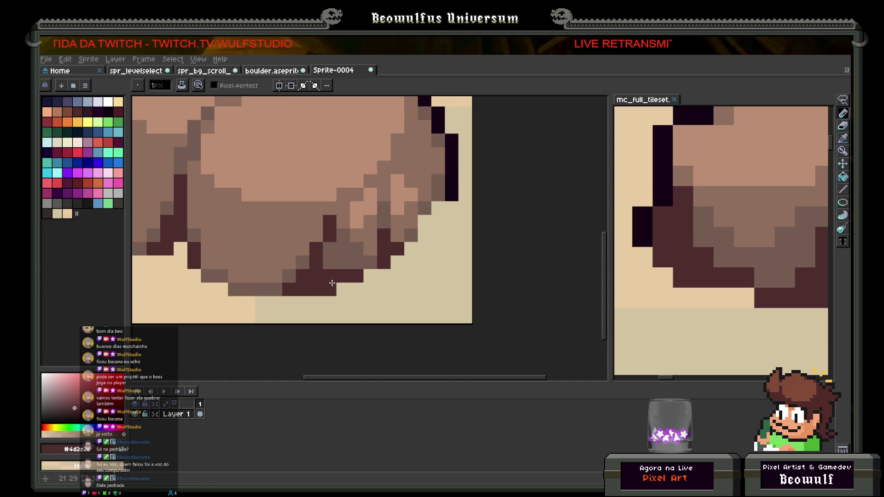
pyautogui.scroll(-4, 335, 273)
pyautogui.click(844, 101)
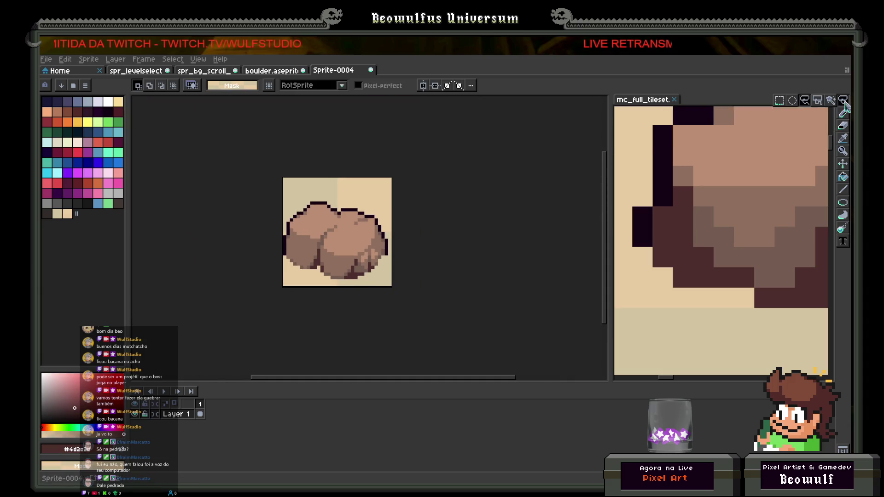
pyautogui.hotkey('ctrl', 'a')
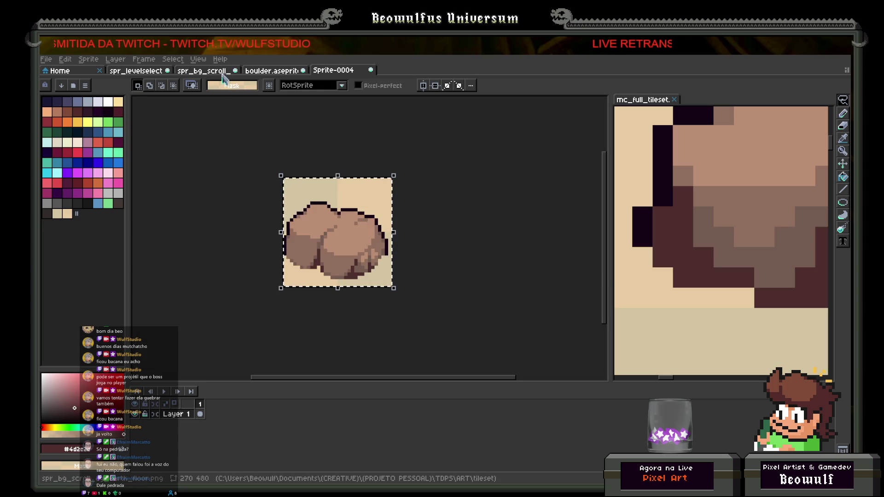
pyautogui.click(204, 71)
pyautogui.scroll(-3, 327, 175)
pyautogui.scroll(-1, 327, 175)
pyautogui.hotkey('ctrl', 'v')
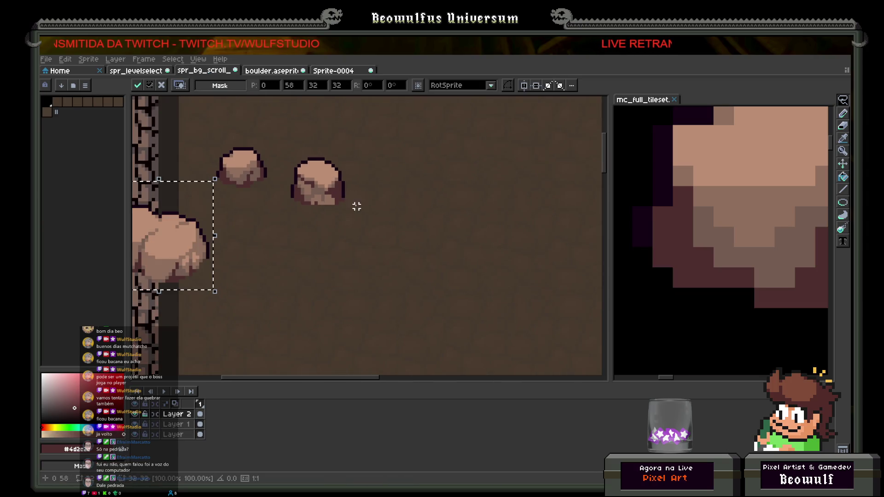
pyautogui.moveTo(214, 241)
pyautogui.mouseDown()
pyautogui.moveTo(300, 263)
pyautogui.moveTo(330, 250)
pyautogui.mouseUp()
pyautogui.press('Return')
pyautogui.scroll(-2, 369, 235)
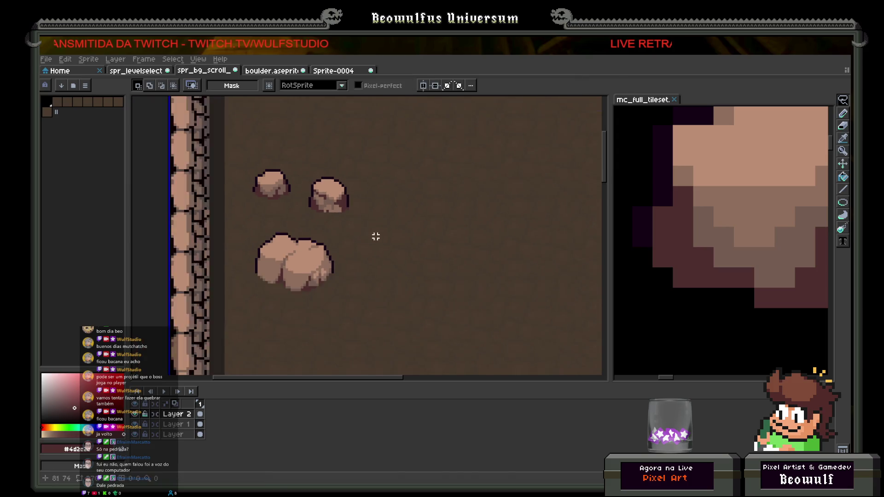
pyautogui.scroll(-2, 379, 255)
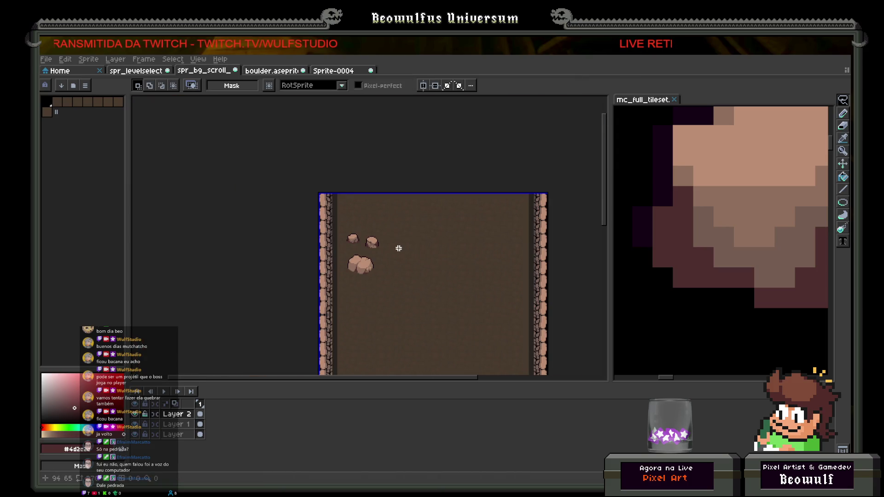
pyautogui.scroll(2, 399, 248)
pyautogui.moveTo(381, 248); pyautogui.dragTo(359, 207)
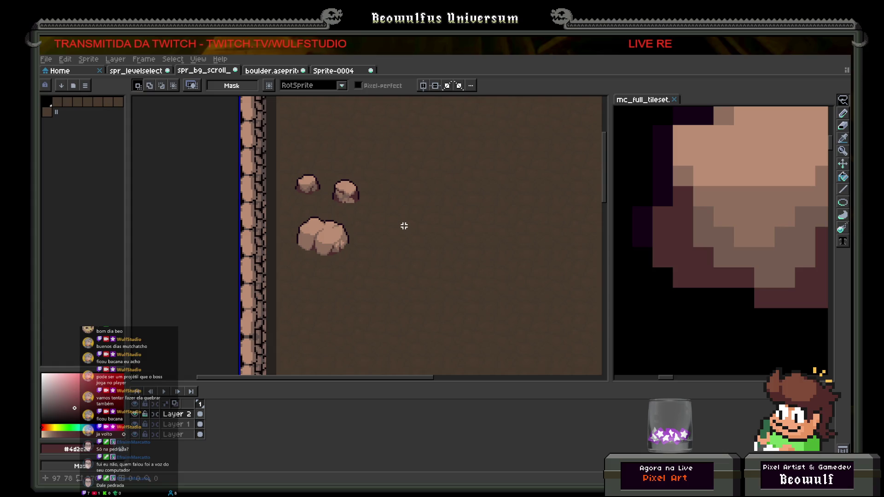
pyautogui.hotkey('ctrl', 'z')
pyautogui.hotkey('ctrl', 'z')
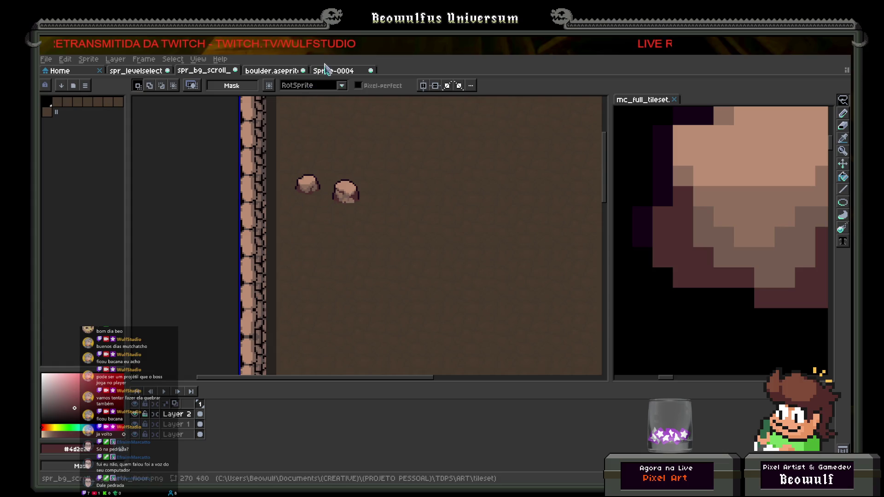
pyautogui.click(327, 72)
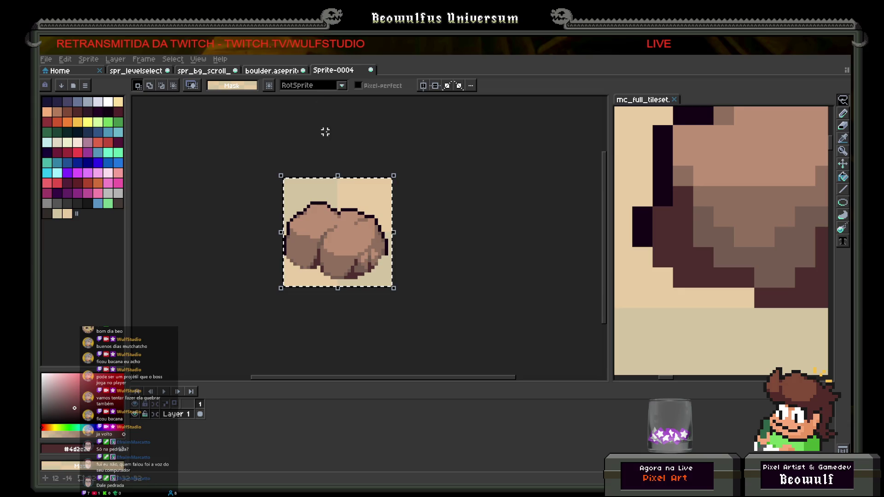
# Add a new frame after frame 1 and lasso-select most of the boulder in frame 2.
pyautogui.rightClick(199, 410)
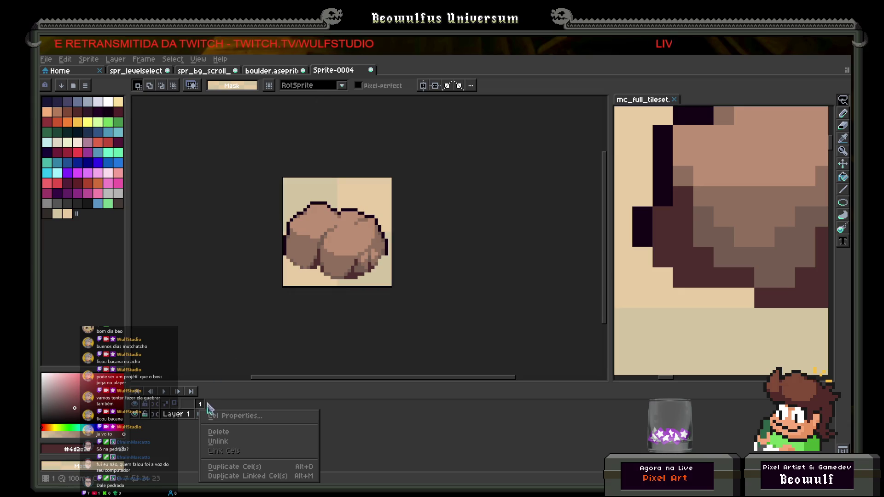
pyautogui.click(203, 407)
pyautogui.rightClick(202, 406)
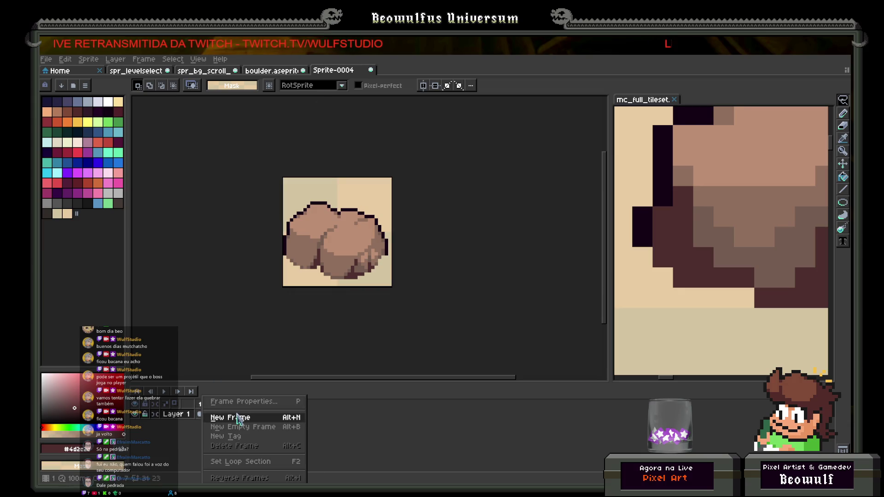
pyautogui.click(252, 411)
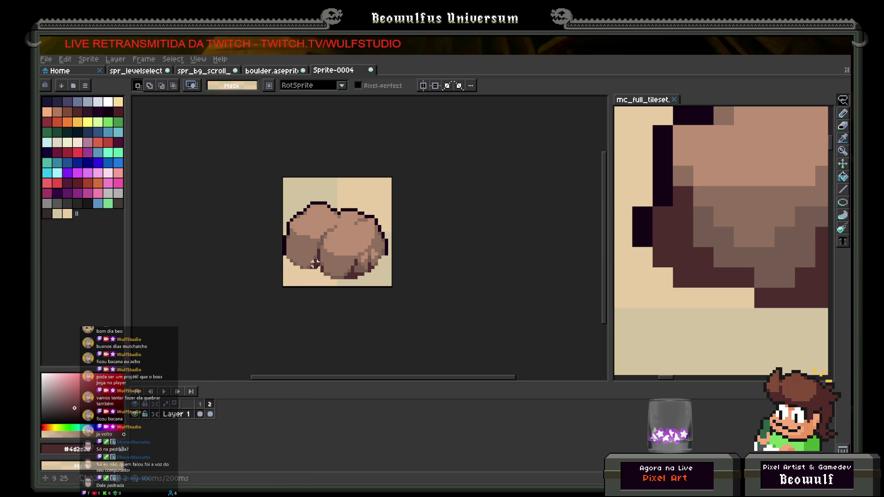
pyautogui.scroll(1, 312, 264)
pyautogui.moveTo(276, 175); pyautogui.dragTo(144, 207)
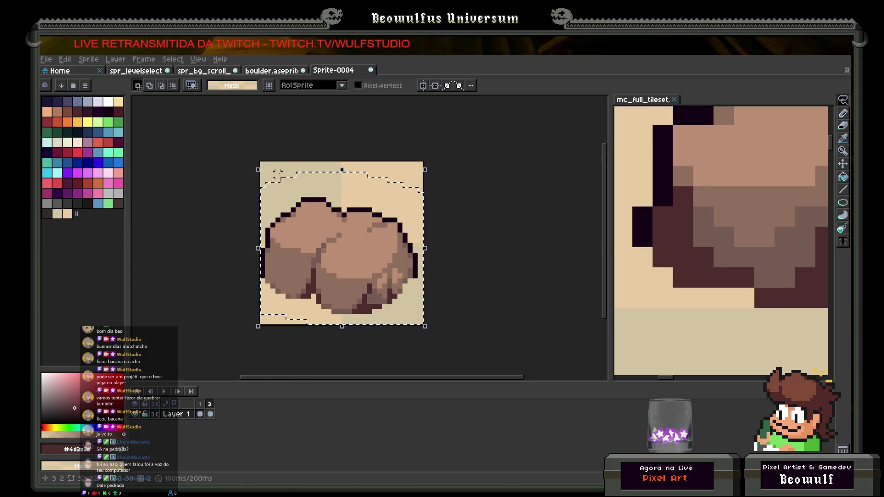
# Delete the selected boulder and pencil the outline of a new slab-shaped rock.
pyautogui.press('Delete')
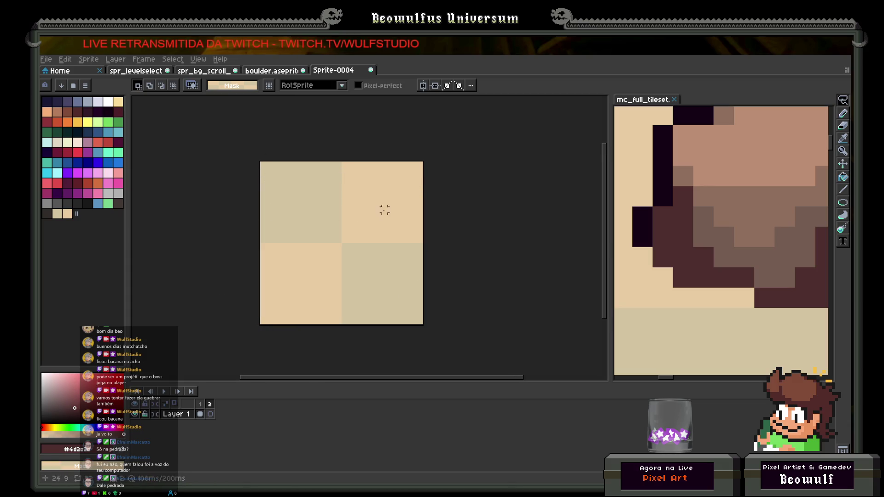
pyautogui.click(750, 142)
pyautogui.click(843, 113)
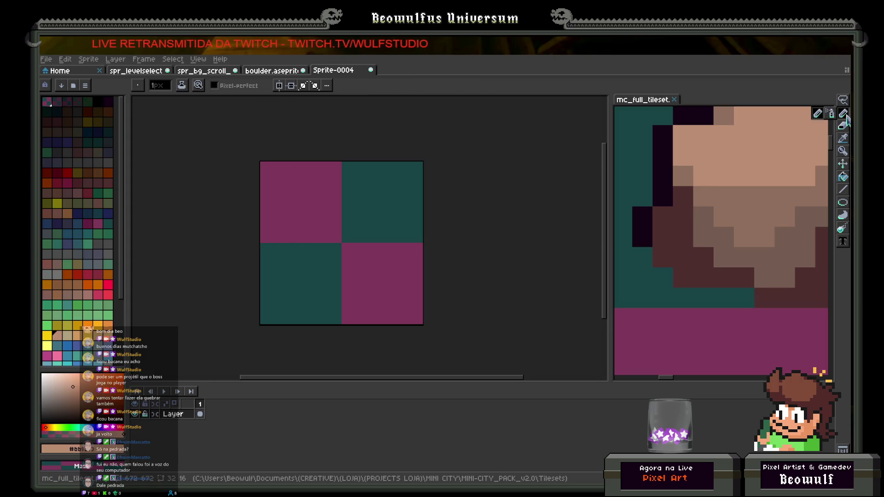
pyautogui.scroll(1, 295, 259)
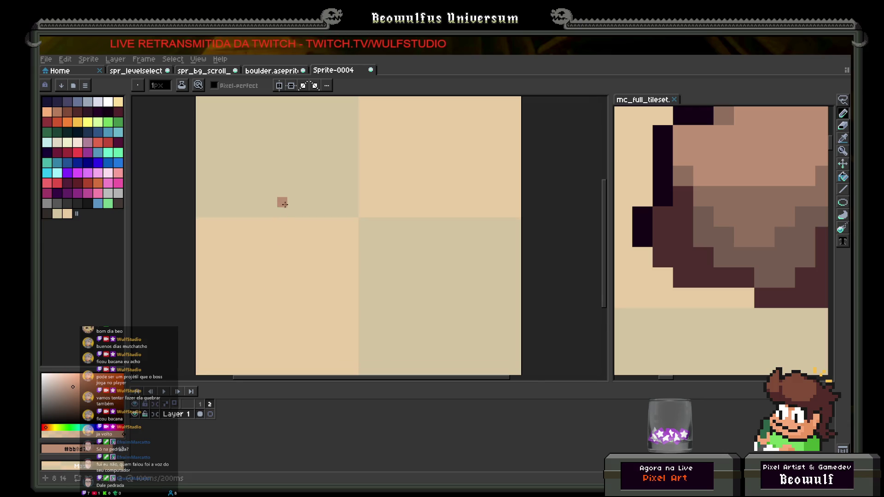
pyautogui.scroll(-1, 282, 216)
pyautogui.moveTo(262, 225)
pyautogui.mouseDown()
pyautogui.moveTo(319, 246)
pyautogui.moveTo(281, 210)
pyautogui.moveTo(374, 171)
pyautogui.moveTo(371, 207)
pyautogui.mouseUp()
pyautogui.moveTo(380, 178)
pyautogui.mouseDown()
pyautogui.moveTo(407, 198)
pyautogui.moveTo(331, 236)
pyautogui.moveTo(368, 229)
pyautogui.mouseUp()
pyautogui.moveTo(318, 246)
pyautogui.mouseDown()
pyautogui.moveTo(323, 252)
pyautogui.moveTo(317, 222)
pyautogui.moveTo(366, 197)
pyautogui.moveTo(285, 218)
pyautogui.mouseUp()
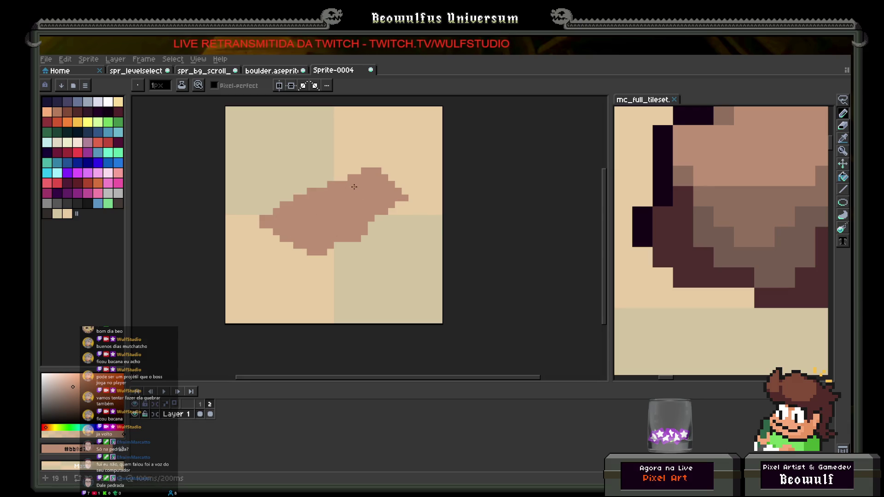
# Pick the darker brown from the tileset rock and add dark pixels on the slab's underside and left edge.
pyautogui.scroll(-2, 356, 203)
pyautogui.press('i')
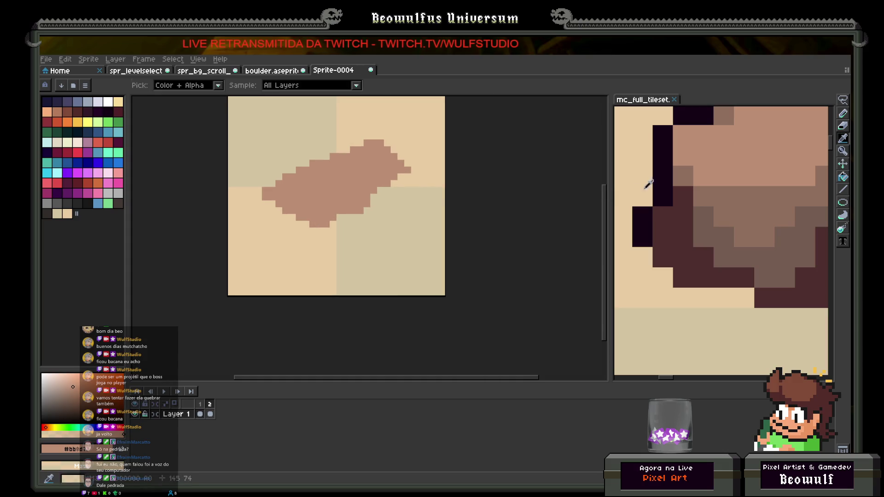
pyautogui.click(711, 188)
pyautogui.press('b')
pyautogui.scroll(2, 406, 200)
pyautogui.moveTo(360, 180)
pyautogui.mouseDown()
pyautogui.moveTo(314, 182)
pyautogui.moveTo(378, 193)
pyautogui.moveTo(416, 178)
pyautogui.moveTo(415, 154)
pyautogui.moveTo(385, 174)
pyautogui.mouseUp()
pyautogui.click(366, 198)
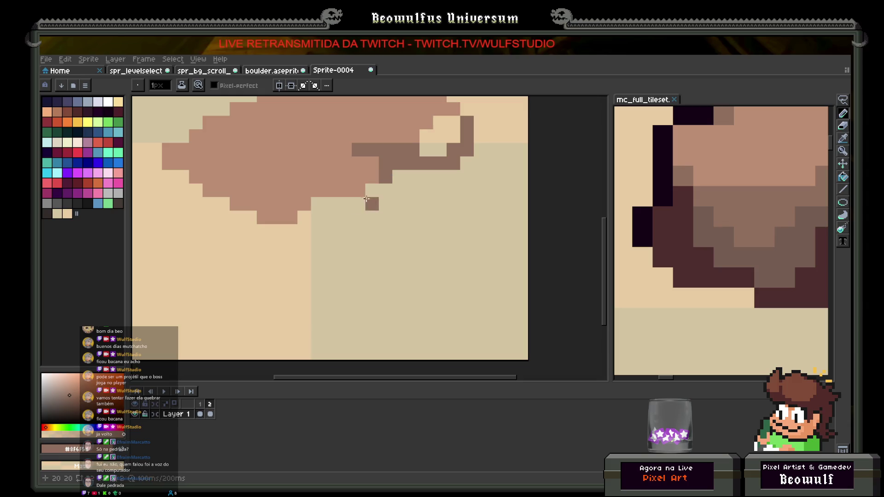
pyautogui.click(318, 204)
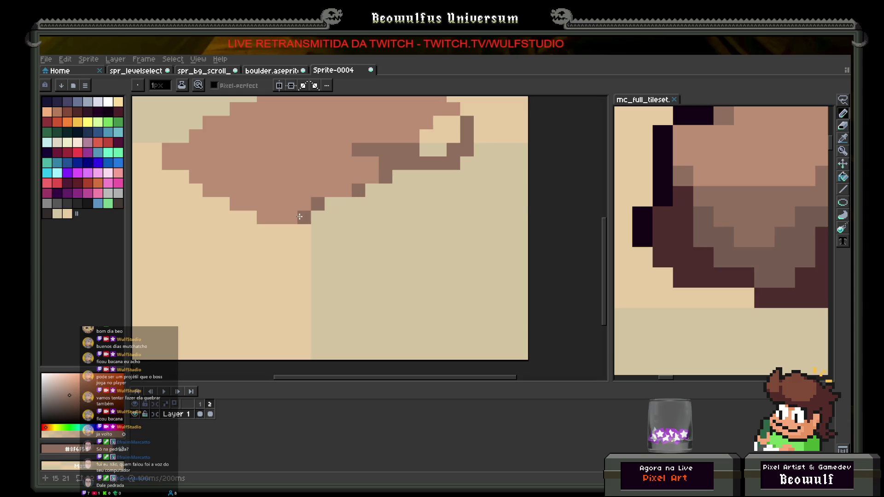
pyautogui.click(196, 177)
pyautogui.click(195, 190)
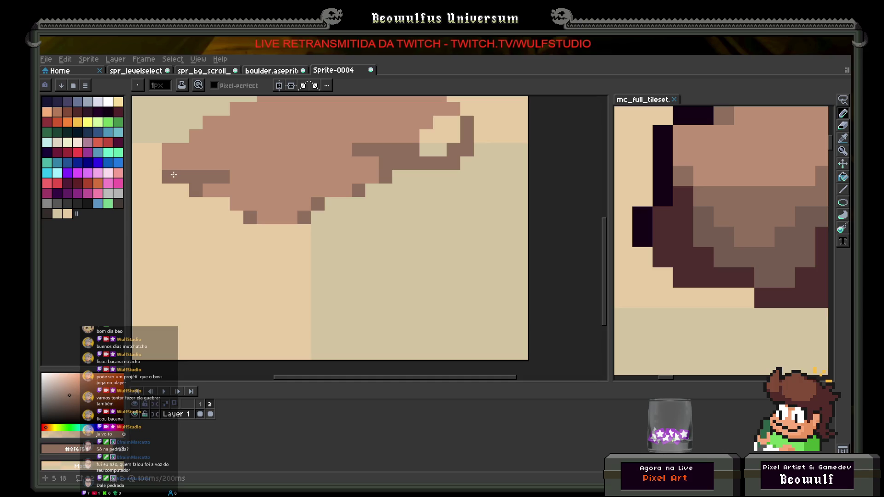
# Darken the slab's outline along its upper-left edge, top, and lower-left edge.
pyautogui.moveTo(195, 136); pyautogui.dragTo(202, 218)
pyautogui.click(214, 205)
pyautogui.click(244, 185)
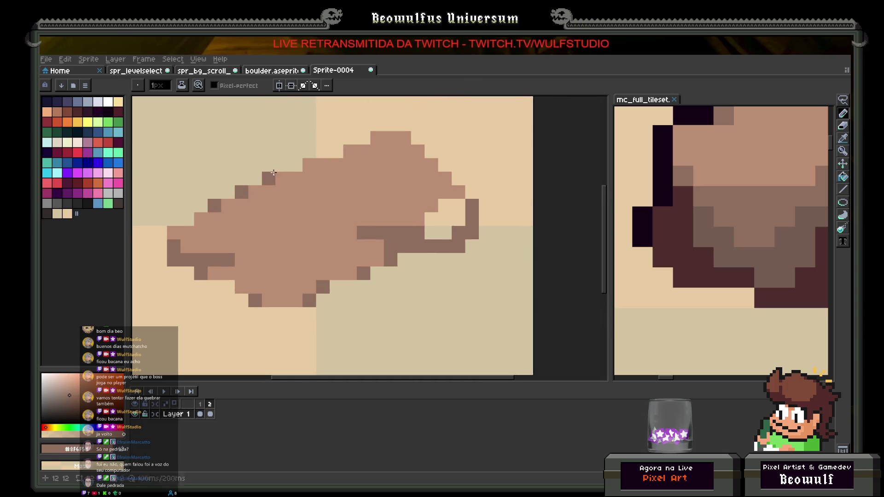
pyautogui.click(306, 164)
pyautogui.click(349, 151)
pyautogui.click(377, 138)
pyautogui.click(416, 136)
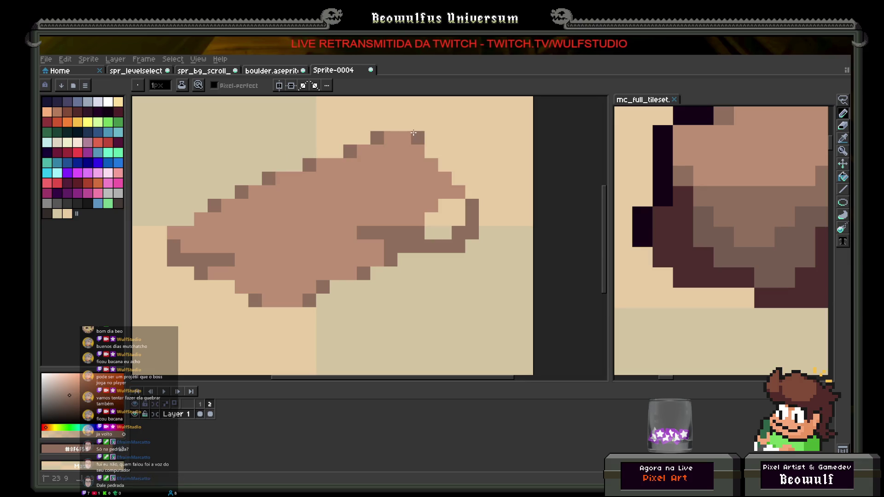
pyautogui.scroll(-4, 413, 133)
pyautogui.scroll(4, 395, 175)
pyautogui.scroll(-1, 369, 175)
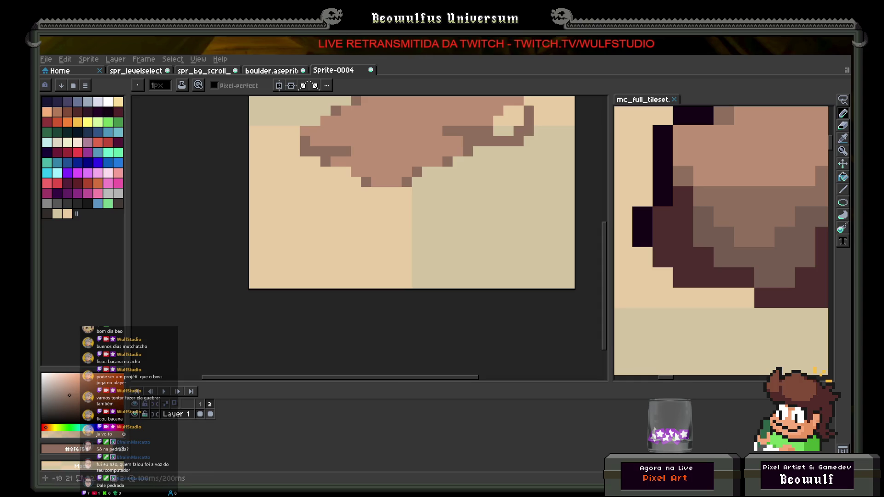
pyautogui.moveTo(325, 164); pyautogui.dragTo(327, 168)
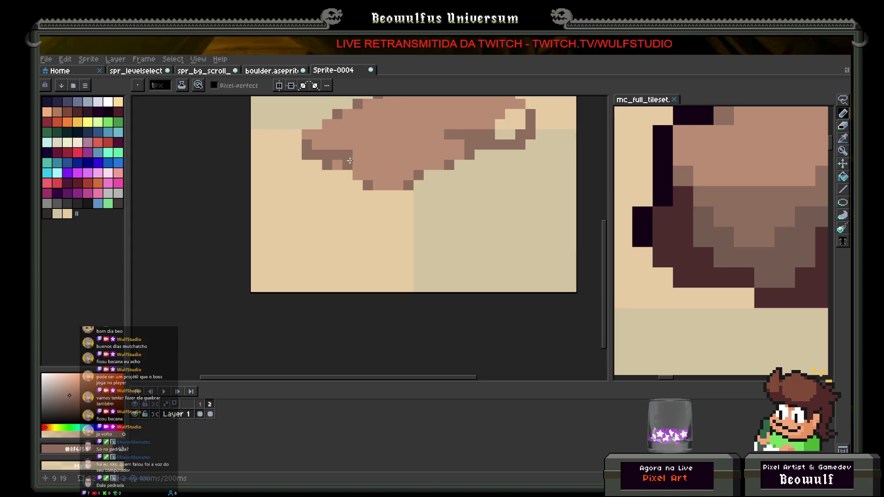
pyautogui.moveTo(324, 156)
pyautogui.mouseDown()
pyautogui.moveTo(307, 187)
pyautogui.moveTo(318, 228)
pyautogui.moveTo(387, 263)
pyautogui.moveTo(398, 194)
pyautogui.moveTo(378, 249)
pyautogui.mouseUp()
# Clear the selection, paint the lower-left side dark brown, and shade the bottom with a 1px brush.
pyautogui.press('v')
pyautogui.press('b')
pyautogui.hotkey('ctrl', 'd')
pyautogui.moveTo(388, 196)
pyautogui.mouseDown()
pyautogui.moveTo(363, 230)
pyautogui.moveTo(346, 212)
pyautogui.moveTo(350, 200)
pyautogui.moveTo(341, 214)
pyautogui.moveTo(332, 194)
pyautogui.moveTo(343, 187)
pyautogui.moveTo(321, 179)
pyautogui.mouseUp()
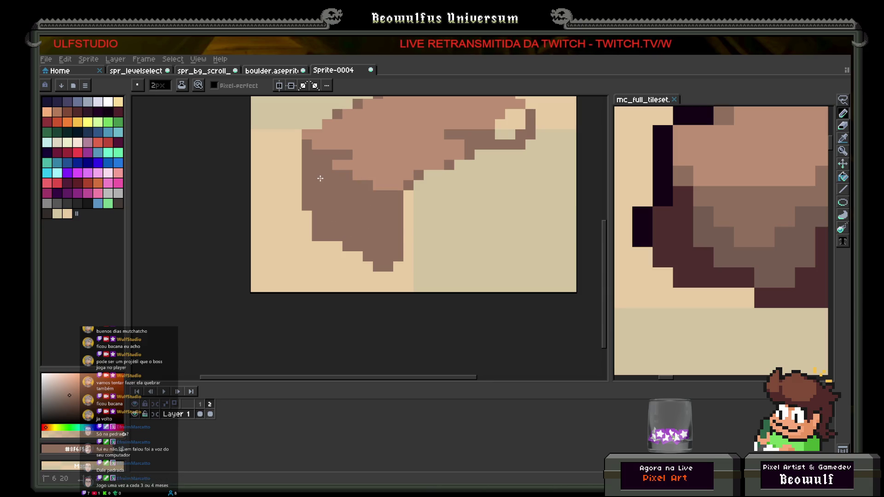
pyautogui.scroll(-3, 323, 208)
pyautogui.scroll(3, 332, 231)
pyautogui.press('-')
pyautogui.scroll(-2, 679, 227)
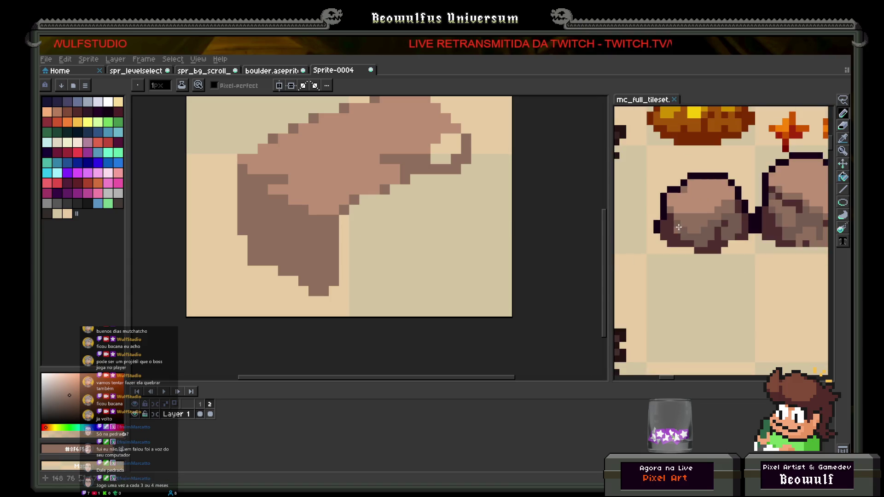
pyautogui.scroll(4, 679, 227)
pyautogui.click(343, 256)
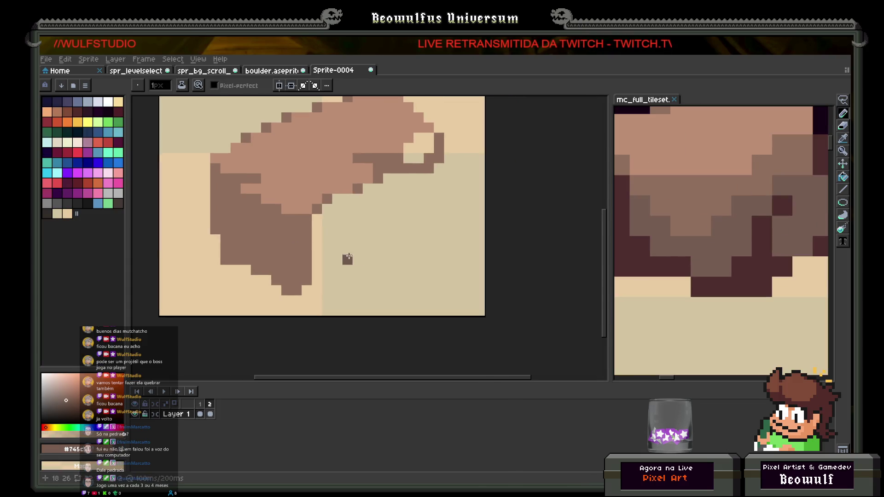
pyautogui.scroll(1, 336, 270)
pyautogui.moveTo(300, 295)
pyautogui.mouseDown()
pyautogui.moveTo(295, 304)
pyautogui.moveTo(313, 301)
pyautogui.moveTo(389, 251)
pyautogui.moveTo(378, 276)
pyautogui.moveTo(463, 214)
pyautogui.moveTo(477, 215)
pyautogui.mouseUp()
pyautogui.hotkey('ctrl', 'z')
# Fill the rock's right side face and right edge with dark brown, closing the last light notch.
pyautogui.moveTo(443, 241); pyautogui.dragTo(474, 241)
pyautogui.moveTo(476, 210); pyautogui.dragTo(476, 129)
pyautogui.scroll(-3, 476, 129)
pyautogui.scroll(2, 441, 251)
pyautogui.moveTo(437, 294)
pyautogui.mouseDown()
pyautogui.moveTo(435, 258)
pyautogui.moveTo(421, 271)
pyautogui.moveTo(434, 242)
pyautogui.moveTo(397, 239)
pyautogui.moveTo(417, 249)
pyautogui.moveTo(360, 274)
pyautogui.moveTo(345, 270)
pyautogui.moveTo(349, 261)
pyautogui.moveTo(325, 343)
pyautogui.moveTo(351, 282)
pyautogui.moveTo(357, 302)
pyautogui.moveTo(398, 299)
pyautogui.moveTo(393, 309)
pyautogui.mouseUp()
pyautogui.click(393, 309)
pyautogui.scroll(-4, 393, 306)
pyautogui.scroll(5, 396, 302)
pyautogui.scroll(-4, 400, 295)
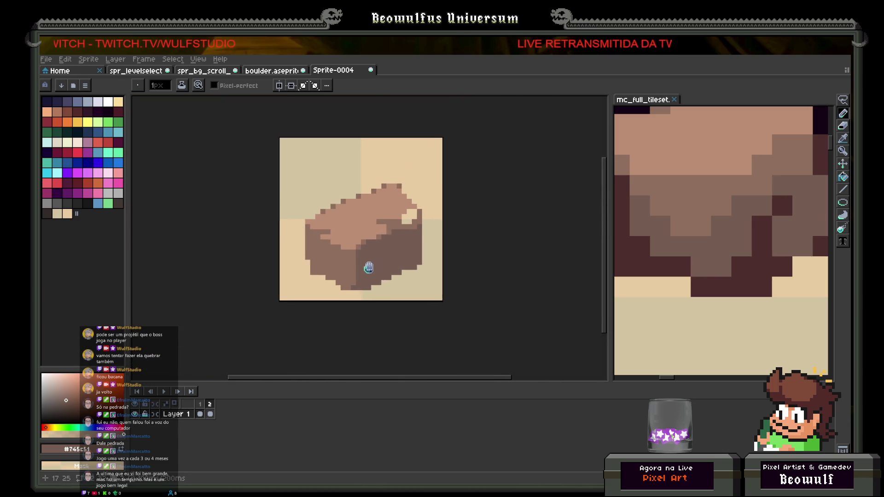
pyautogui.scroll(2, 393, 240)
pyautogui.scroll(2, 441, 237)
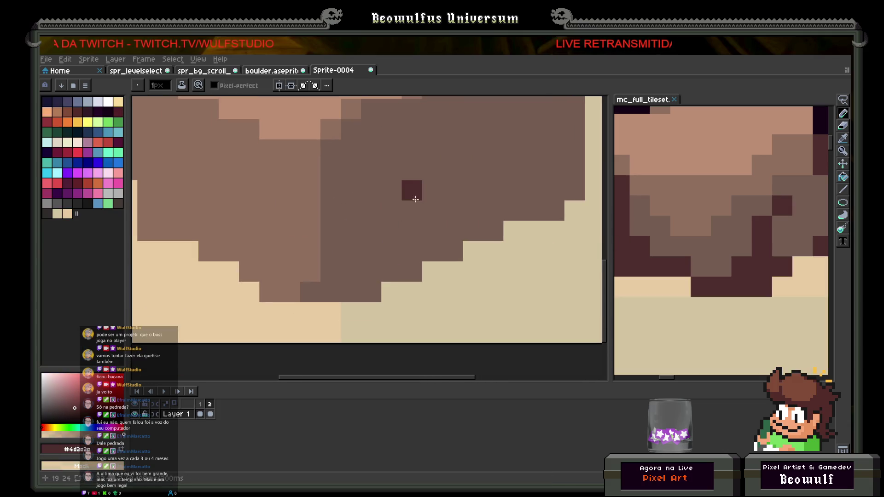
# Paint dark shadow pixels in a stepped line along the boulder's lower-right and right edges.
pyautogui.moveTo(411, 189)
pyautogui.mouseDown()
pyautogui.moveTo(416, 249)
pyautogui.moveTo(393, 262)
pyautogui.moveTo(404, 263)
pyautogui.moveTo(375, 270)
pyautogui.moveTo(367, 289)
pyautogui.moveTo(341, 293)
pyautogui.mouseUp()
pyautogui.click(335, 293)
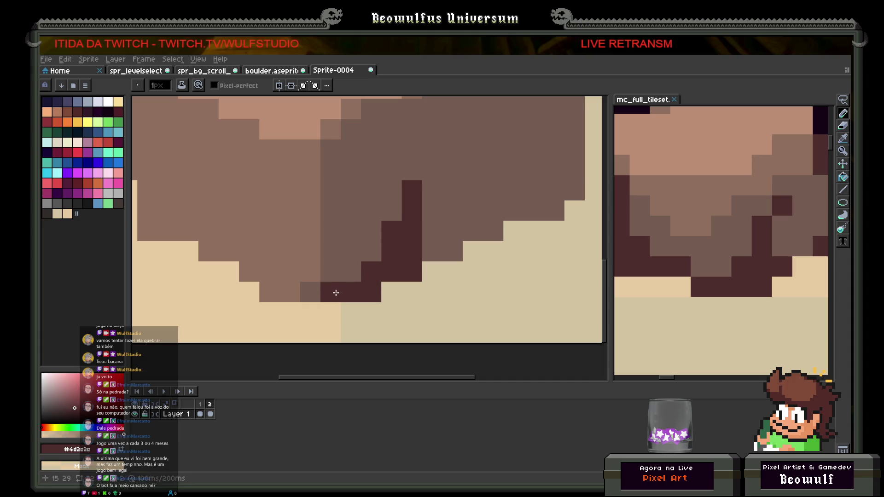
pyautogui.scroll(-2, 336, 293)
pyautogui.click(424, 271)
pyautogui.scroll(2, 432, 252)
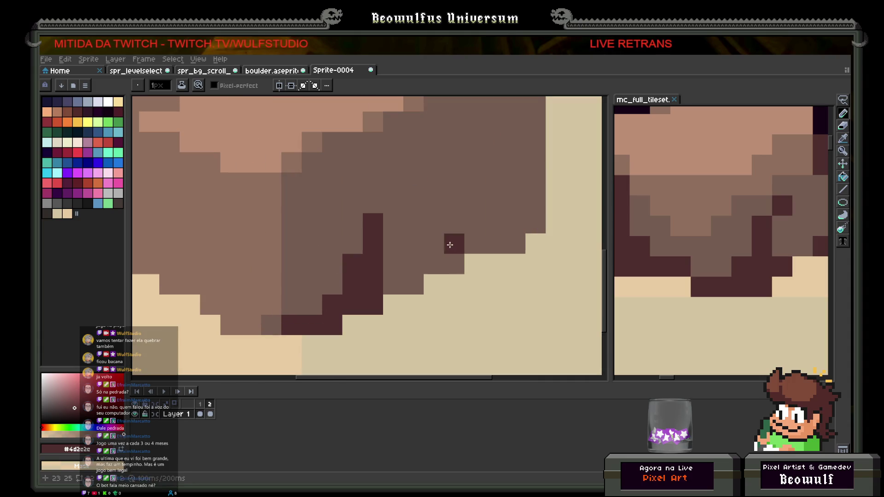
pyautogui.moveTo(450, 245); pyautogui.dragTo(396, 291)
pyautogui.click(402, 311)
pyautogui.click(420, 290)
pyautogui.moveTo(424, 277); pyautogui.dragTo(442, 270)
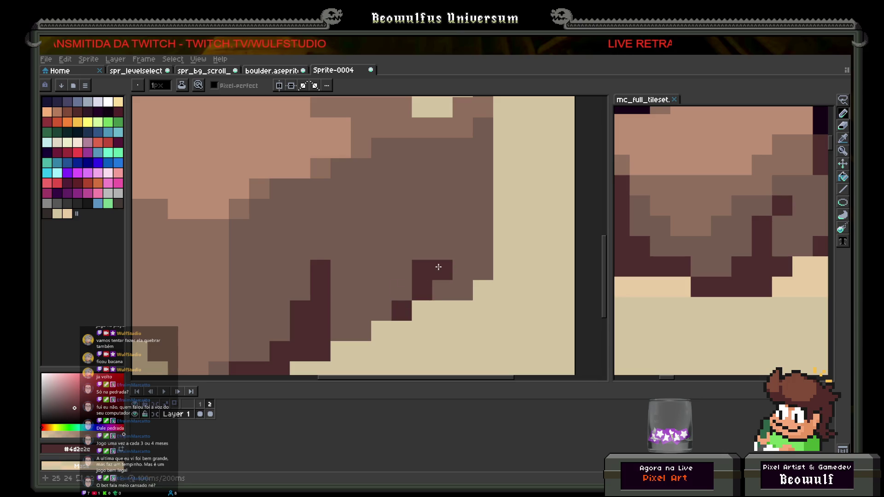
pyautogui.click(463, 250)
pyautogui.moveTo(463, 239)
pyautogui.mouseDown()
pyautogui.moveTo(460, 207)
pyautogui.moveTo(478, 206)
pyautogui.moveTo(478, 178)
pyautogui.mouseUp()
pyautogui.scroll(-5, 441, 245)
pyautogui.scroll(5, 421, 247)
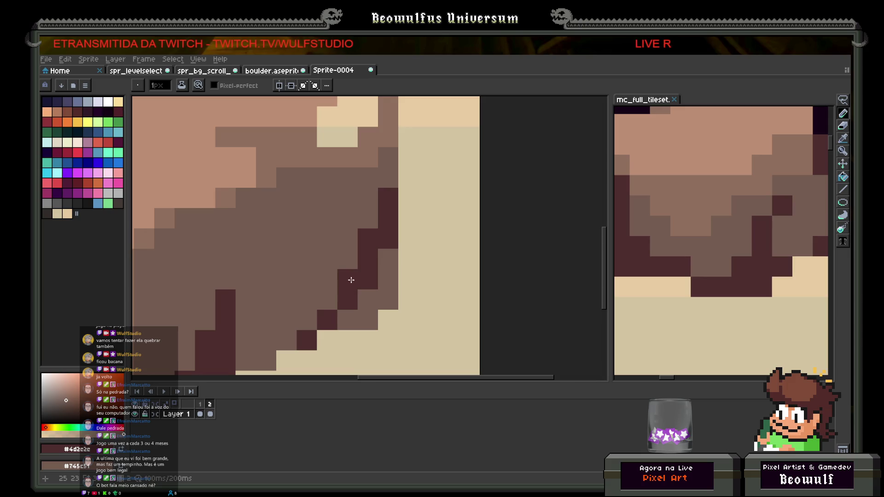
# Retouch the top face with mid-brown #8f6f5d and light brown #bb8d73, fixing stray pixels.
pyautogui.rightClick(364, 281)
pyautogui.scroll(-5, 367, 250)
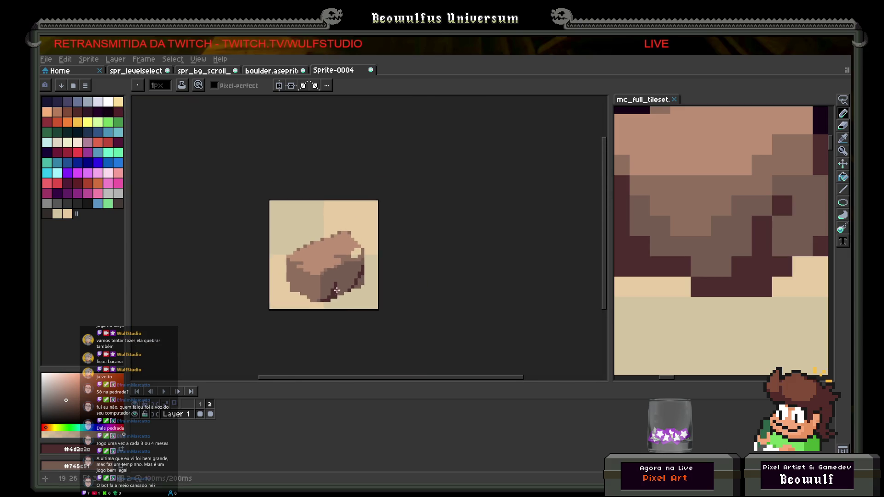
pyautogui.scroll(4, 336, 293)
pyautogui.press('i')
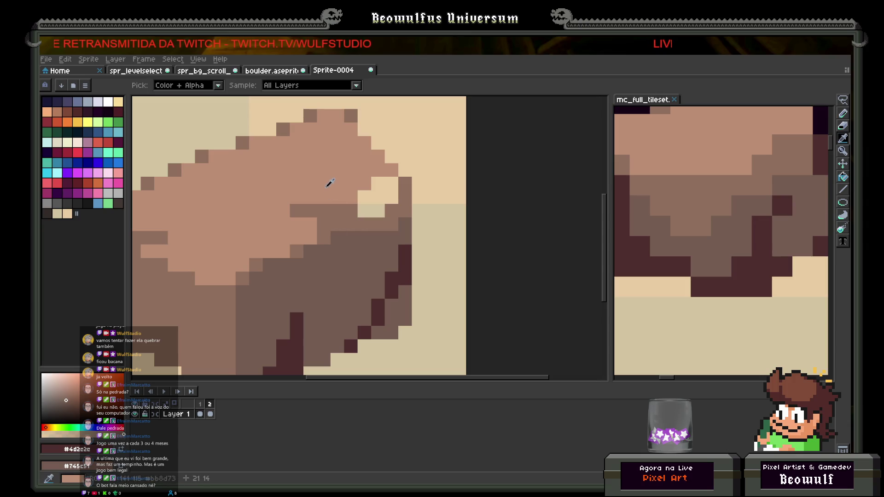
pyautogui.click(343, 212)
pyautogui.press('b')
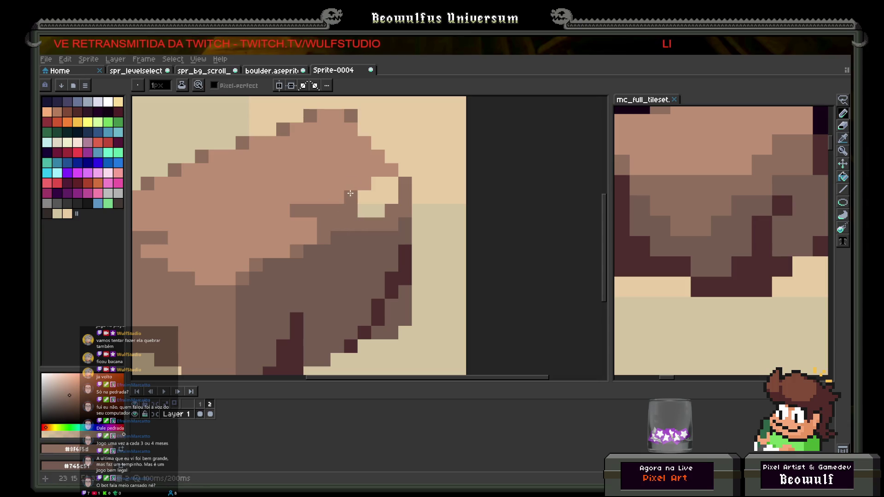
pyautogui.click(391, 170)
pyautogui.keyDown('alt'); pyautogui.click(340, 174); pyautogui.keyUp('alt')
pyautogui.click(378, 197)
pyautogui.click(379, 211)
pyautogui.click(371, 204)
pyautogui.click(377, 186)
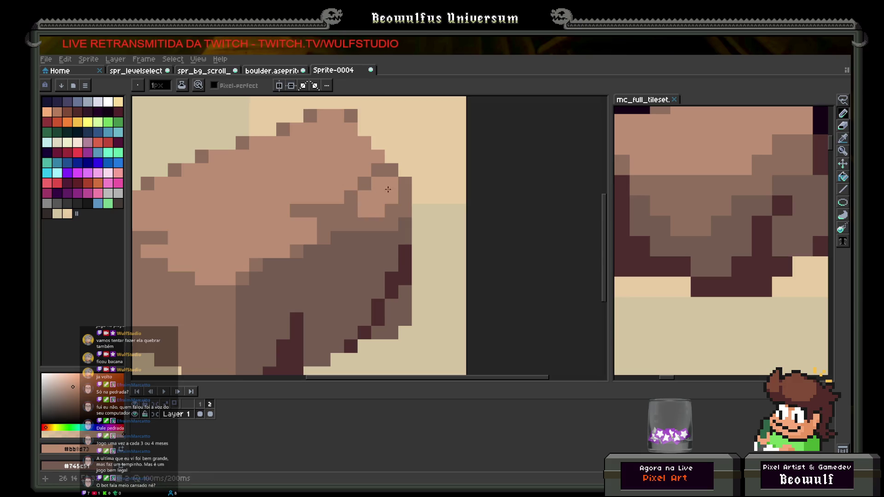
# Add a #745c51 pixel and draw a diagonal dark #4d2e2e crack across the boulder.
pyautogui.scroll(-5, 390, 185)
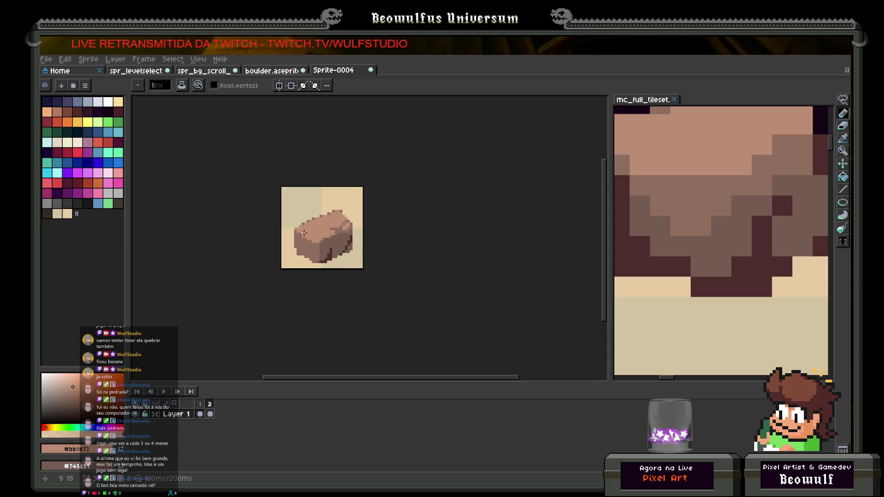
pyautogui.scroll(4, 304, 234)
pyautogui.scroll(1, 351, 223)
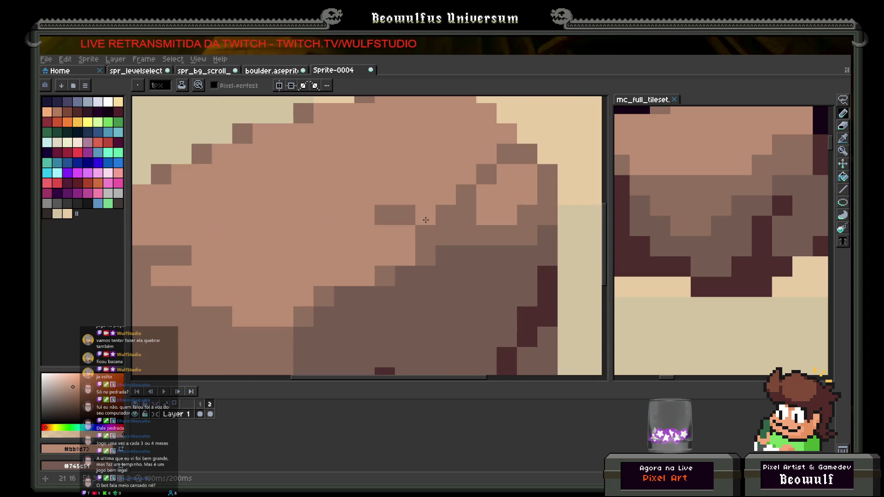
pyautogui.keyDown('alt'); pyautogui.click(445, 247); pyautogui.keyUp('alt')
pyautogui.click(443, 231)
pyautogui.scroll(-5, 446, 231)
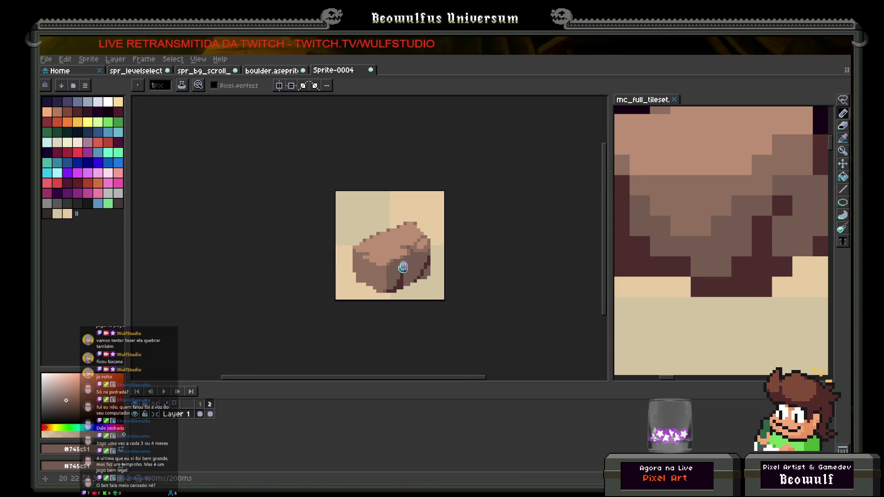
pyautogui.scroll(2, 395, 261)
pyautogui.scroll(-1, 419, 257)
pyautogui.scroll(3, 427, 260)
pyautogui.scroll(-2, 420, 244)
pyautogui.scroll(-1, 420, 244)
pyautogui.scroll(3, 420, 249)
pyautogui.press('alt')
pyautogui.click(448, 257)
pyautogui.moveTo(383, 224)
pyautogui.mouseDown()
pyautogui.moveTo(381, 249)
pyautogui.moveTo(410, 292)
pyautogui.moveTo(401, 275)
pyautogui.mouseUp()
pyautogui.scroll(-3, 410, 292)
pyautogui.scroll(-1, 401, 276)
pyautogui.scroll(4, 402, 272)
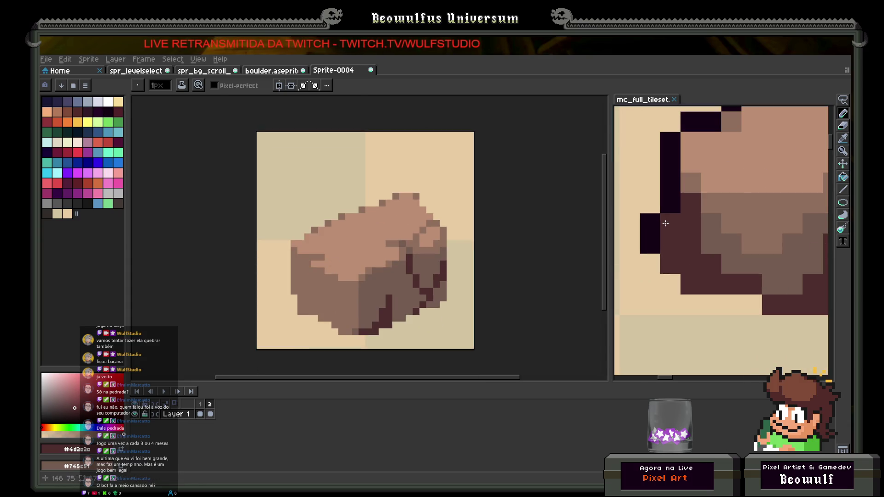
# Add a lower-face shadow pixel, then draw a near-black #160117 outline up the rock's left edge.
pyautogui.hotkey('ctrl', 'Tab')
pyautogui.hotkey('ctrl', 'shift', 'Tab')
pyautogui.scroll(2, 290, 287)
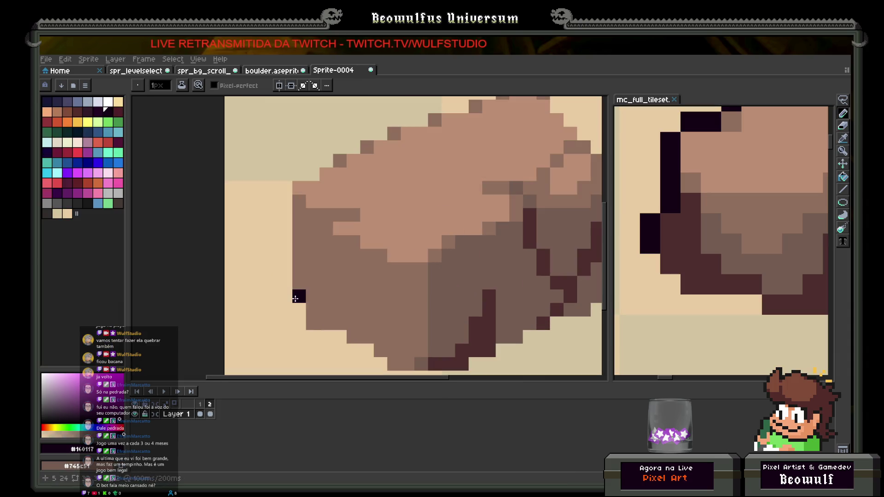
pyautogui.keyDown('alt'); pyautogui.click(463, 323); pyautogui.keyUp('alt')
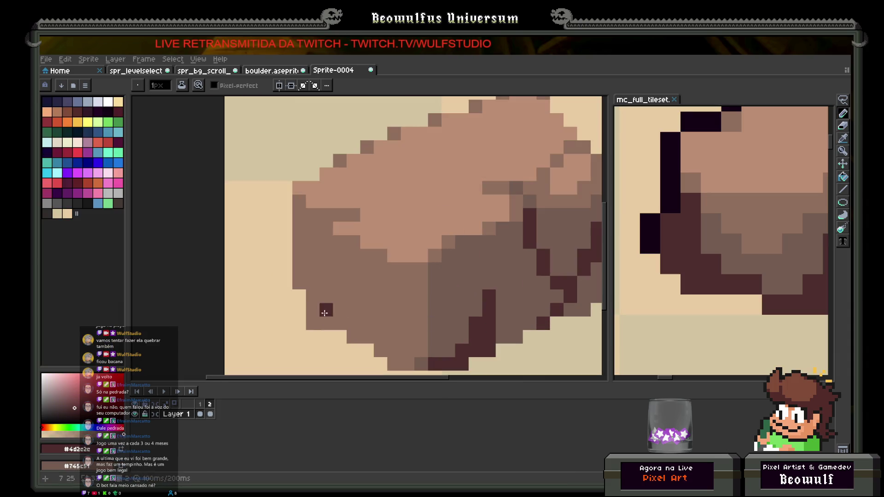
pyautogui.keyDown('alt'); pyautogui.click(458, 289); pyautogui.keyUp('alt')
pyautogui.scroll(-3, 353, 269)
pyautogui.hotkey('ctrl', 'Tab')
pyautogui.scroll(3, 340, 299)
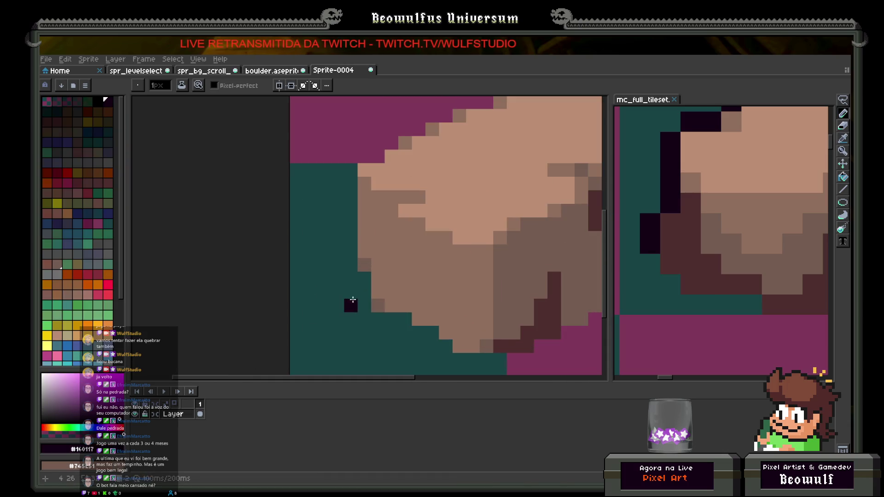
pyautogui.hotkey('ctrl', 'shift', 'Tab')
pyautogui.click(360, 297)
pyautogui.moveTo(360, 297)
pyautogui.mouseDown()
pyautogui.moveTo(343, 240)
pyautogui.moveTo(345, 210)
pyautogui.moveTo(351, 265)
pyautogui.moveTo(352, 165)
pyautogui.moveTo(372, 156)
pyautogui.mouseUp()
pyautogui.scroll(-3, 372, 156)
pyautogui.scroll(3, 336, 258)
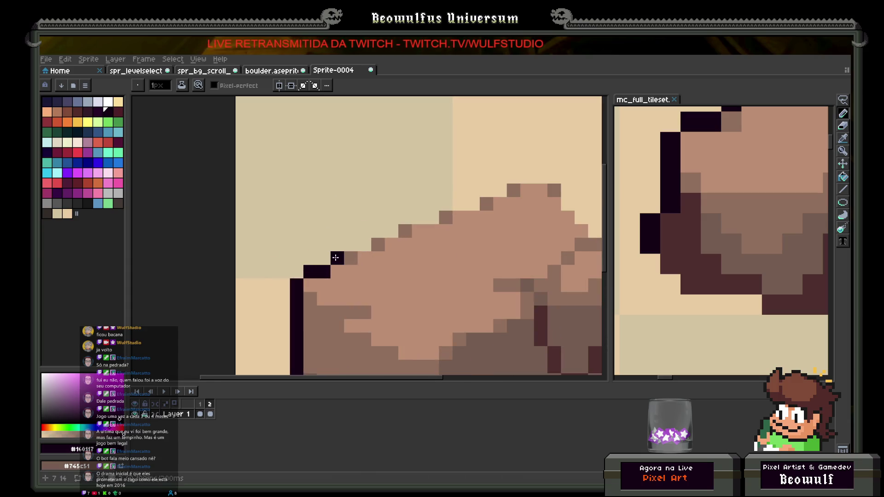
# Continue the rock's near-black outline across its top edge and down its right side.
pyautogui.click(351, 245)
pyautogui.moveTo(336, 258); pyautogui.dragTo(155, 263)
pyautogui.moveTo(171, 250)
pyautogui.mouseDown()
pyautogui.moveTo(368, 179)
pyautogui.moveTo(442, 263)
pyautogui.mouseUp()
pyautogui.scroll(-3, 441, 263)
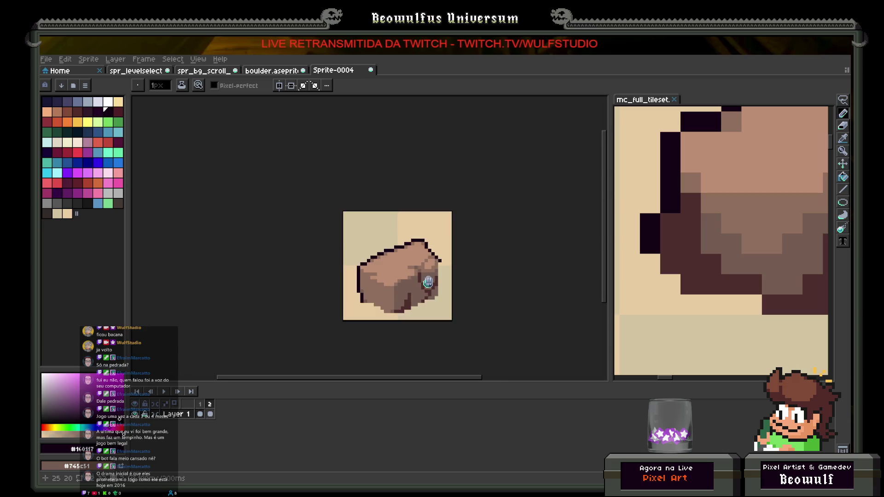
pyautogui.scroll(2, 436, 241)
pyautogui.click(437, 241)
pyautogui.moveTo(448, 190); pyautogui.dragTo(448, 290)
pyautogui.click(438, 268)
pyautogui.scroll(-3, 400, 256)
pyautogui.scroll(2, 399, 256)
pyautogui.scroll(1, 399, 257)
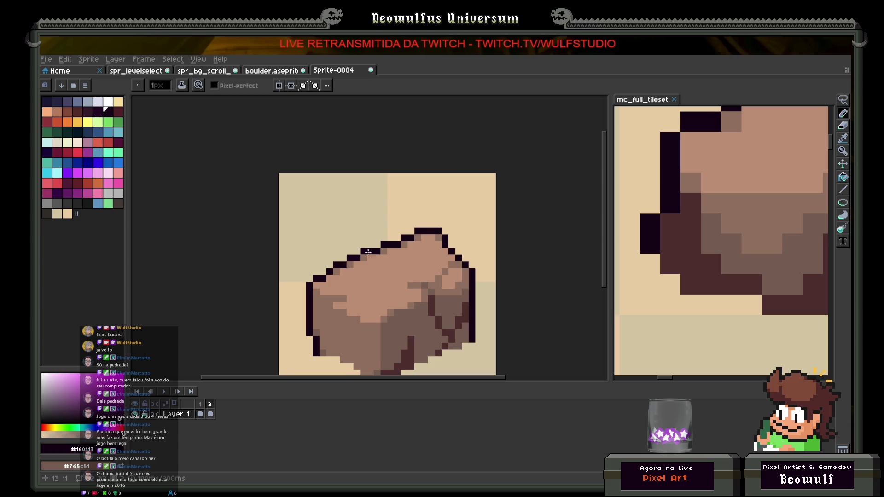
pyautogui.scroll(4, 370, 253)
pyautogui.press('i')
pyautogui.press('b')
pyautogui.click(360, 251)
# Paint a dark #4d2c2c vertical crack on the boulder's front.
pyautogui.scroll(-3, 361, 263)
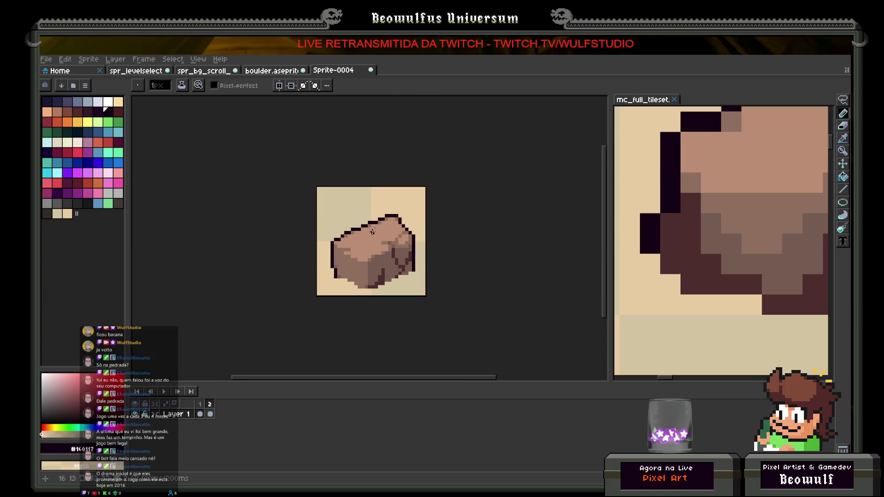
pyautogui.scroll(2, 380, 225)
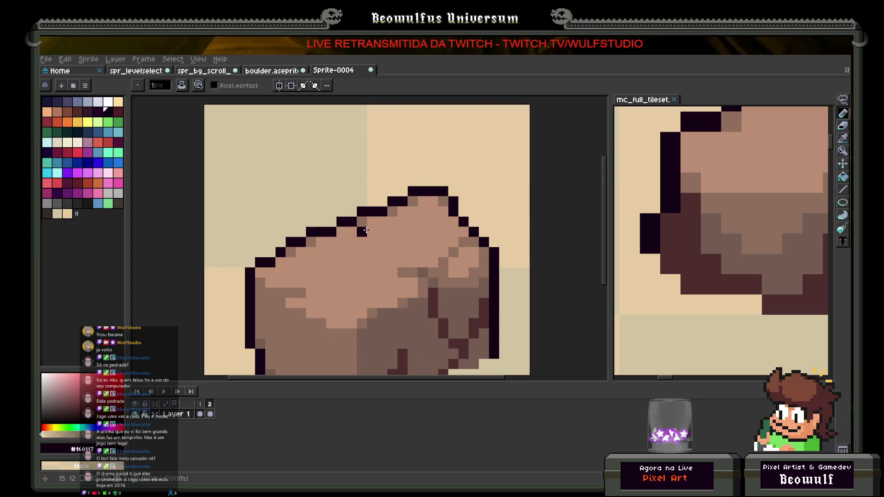
pyautogui.scroll(-3, 367, 230)
pyautogui.scroll(3, 376, 253)
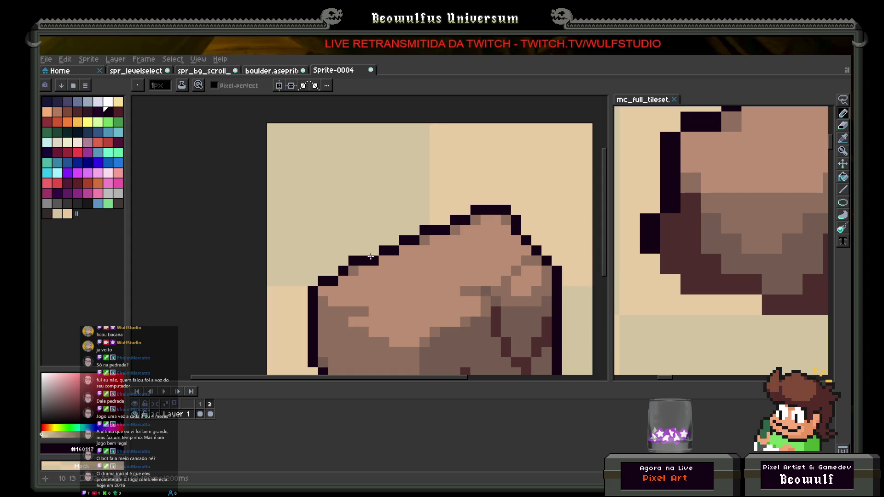
pyautogui.scroll(-3, 357, 276)
pyautogui.scroll(4, 382, 254)
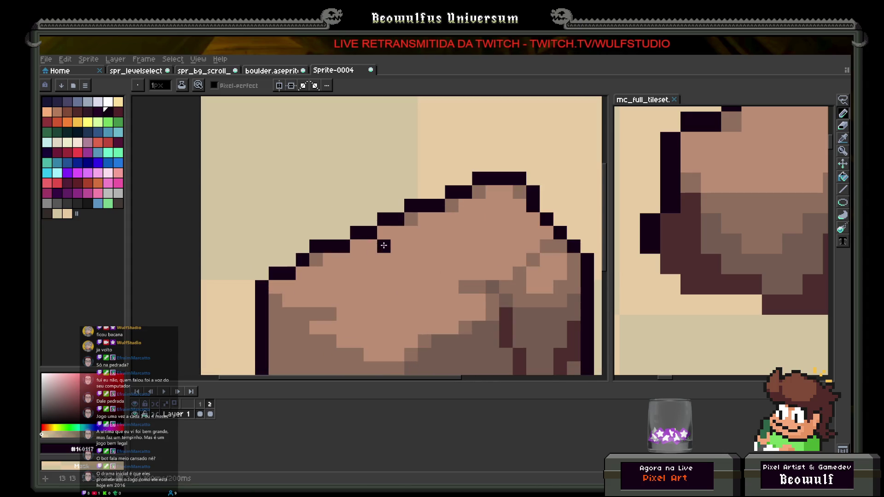
pyautogui.keyDown('alt'); pyautogui.click(410, 217); pyautogui.keyUp('alt')
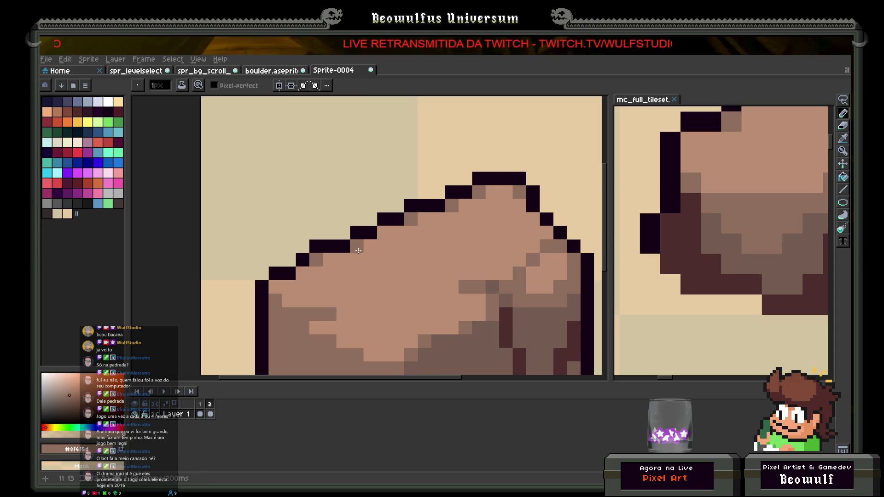
pyautogui.scroll(-2, 422, 278)
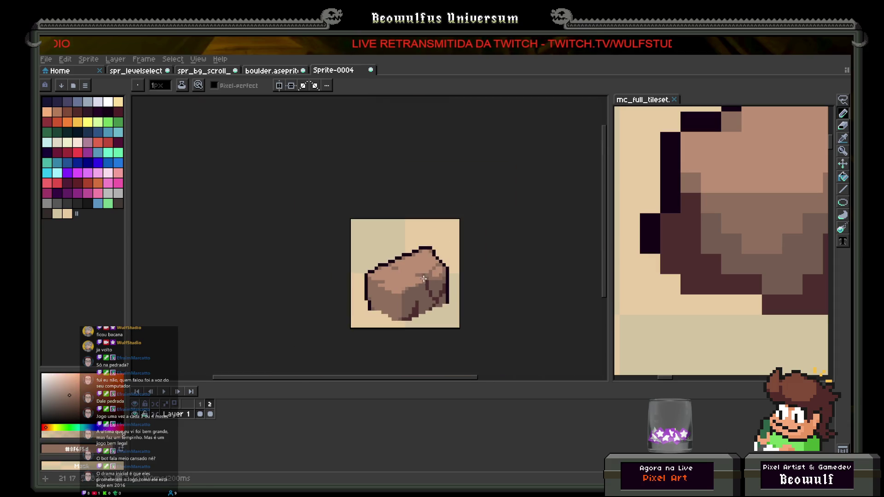
pyautogui.scroll(-1, 442, 295)
pyautogui.scroll(2, 385, 267)
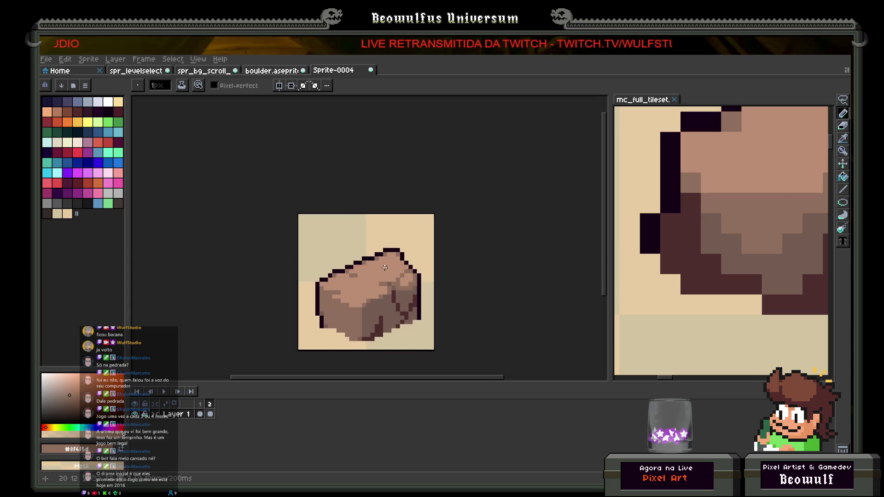
pyautogui.scroll(1, 365, 296)
pyautogui.keyDown('alt'); pyautogui.click(350, 294); pyautogui.keyUp('alt')
pyautogui.scroll(1, 343, 291)
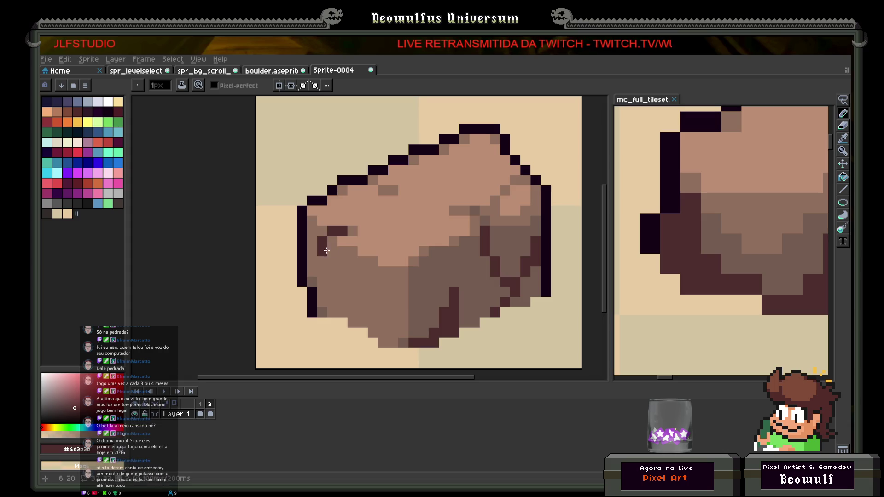
pyautogui.scroll(-3, 344, 297)
pyautogui.scroll(3, 345, 291)
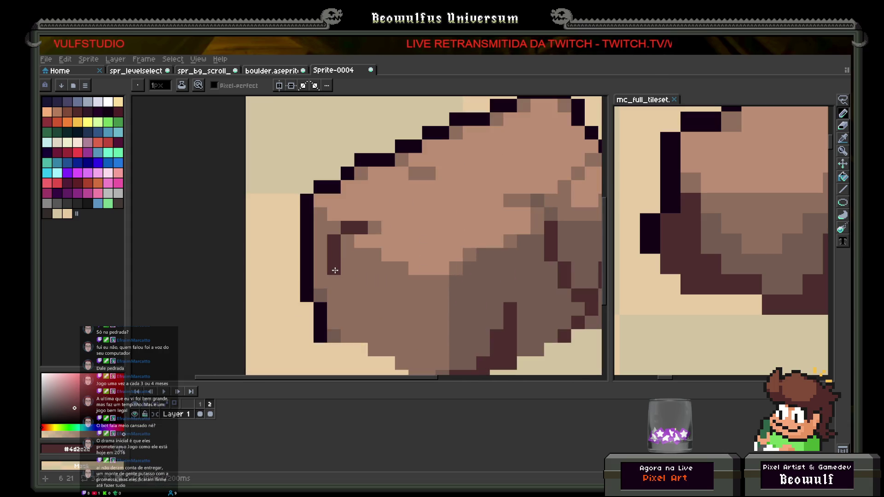
pyautogui.moveTo(347, 278)
pyautogui.mouseDown()
pyautogui.moveTo(348, 313)
pyautogui.moveTo(337, 319)
pyautogui.moveTo(347, 336)
pyautogui.mouseUp()
# Cover the crack in mid brown, then add a shorter dark #4d2c2c crack column.
pyautogui.scroll(-3, 341, 318)
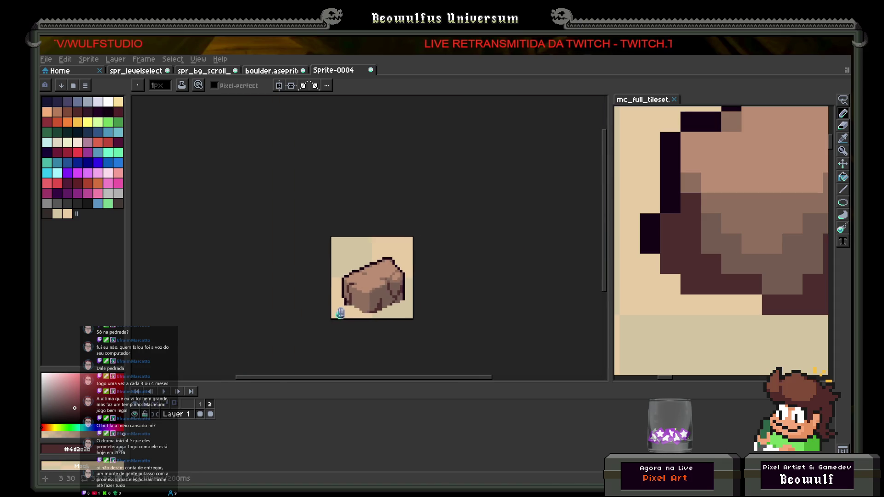
pyautogui.scroll(3, 341, 313)
pyautogui.keyDown('alt'); pyautogui.click(361, 257); pyautogui.keyUp('alt')
pyautogui.click(373, 222)
pyautogui.moveTo(372, 222)
pyautogui.mouseDown()
pyautogui.moveTo(347, 235)
pyautogui.moveTo(361, 310)
pyautogui.mouseUp()
pyautogui.scroll(-3, 361, 310)
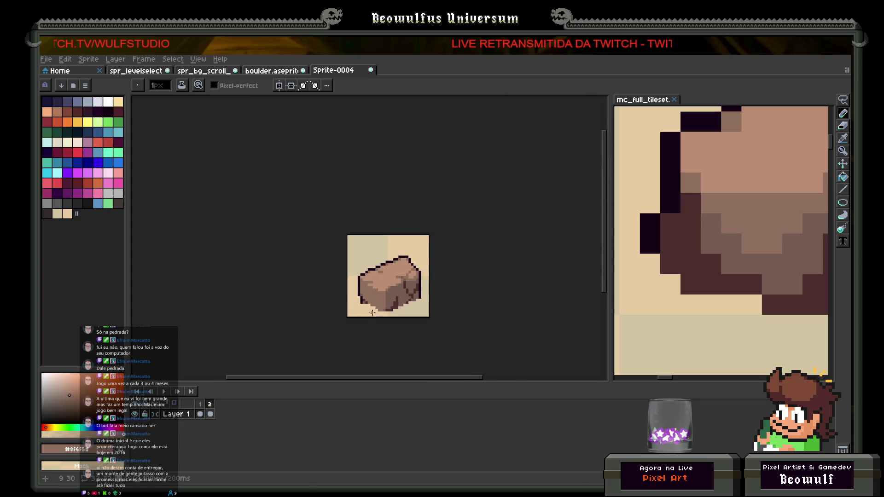
pyautogui.scroll(3, 377, 305)
pyautogui.keyDown('alt'); pyautogui.click(333, 290); pyautogui.keyUp('alt')
pyautogui.click(367, 292)
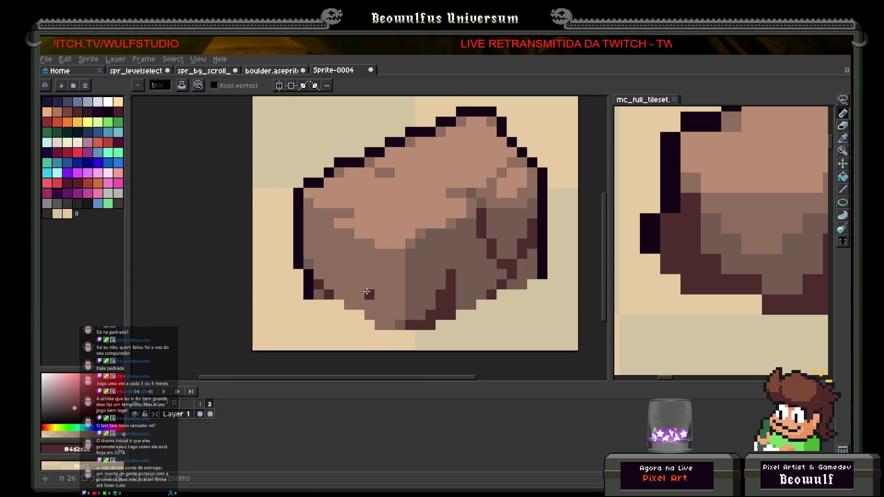
pyautogui.moveTo(370, 295); pyautogui.dragTo(369, 316)
pyautogui.scroll(-3, 352, 310)
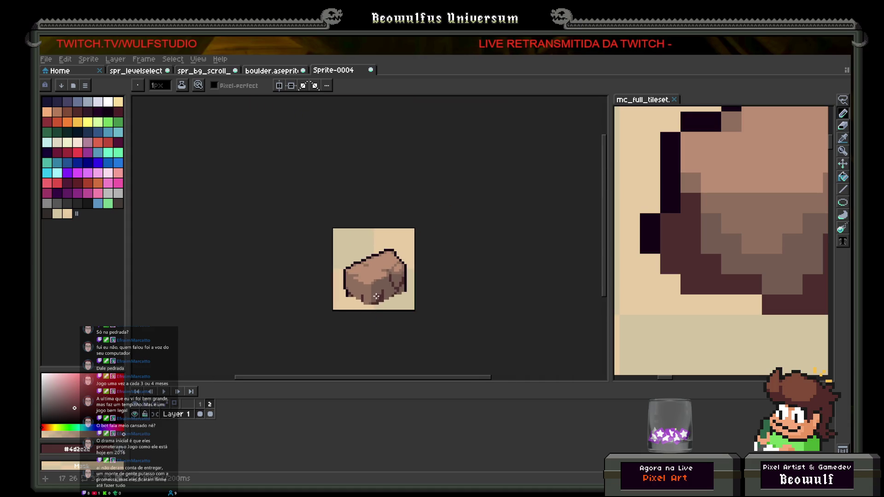
pyautogui.scroll(3, 376, 297)
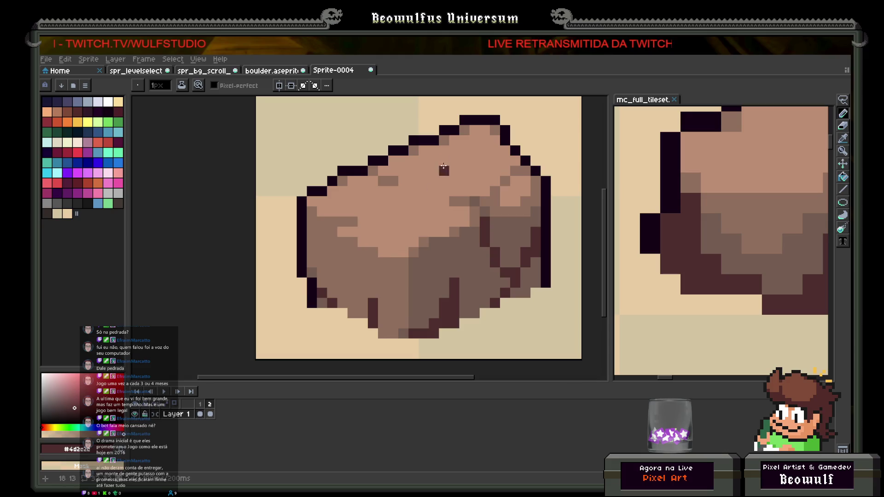
# Sample a medium brown from the boulder and select the whole sprite.
pyautogui.moveTo(423, 171); pyautogui.dragTo(415, 207)
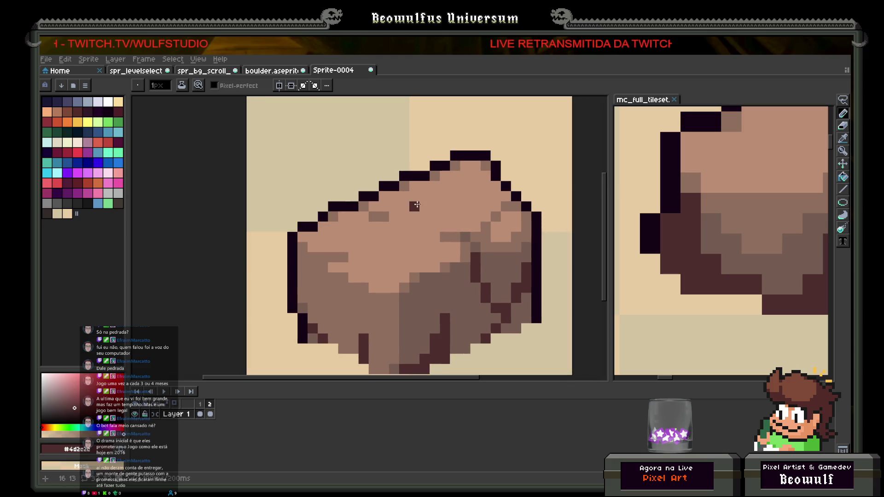
pyautogui.keyDown('alt'); pyautogui.click(506, 206); pyautogui.keyUp('alt')
pyautogui.scroll(-5, 493, 186)
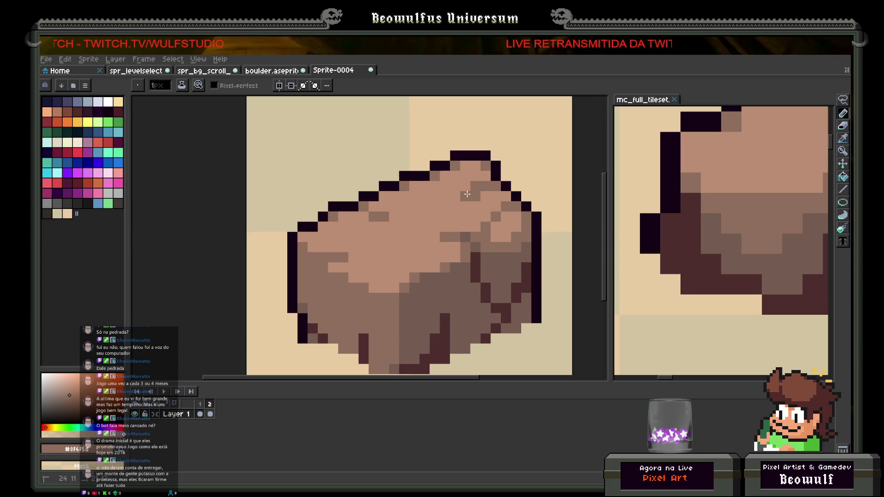
pyautogui.press('v')
pyautogui.press('m')
pyautogui.hotkey('ctrl', 'a')
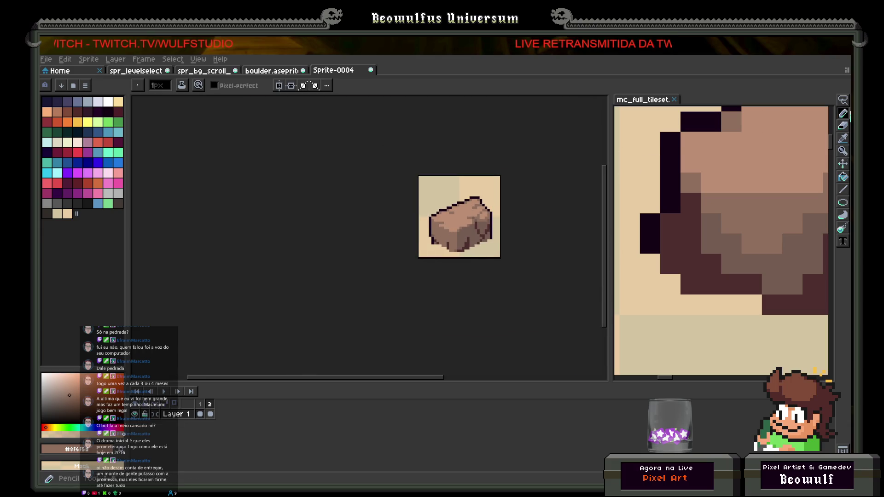
# Paste the boulder into the scrolling background sprite and place it beside the other rocks.
pyautogui.press('Delete')
pyautogui.hotkey('ctrl', 'z')
pyautogui.hotkey('ctrl', 'd')
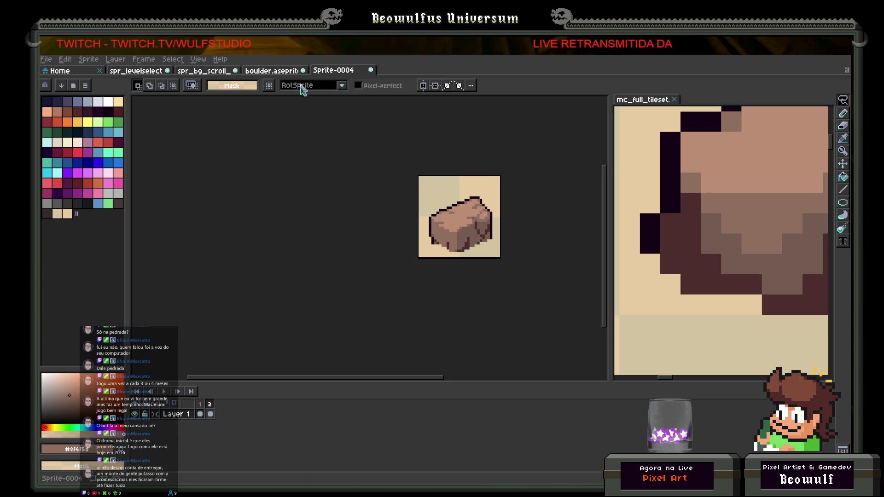
pyautogui.click(282, 73)
pyautogui.click(204, 71)
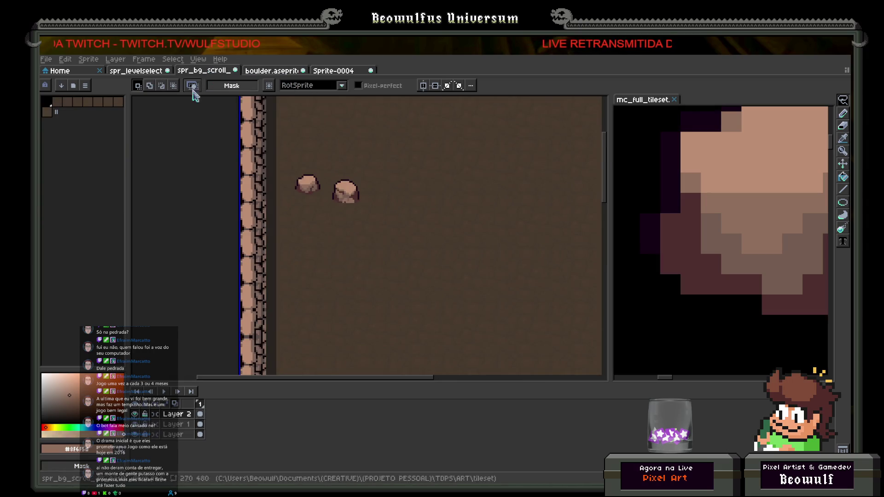
pyautogui.hotkey('ctrl', 'v')
pyautogui.moveTo(279, 138); pyautogui.dragTo(340, 151)
pyautogui.press('Return')
# Return to Sprite-0004 and lasso-select the boulder's left lump.
pyautogui.scroll(-1, 407, 168)
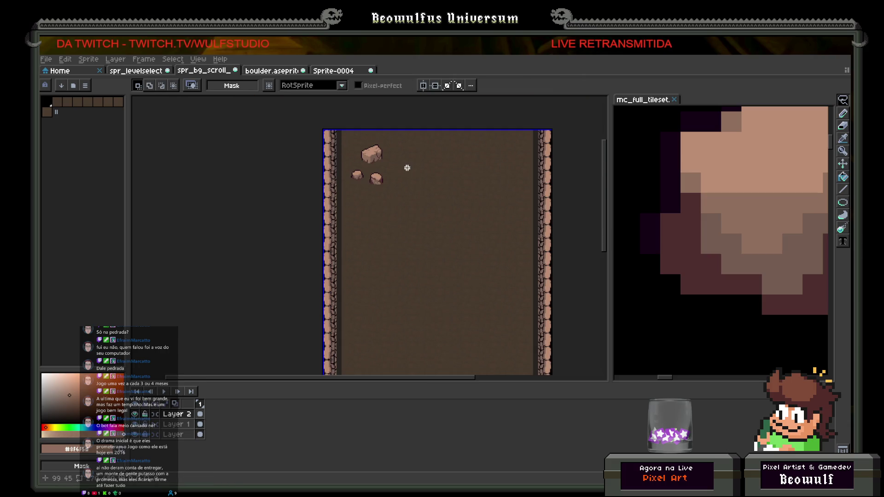
pyautogui.scroll(2, 381, 169)
pyautogui.scroll(1, 381, 169)
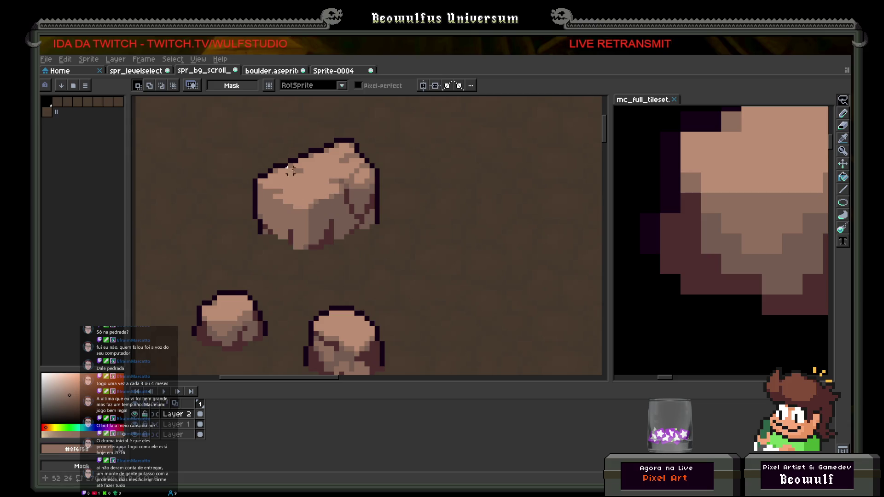
pyautogui.click(318, 71)
pyautogui.scroll(3, 424, 197)
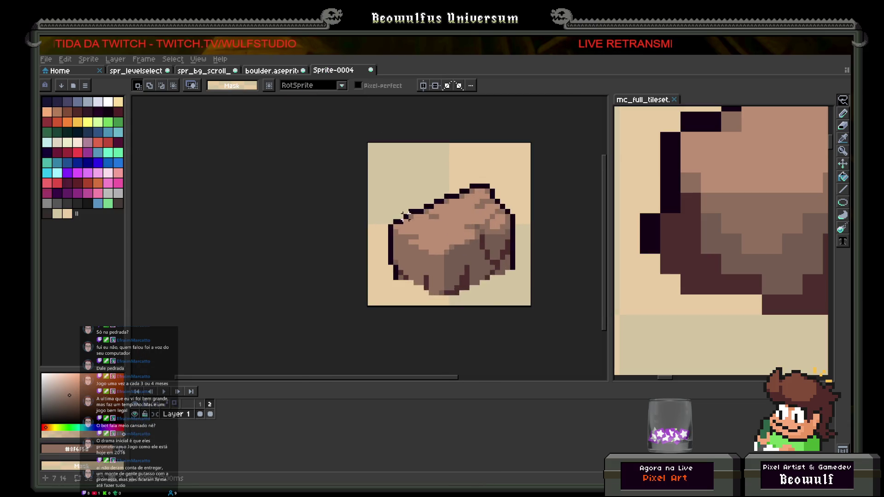
pyautogui.moveTo(424, 198); pyautogui.dragTo(452, 210)
pyautogui.moveTo(432, 265); pyautogui.dragTo(421, 196)
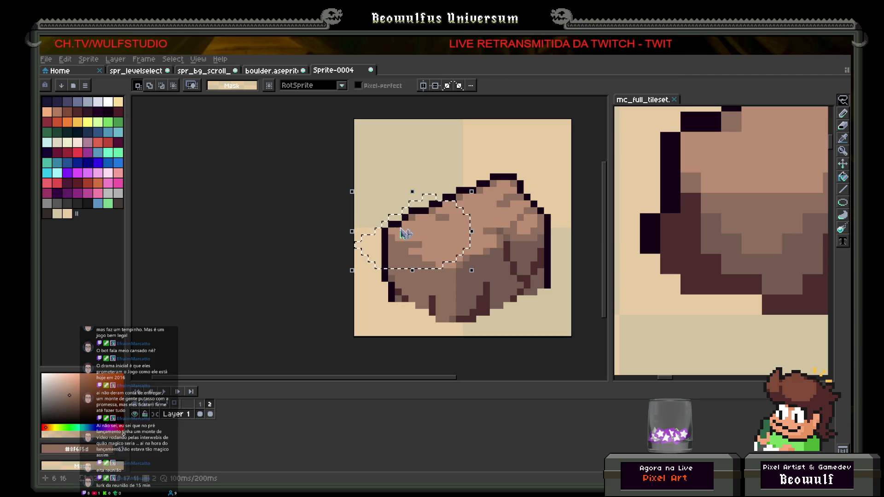
# Move the selected left lump down one pixel and apply the move.
pyautogui.moveTo(430, 216)
pyautogui.mouseDown()
pyautogui.moveTo(438, 223)
pyautogui.moveTo(426, 220)
pyautogui.mouseUp()
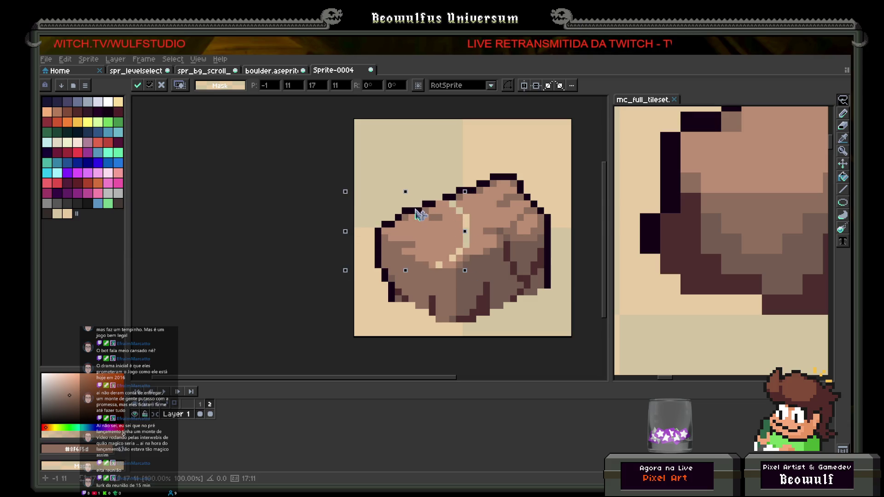
pyautogui.moveTo(417, 214); pyautogui.dragTo(420, 221)
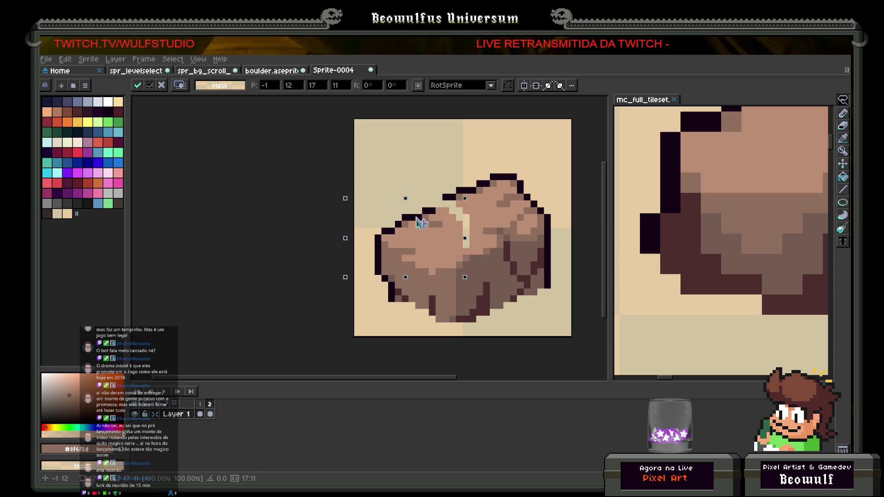
pyautogui.press('Return')
pyautogui.scroll(-2, 499, 201)
pyautogui.scroll(3, 538, 235)
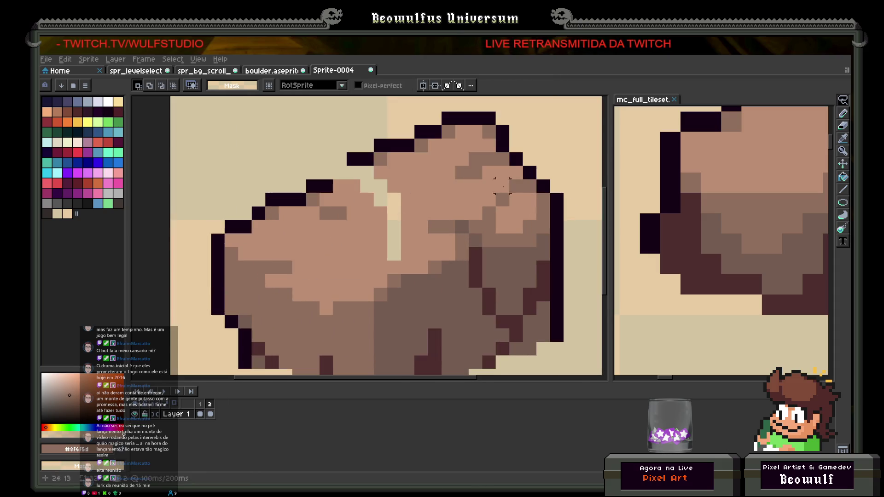
# Fill the light gap between the lumps with brown pixels using the Pencil.
pyautogui.click(843, 114)
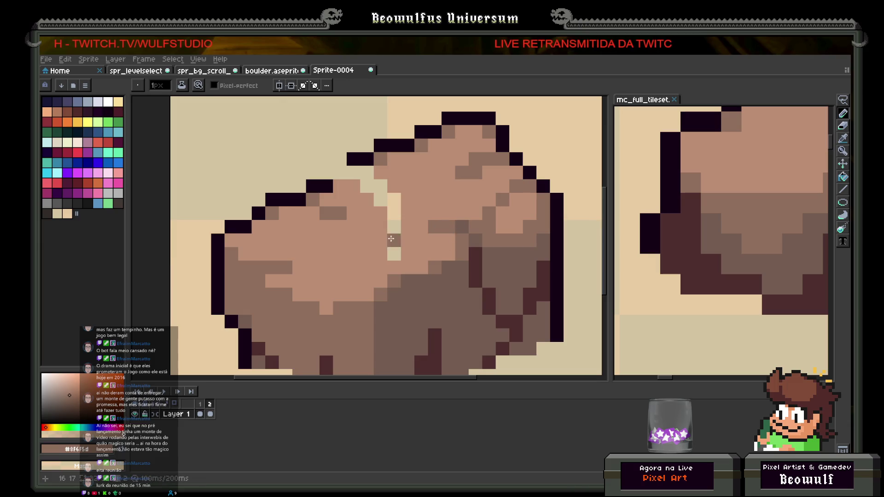
pyautogui.moveTo(394, 249)
pyautogui.mouseDown()
pyautogui.moveTo(393, 199)
pyautogui.moveTo(367, 186)
pyautogui.moveTo(368, 173)
pyautogui.mouseUp()
pyautogui.scroll(-3, 368, 173)
pyautogui.scroll(3, 368, 173)
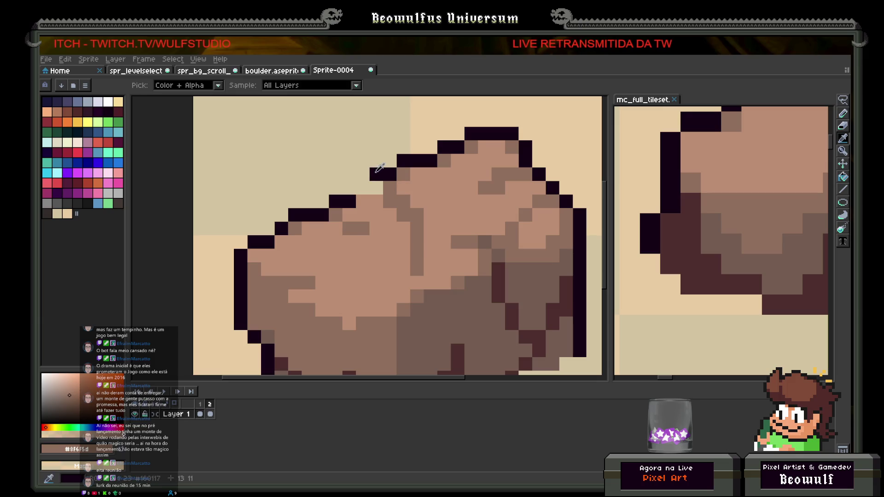
# Extend the dark outline along the boulder's left edge, erasing one stray pixel.
pyautogui.keyDown('alt'); pyautogui.click(376, 174); pyautogui.keyUp('alt')
pyautogui.click(377, 183)
pyautogui.click(363, 188)
pyautogui.click(349, 188)
pyautogui.scroll(-7, 357, 188)
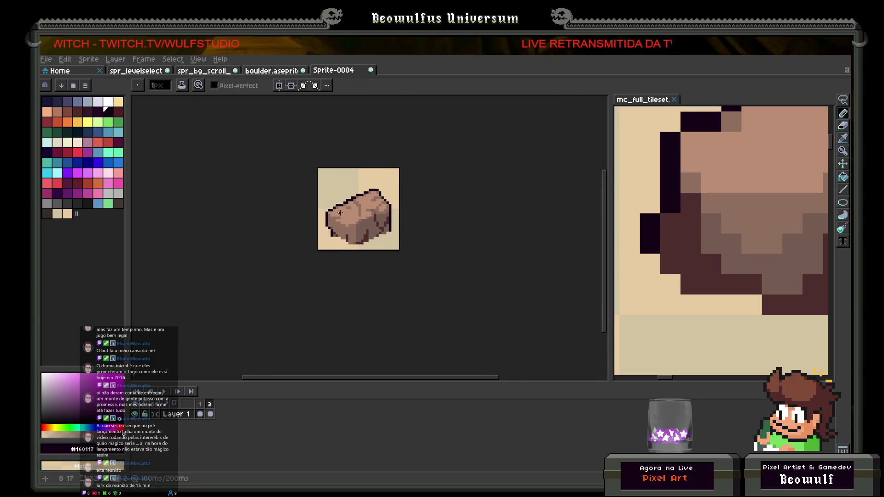
pyautogui.scroll(6, 357, 188)
pyautogui.click(357, 187)
pyautogui.scroll(-5, 330, 162)
pyautogui.scroll(5, 330, 162)
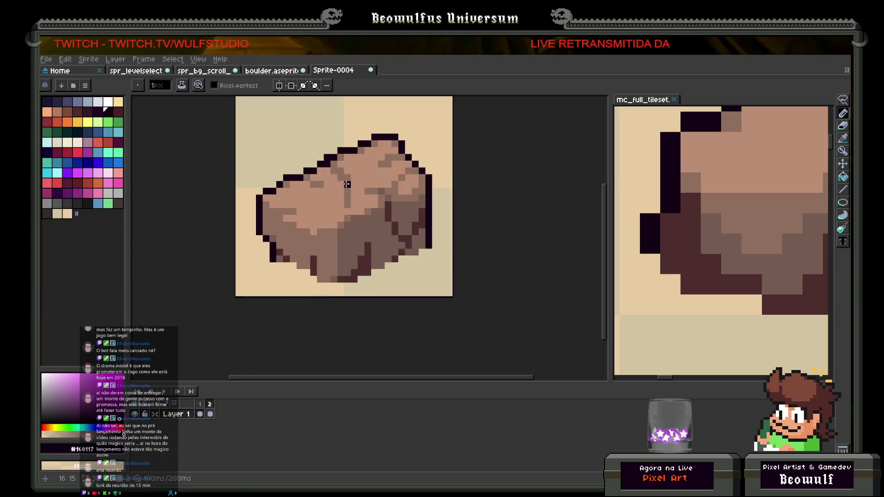
pyautogui.click(329, 162)
pyautogui.rightClick(321, 147)
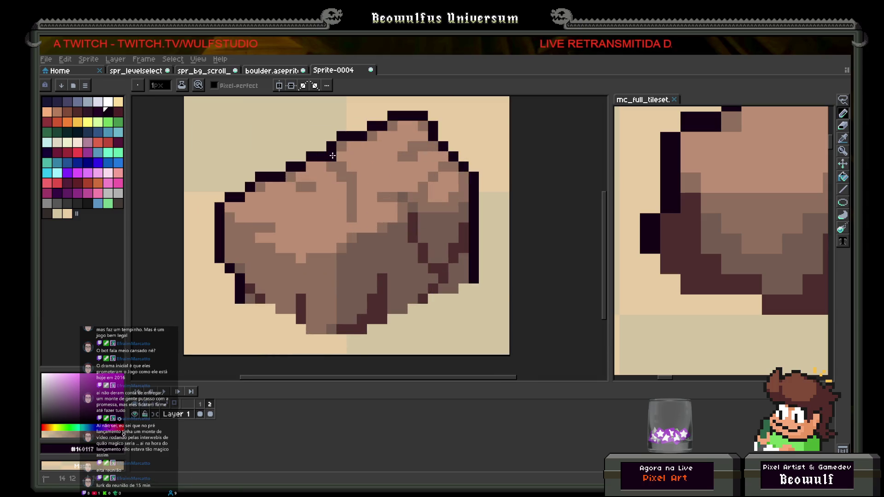
pyautogui.scroll(-5, 333, 165)
pyautogui.scroll(4, 323, 170)
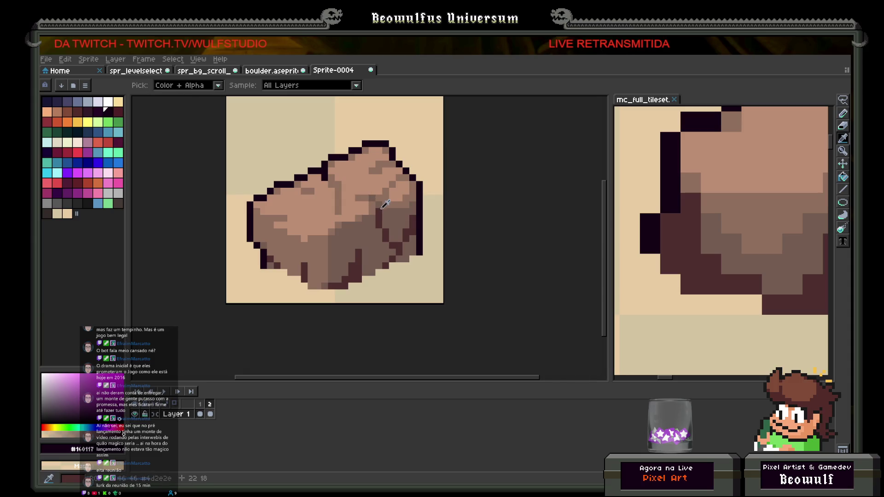
# Add dark brown #4d2c2c pixels below the outline and on the boulder's side.
pyautogui.keyDown('alt'); pyautogui.click(310, 178); pyautogui.keyUp('alt')
pyautogui.scroll(3, 310, 178)
pyautogui.click(346, 178)
pyautogui.click(371, 201)
pyautogui.scroll(-4, 375, 198)
pyautogui.scroll(-2, 368, 228)
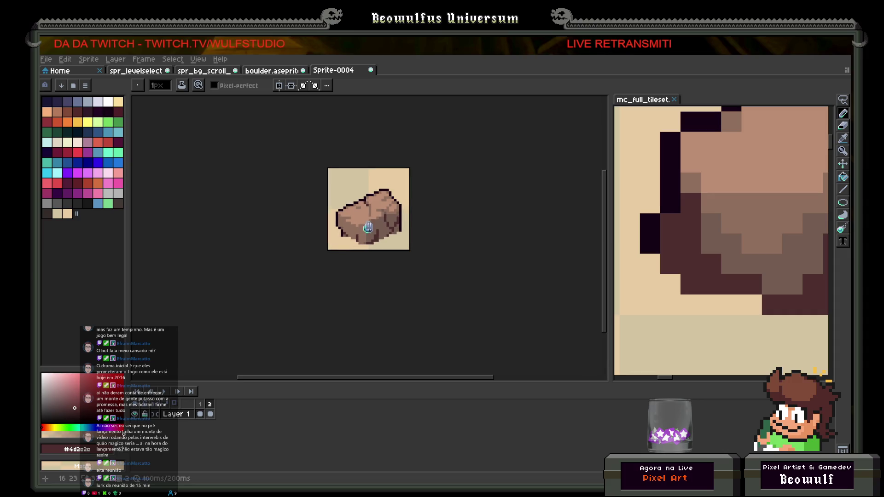
pyautogui.scroll(5, 368, 228)
# Paint mid-brown #8f6f5d shading on the boulder, including its lower face.
pyautogui.keyDown('alt'); pyautogui.click(373, 196); pyautogui.keyUp('alt')
pyautogui.moveTo(378, 197); pyautogui.dragTo(396, 198)
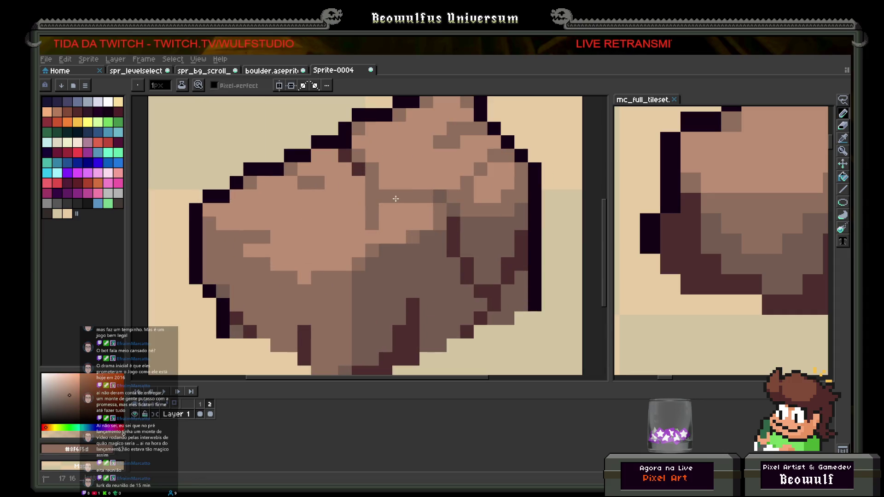
pyautogui.scroll(-5, 396, 198)
pyautogui.scroll(-1, 341, 202)
pyautogui.scroll(3, 340, 202)
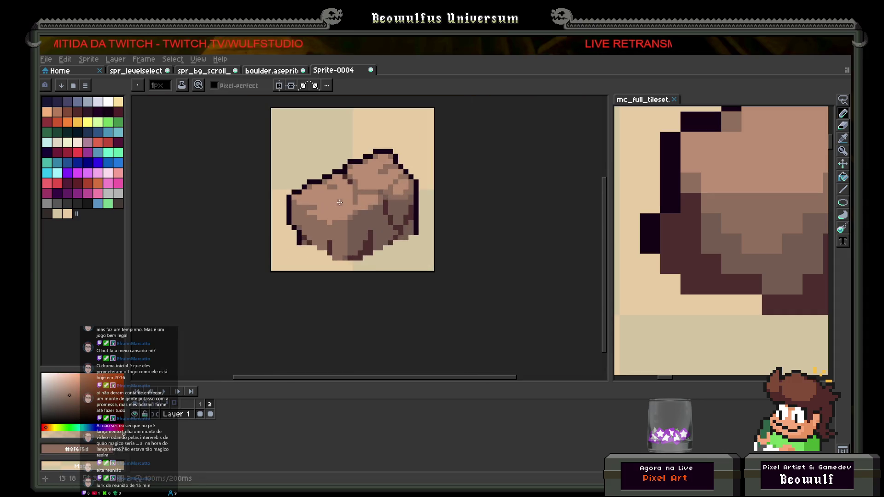
pyautogui.scroll(1, 341, 202)
pyautogui.scroll(1, 392, 225)
pyautogui.keyDown('alt'); pyautogui.click(445, 133); pyautogui.keyUp('alt')
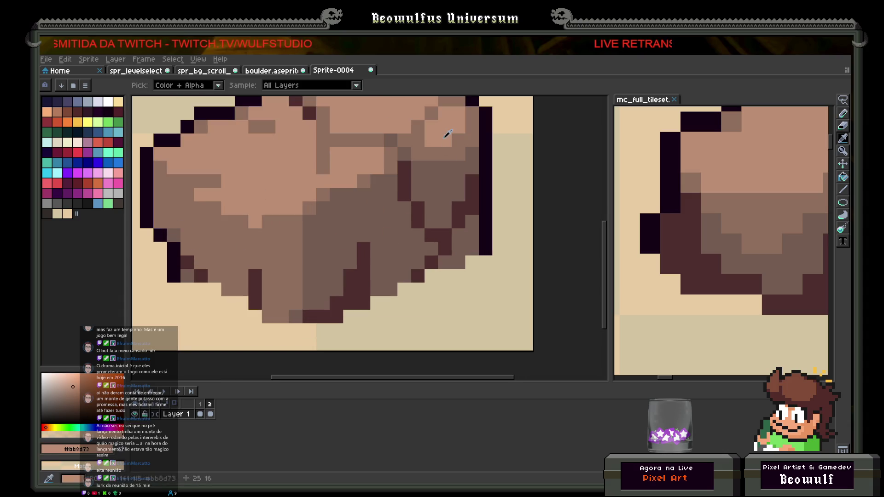
pyautogui.click(398, 210)
pyautogui.hotkey('ctrl', 'z')
pyautogui.keyDown('alt'); pyautogui.click(417, 181); pyautogui.keyUp('alt')
pyautogui.moveTo(377, 236)
pyautogui.mouseDown()
pyautogui.moveTo(401, 237)
pyautogui.moveTo(384, 247)
pyautogui.mouseUp()
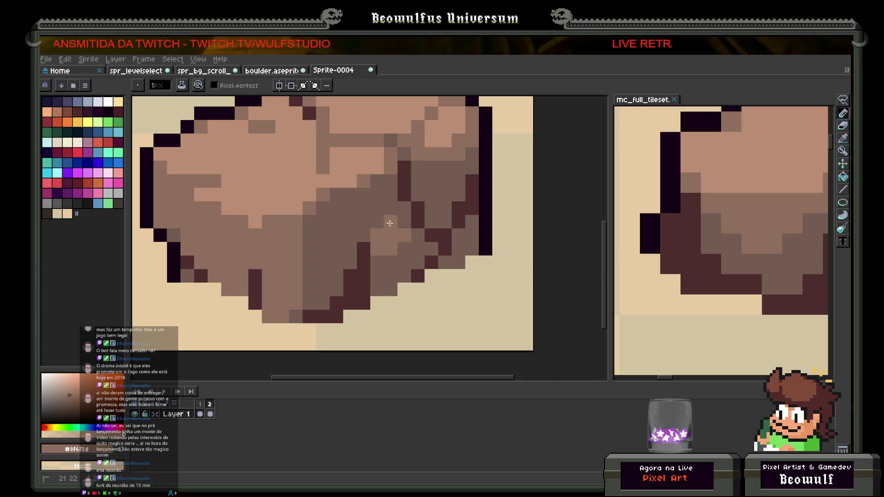
pyautogui.scroll(-5, 371, 269)
pyautogui.scroll(5, 383, 249)
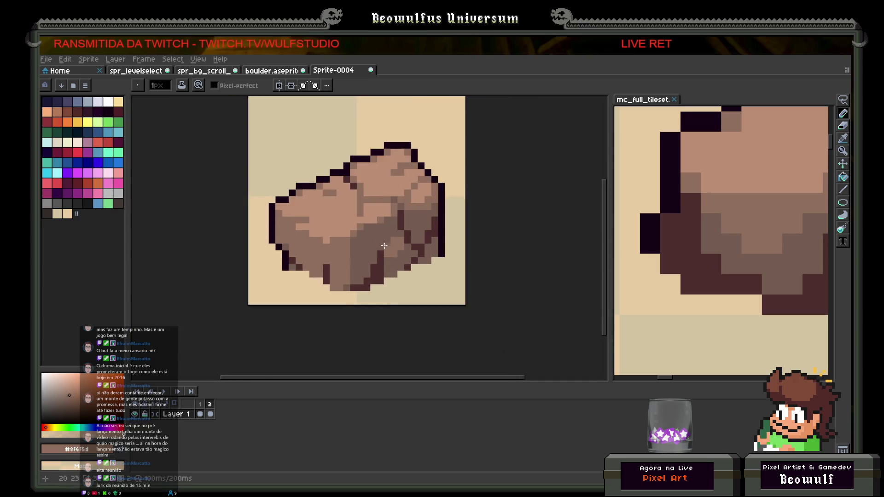
# Add dark #4d2c2c pixels on the boulder's face and set a brown secondary colour.
pyautogui.keyDown('alt'); pyautogui.click(394, 238); pyautogui.keyUp('alt')
pyautogui.click(372, 250)
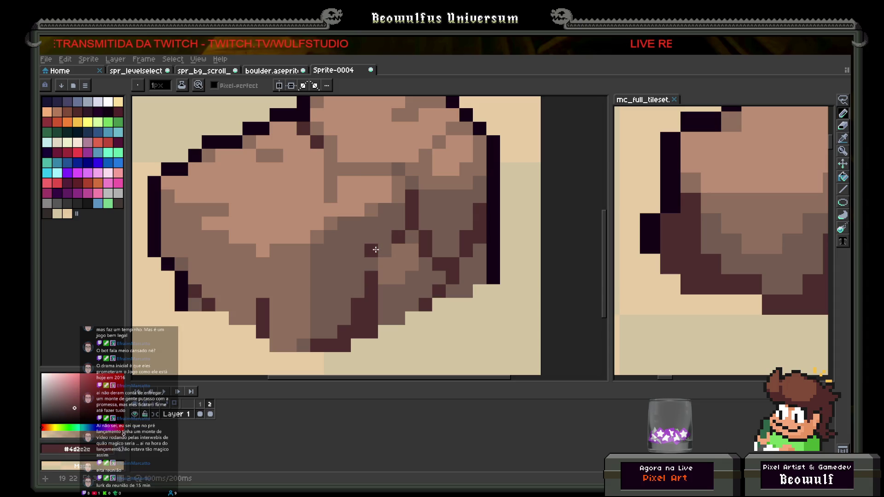
pyautogui.click(377, 259)
pyautogui.scroll(-3, 376, 259)
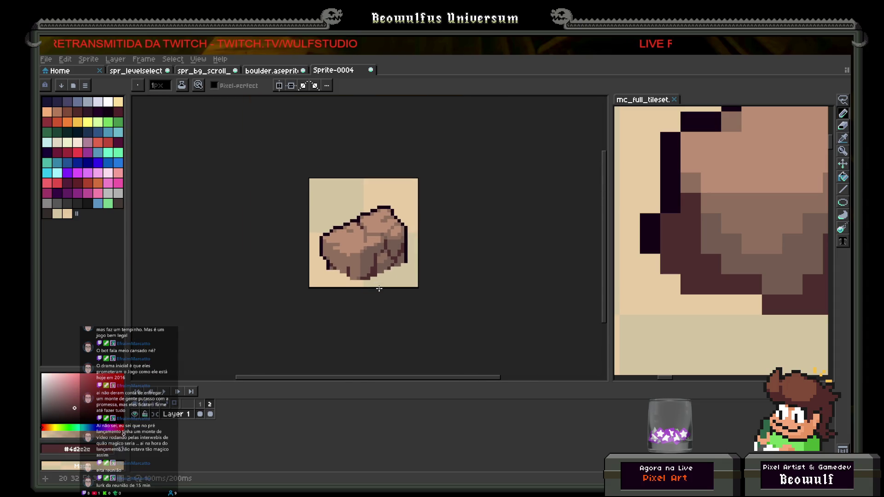
pyautogui.scroll(2, 381, 260)
pyautogui.keyDown('alt'); pyautogui.rightClick(372, 251); pyautogui.keyUp('alt')
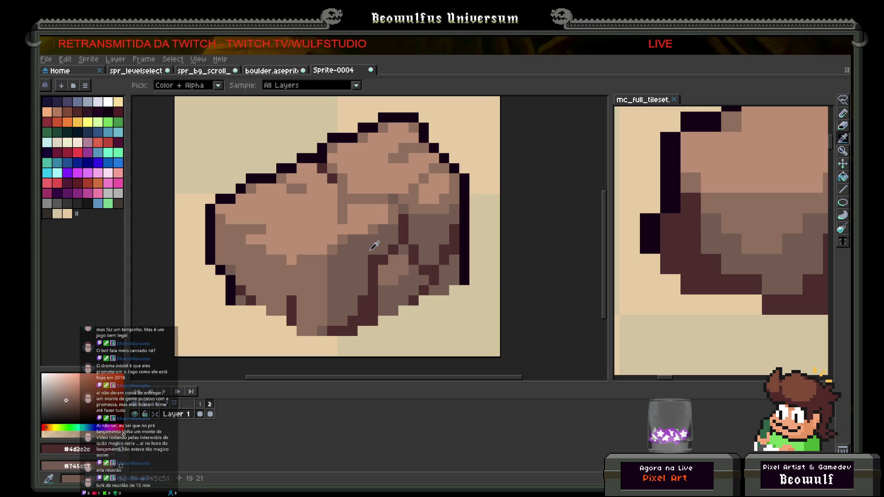
pyautogui.scroll(-4, 359, 268)
pyautogui.scroll(-1, 349, 281)
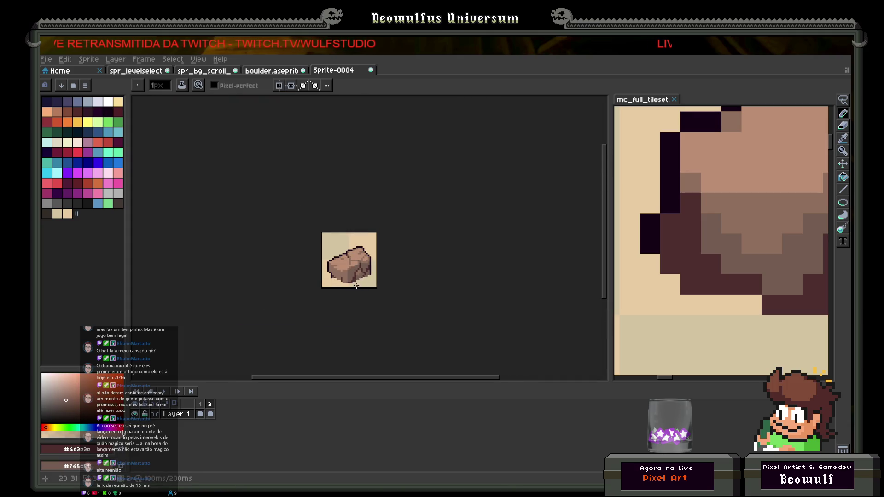
pyautogui.scroll(2, 354, 273)
pyautogui.click(845, 99)
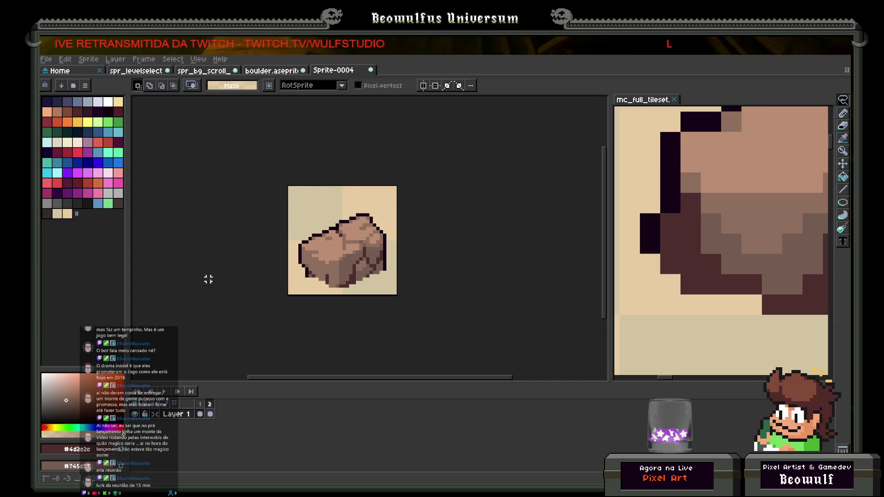
# Paste the boulder into the scrolling background and drop it to the right of the rocks.
pyautogui.click(203, 70)
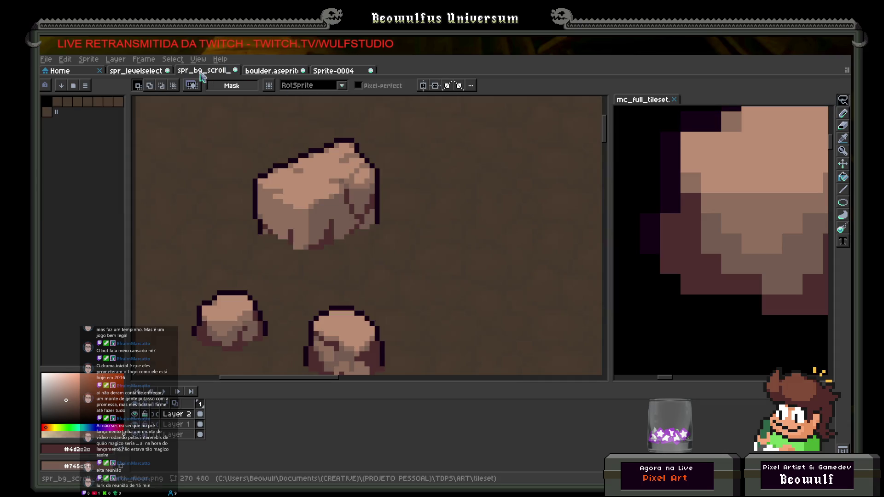
pyautogui.hotkey('ctrl', 'v')
pyautogui.moveTo(382, 168); pyautogui.dragTo(474, 237)
pyautogui.click(340, 221)
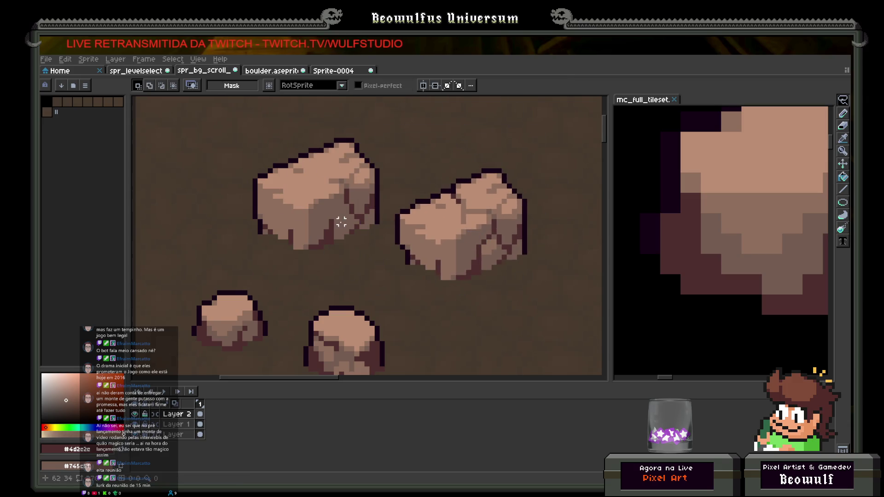
pyautogui.scroll(-2, 312, 267)
pyautogui.scroll(1, 338, 250)
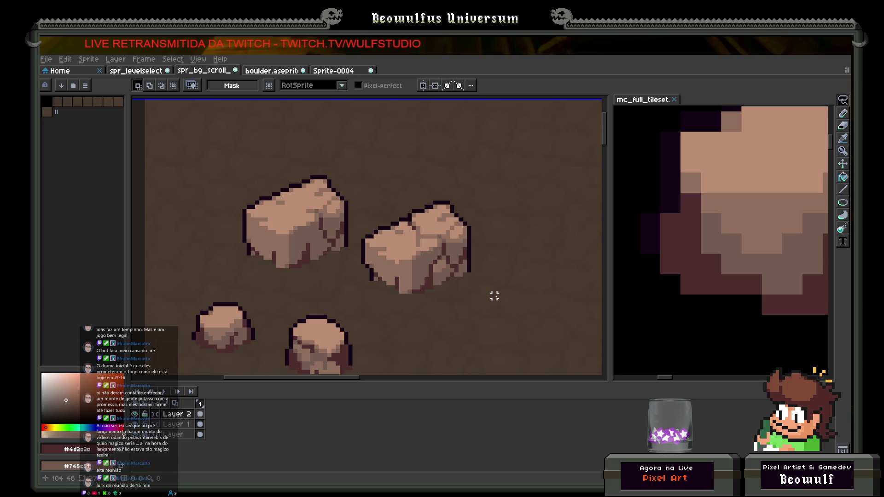
# Delete the large boulders from the background again, then go back to Sprite-0004.
pyautogui.moveTo(347, 166); pyautogui.dragTo(491, 300)
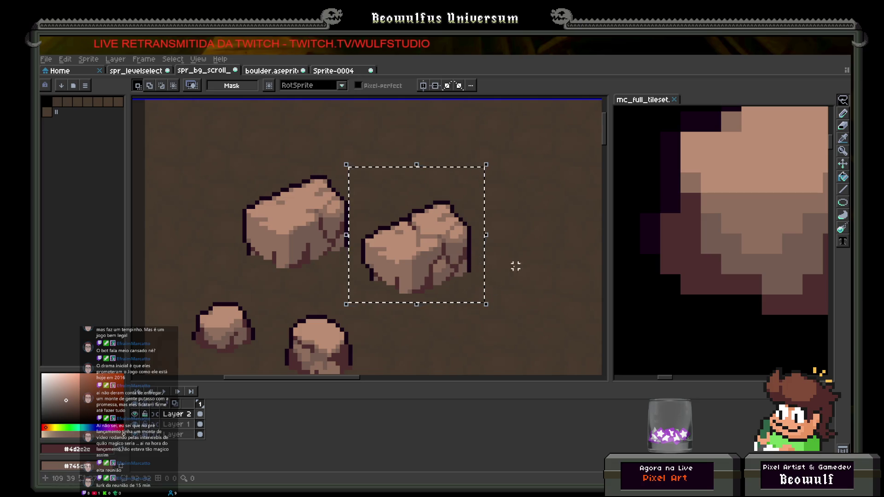
pyautogui.press('Delete')
pyautogui.moveTo(346, 154)
pyautogui.mouseDown()
pyautogui.moveTo(369, 174)
pyautogui.moveTo(204, 216)
pyautogui.moveTo(339, 155)
pyautogui.mouseUp()
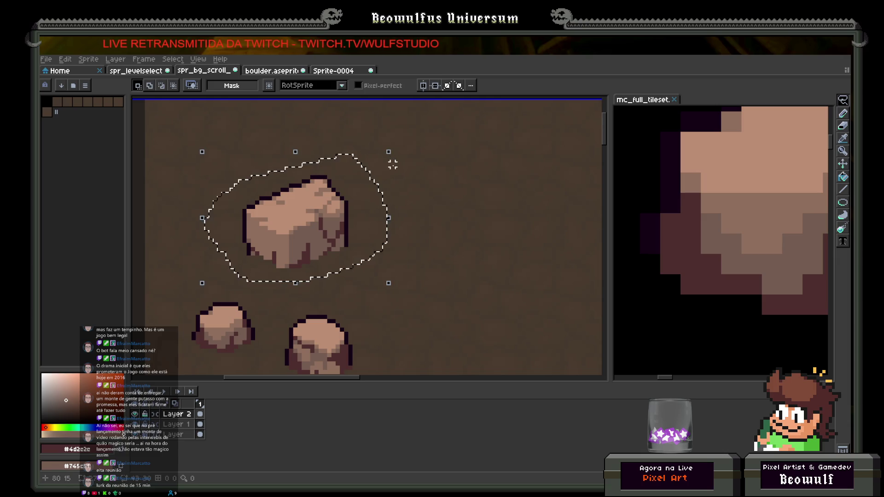
pyautogui.hotkey('ctrl', 'x')
pyautogui.click(333, 70)
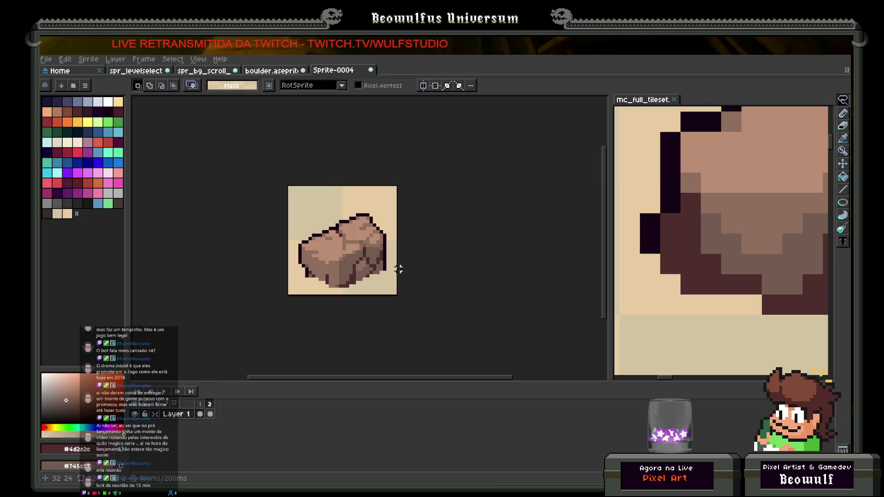
# Repaint the boulder's right edge with dark outline pixels and three brown #745c51 pixels.
pyautogui.scroll(3, 376, 261)
pyautogui.click(843, 138)
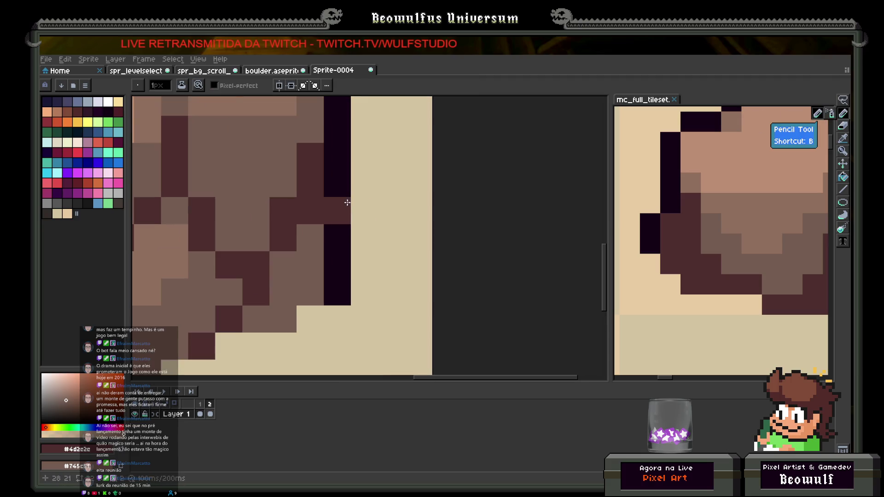
pyautogui.scroll(1, 361, 201)
pyautogui.press('b')
pyautogui.click(363, 234)
pyautogui.moveTo(364, 260); pyautogui.dragTo(365, 292)
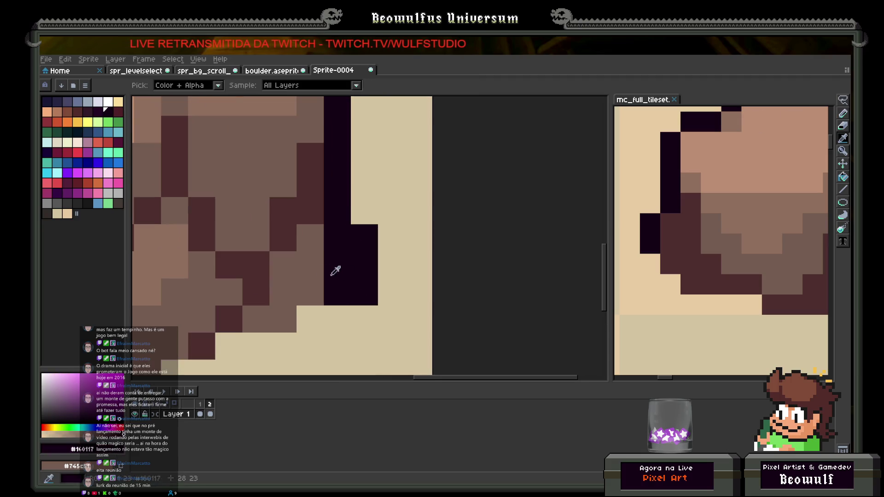
pyautogui.keyDown('alt'); pyautogui.click(318, 288); pyautogui.keyUp('alt')
pyautogui.click(331, 282)
pyautogui.click(334, 265)
pyautogui.click(336, 246)
# Fill the right outline gaps with dark #160117 and paint a neighbouring pixel brown.
pyautogui.scroll(-5, 338, 244)
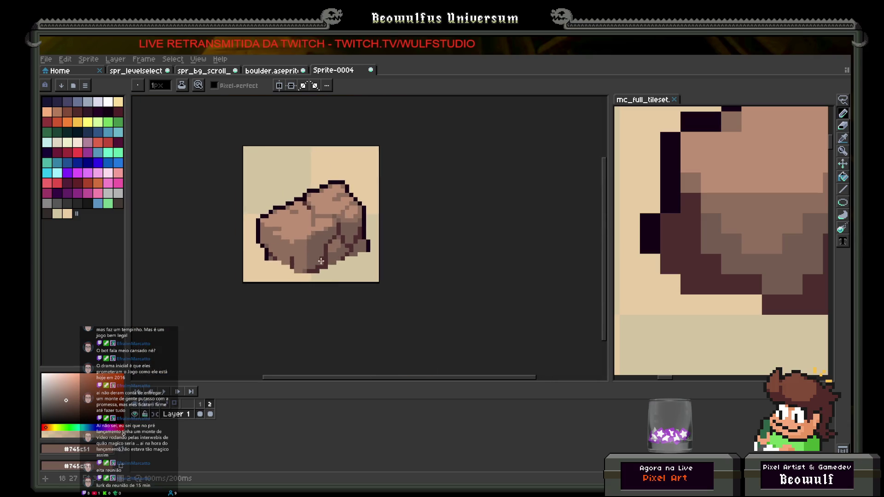
pyautogui.scroll(5, 336, 246)
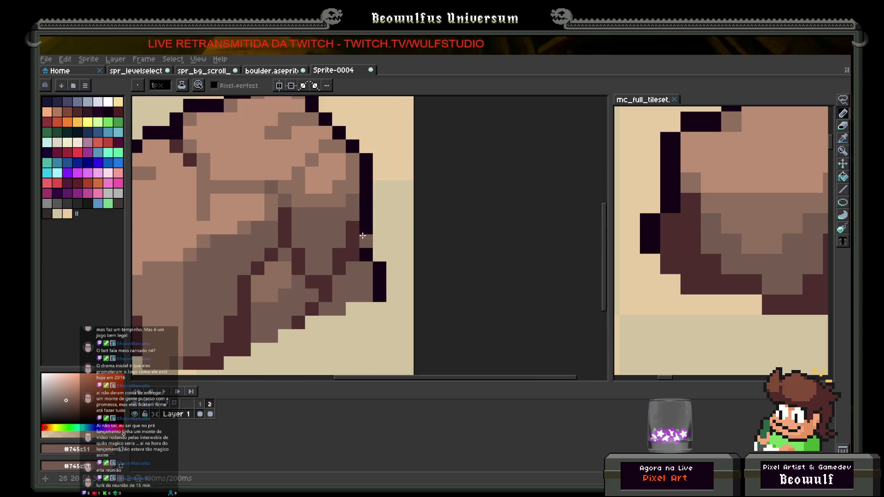
pyautogui.keyDown('alt'); pyautogui.click(367, 202); pyautogui.keyUp('alt')
pyautogui.click(363, 217)
pyautogui.click(358, 246)
pyautogui.click(354, 254)
pyautogui.rightClick(366, 241)
pyautogui.press('alt')
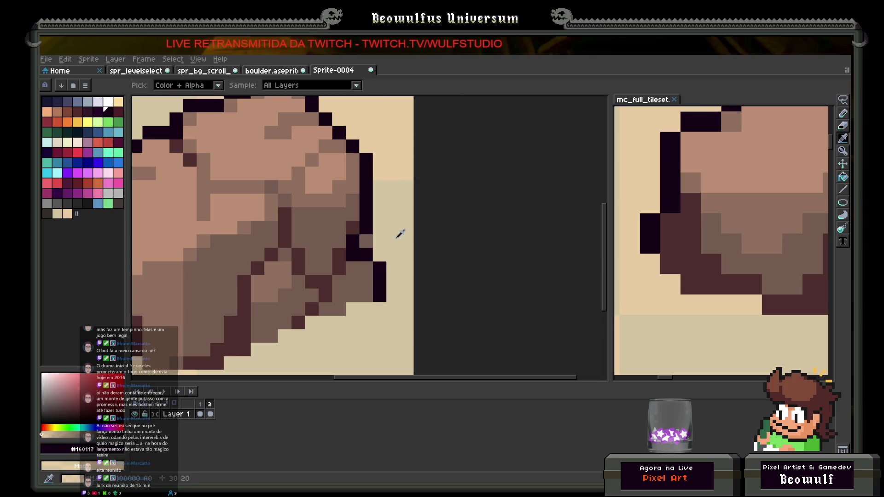
# Outline the boulder's lower-left edge in dark brown #4d2e2e, filling gaps and darkening a cream pixel.
pyautogui.scroll(-5, 372, 265)
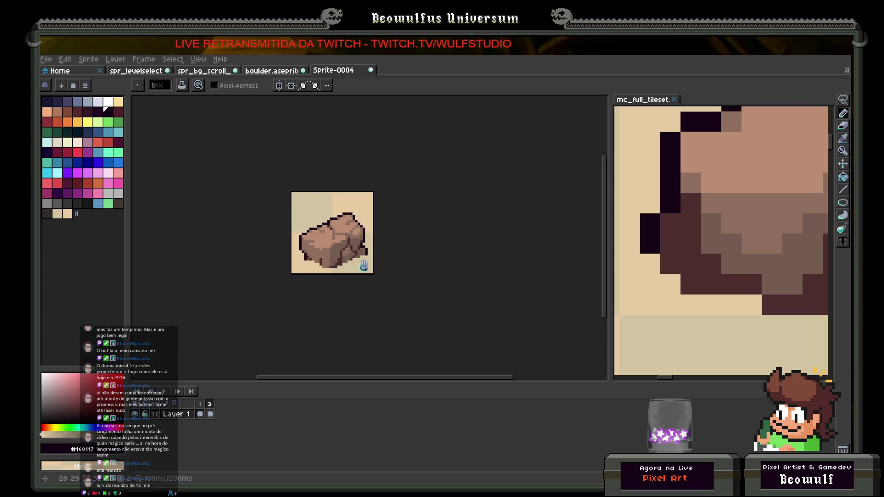
pyautogui.scroll(3, 342, 237)
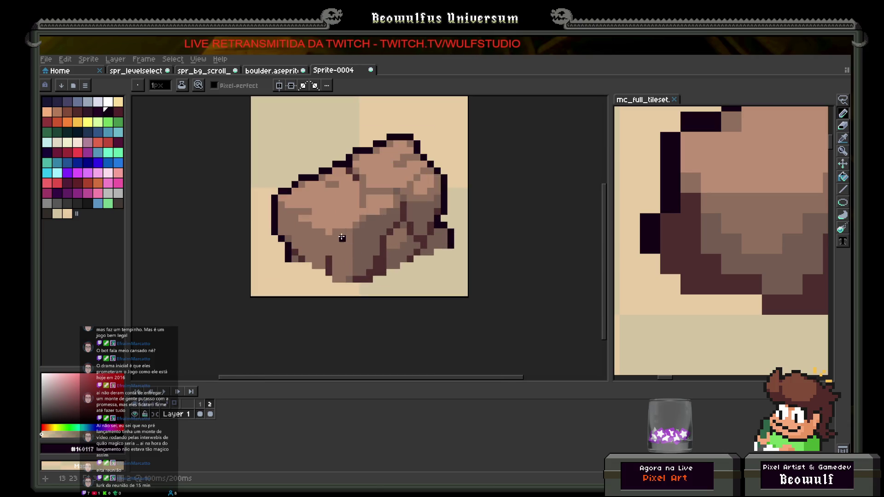
pyautogui.scroll(1, 282, 246)
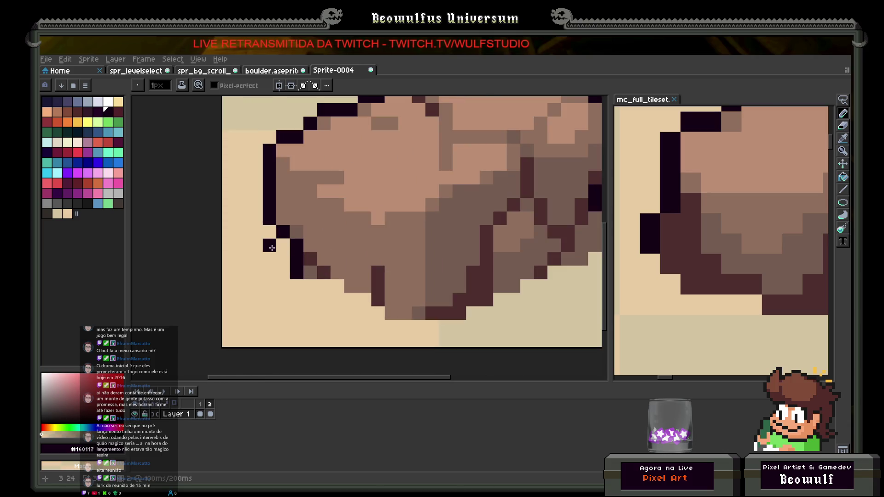
pyautogui.moveTo(272, 248)
pyautogui.mouseDown()
pyautogui.moveTo(256, 274)
pyautogui.moveTo(270, 272)
pyautogui.mouseUp()
pyautogui.keyDown('alt'); pyautogui.click(314, 261); pyautogui.keyUp('alt')
pyautogui.click(283, 247)
pyautogui.click(308, 247)
pyautogui.scroll(-2, 307, 251)
pyautogui.scroll(4, 286, 258)
pyautogui.click(276, 263)
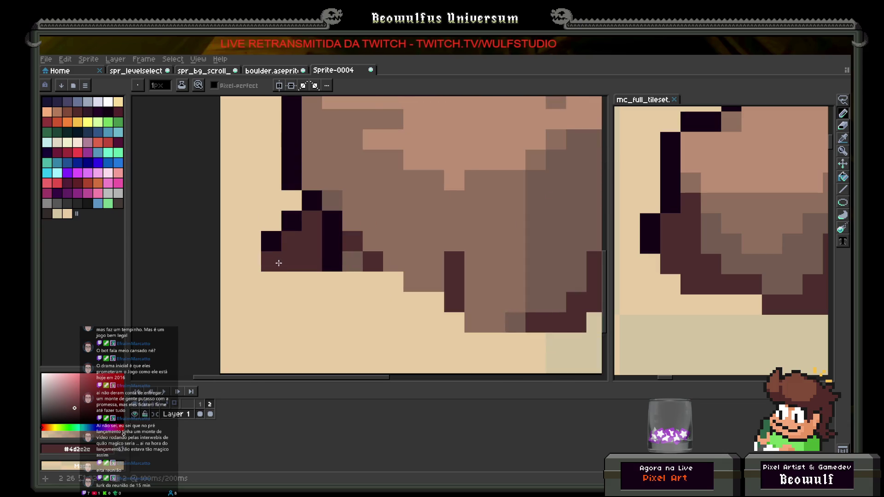
pyautogui.scroll(-3, 278, 263)
pyautogui.scroll(3, 292, 251)
pyautogui.click(300, 201)
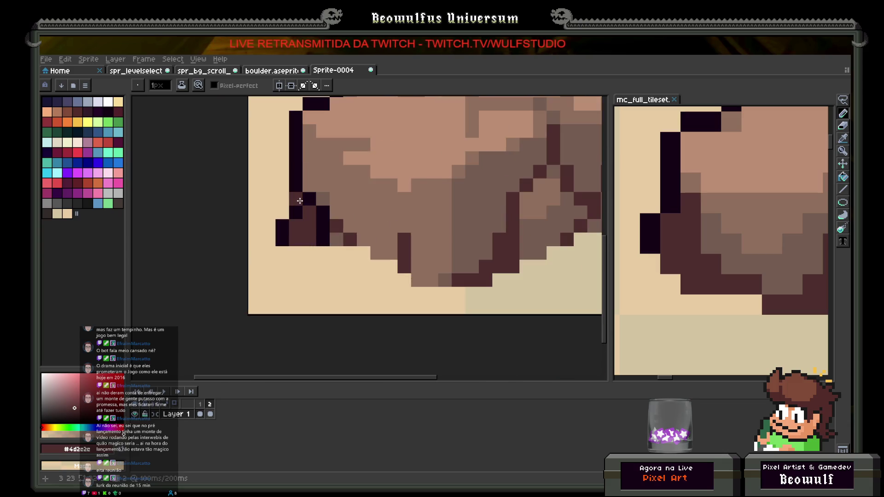
pyautogui.scroll(-3, 300, 200)
pyautogui.scroll(2, 322, 254)
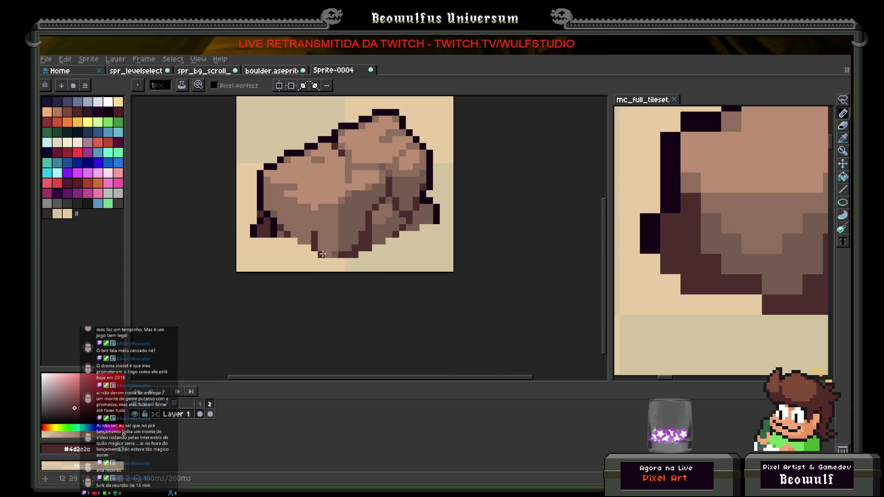
# Compare the boulder's frames 1 and 2 in the timeline.
pyautogui.moveTo(203, 408); pyautogui.dragTo(211, 408)
pyautogui.click(199, 409)
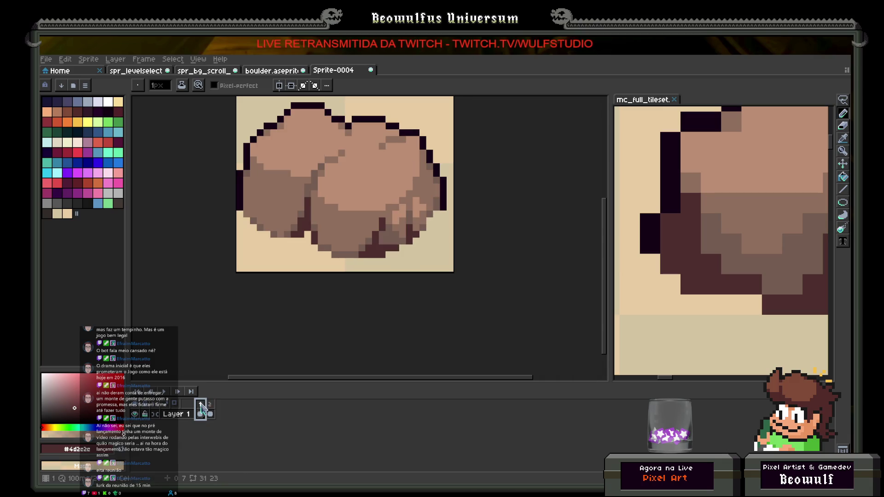
pyautogui.click(210, 408)
pyautogui.scroll(-3, 290, 251)
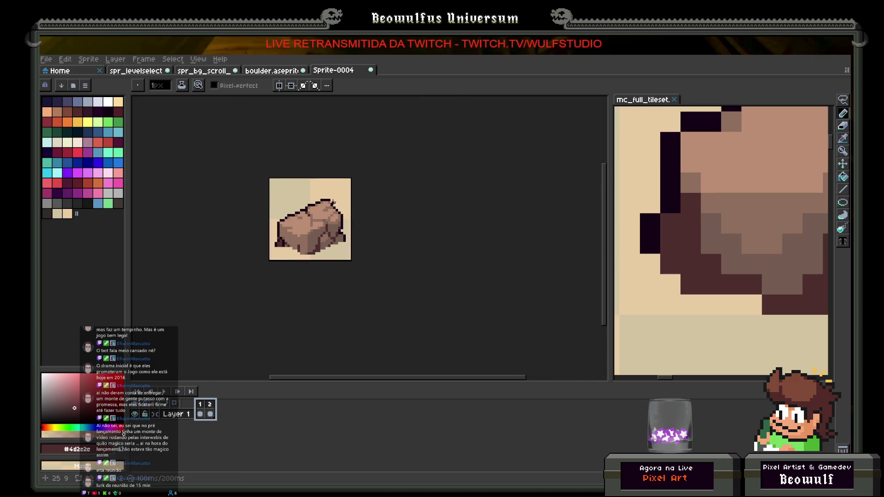
pyautogui.moveTo(330, 196); pyautogui.dragTo(323, 228)
pyautogui.click(50, 61)
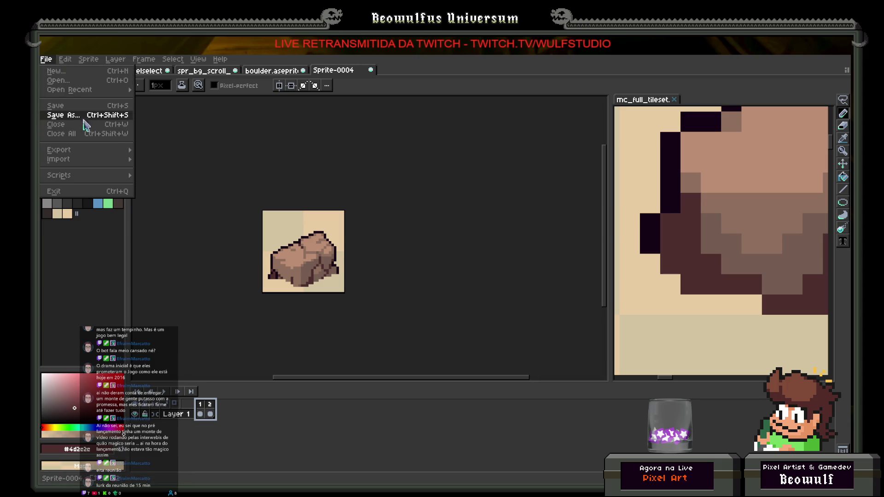
# In spr_bg_scroll, try a lasso selection around the left boulder, then clear it.
pyautogui.click(325, 147)
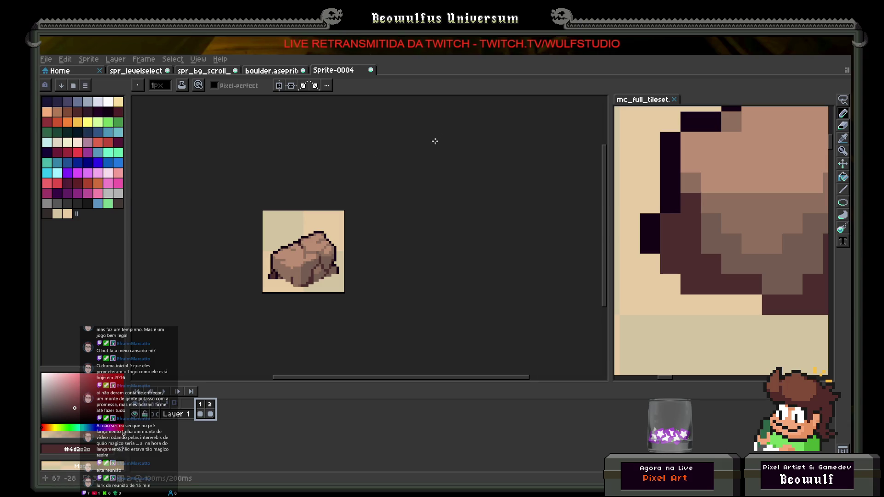
pyautogui.click(215, 72)
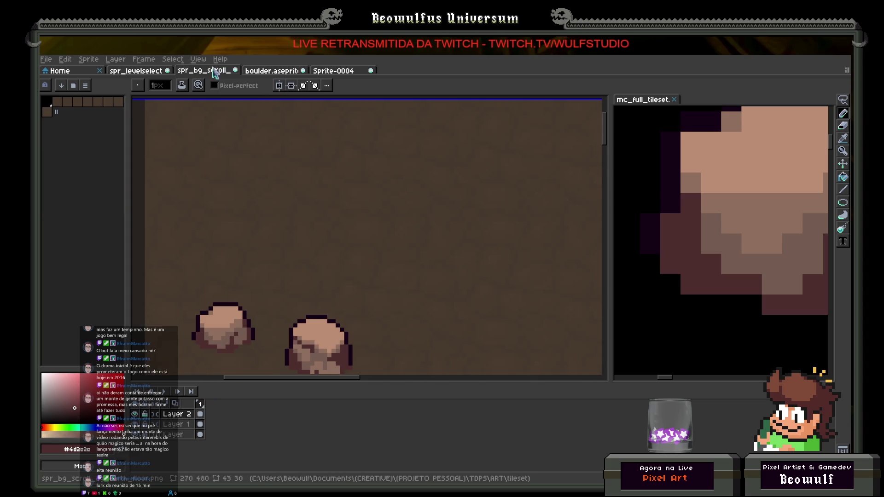
pyautogui.scroll(-3, 256, 227)
pyautogui.press('w')
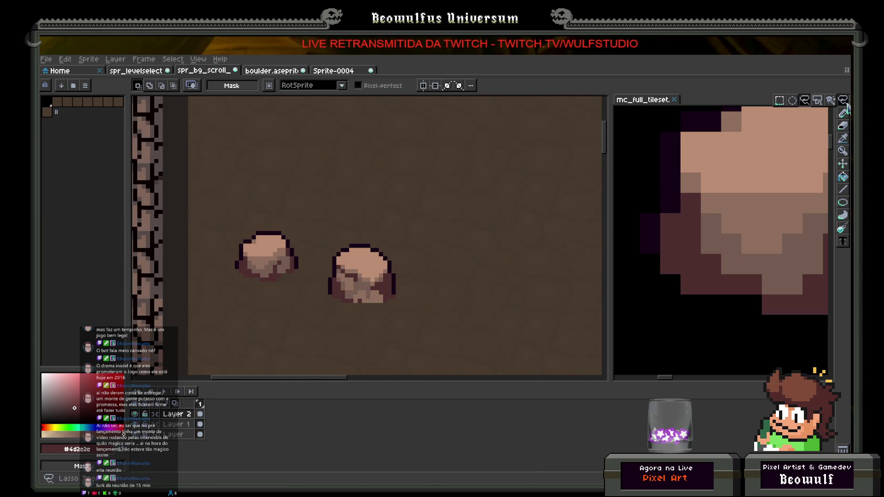
pyautogui.press('q')
pyautogui.moveTo(237, 221)
pyautogui.mouseDown()
pyautogui.moveTo(312, 277)
pyautogui.moveTo(214, 221)
pyautogui.mouseUp()
pyautogui.click(313, 157)
# Add two new frames to Sprite-0004 from frame 1's options.
pyautogui.hotkey('ctrl', 'Tab')
pyautogui.hotkey('ctrl', 'Tab')
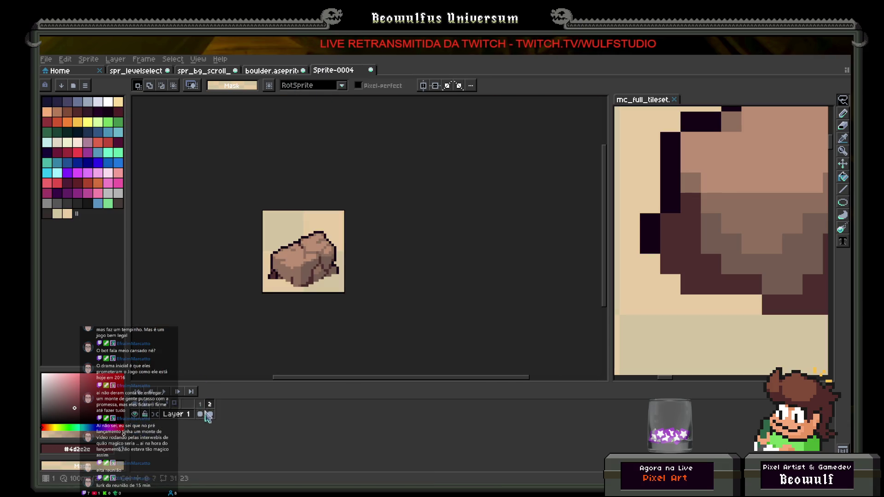
pyautogui.click(202, 410)
pyautogui.rightClick(202, 406)
pyautogui.click(203, 408)
pyautogui.rightClick(204, 408)
pyautogui.click(233, 417)
pyautogui.rightClick(202, 408)
pyautogui.click(232, 417)
# Move frame 1's boulder to position 3,9 and delete the boulder from frame 2.
pyautogui.hotkey('ctrl', 'a')
pyautogui.hotkey('ctrl', 'x')
pyautogui.hotkey('ctrl', 'v')
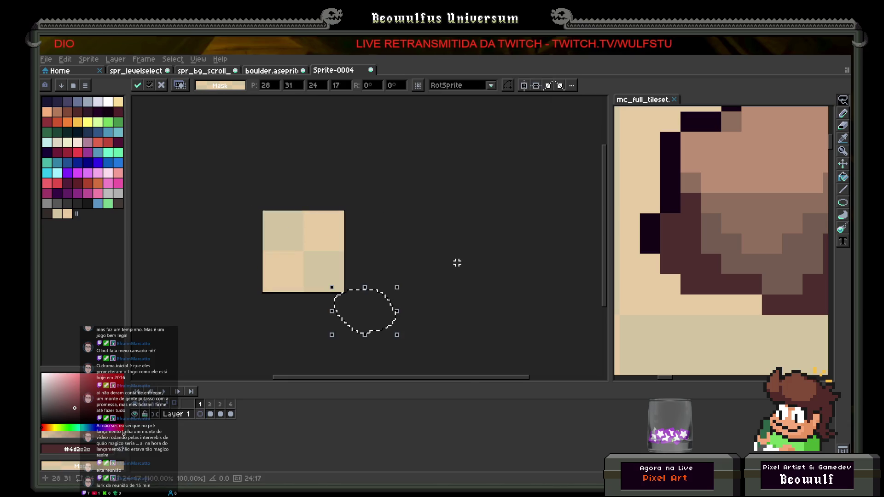
pyautogui.moveTo(394, 304)
pyautogui.mouseDown()
pyautogui.moveTo(307, 265)
pyautogui.moveTo(293, 268)
pyautogui.mouseUp()
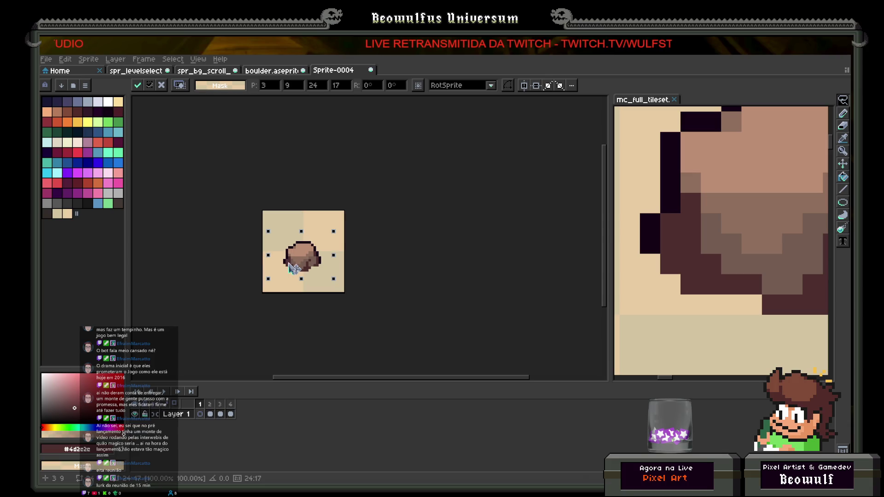
pyautogui.press('Return')
pyautogui.click(210, 414)
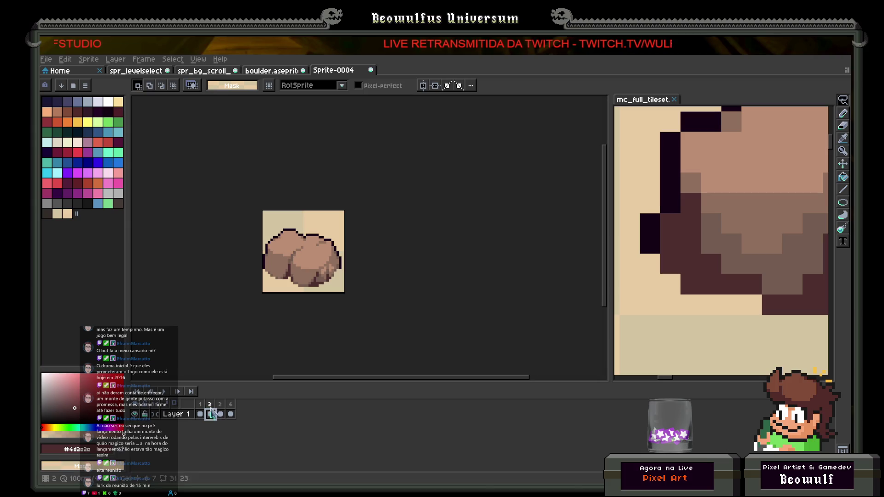
pyautogui.press('Delete')
# Lasso and cut the right boulder in spr_bg_scroll, then undo to restore it.
pyautogui.click(205, 71)
pyautogui.click(138, 71)
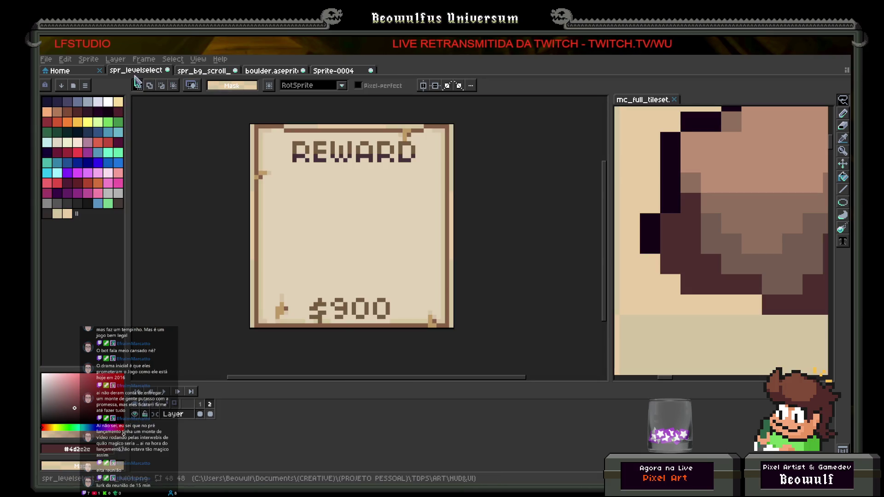
pyautogui.click(193, 71)
pyautogui.moveTo(338, 330)
pyautogui.mouseDown()
pyautogui.moveTo(405, 348)
pyautogui.moveTo(343, 334)
pyautogui.mouseUp()
pyautogui.press('Delete')
pyautogui.hotkey('ctrl', 'z')
# Paste the boulder into Sprite-0004, shifted one pixel left, and return to frame 1.
pyautogui.click(341, 70)
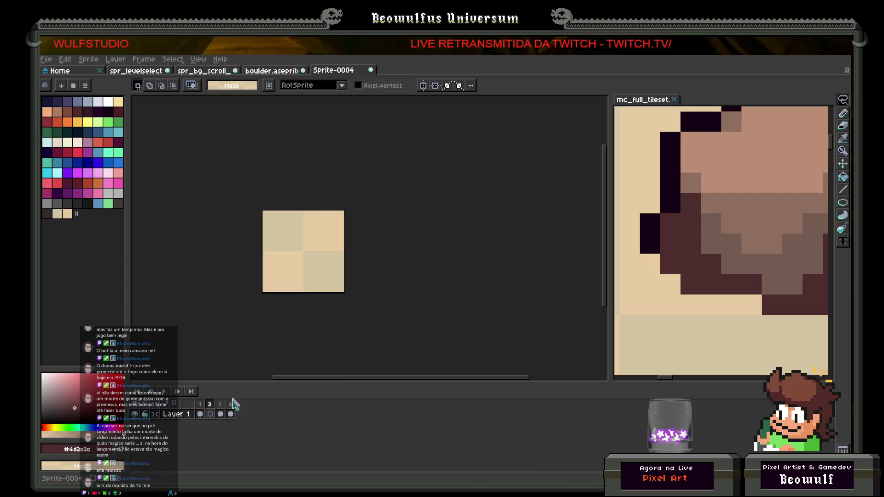
pyautogui.hotkey('ctrl', 'v')
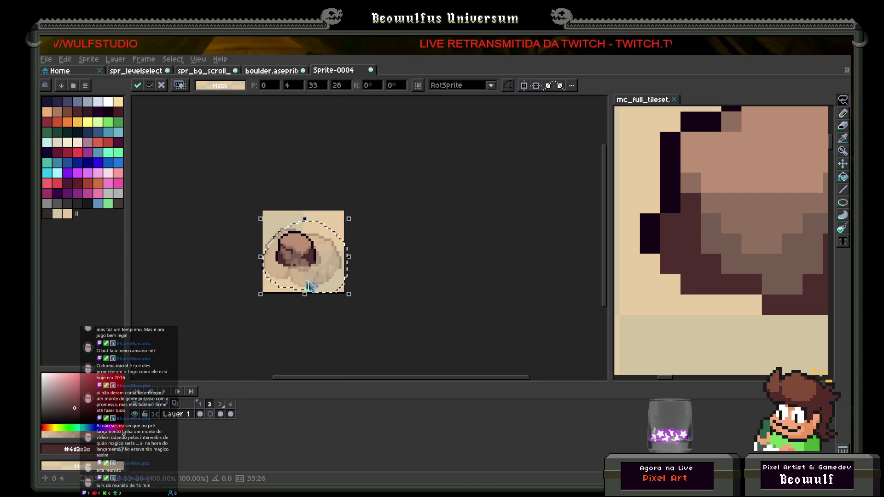
pyautogui.moveTo(310, 250); pyautogui.dragTo(308, 251)
pyautogui.click(393, 237)
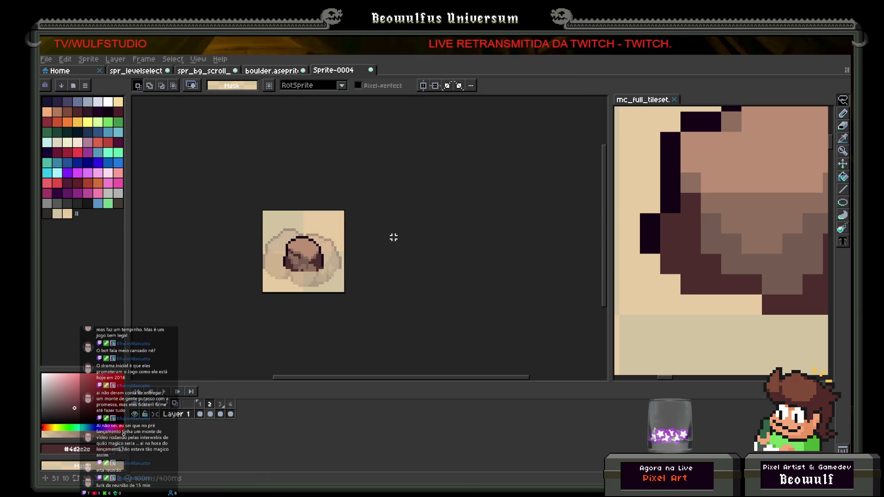
pyautogui.moveTo(200, 414); pyautogui.dragTo(211, 409)
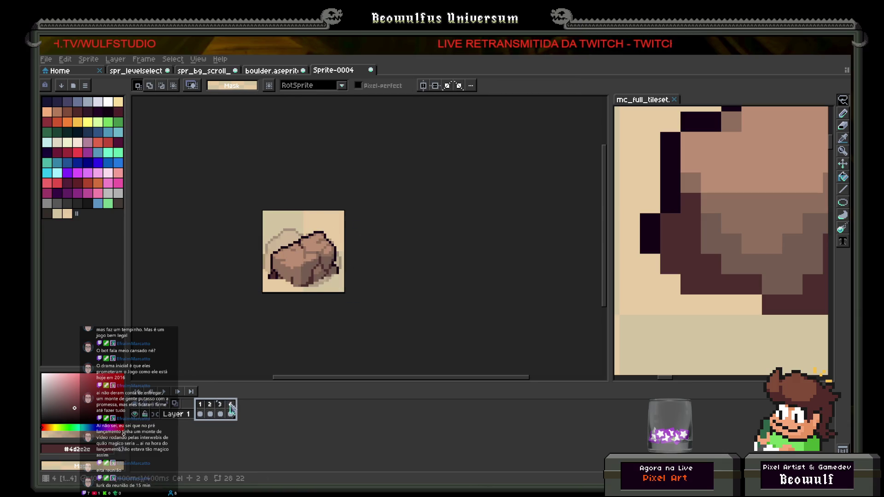
pyautogui.click(201, 410)
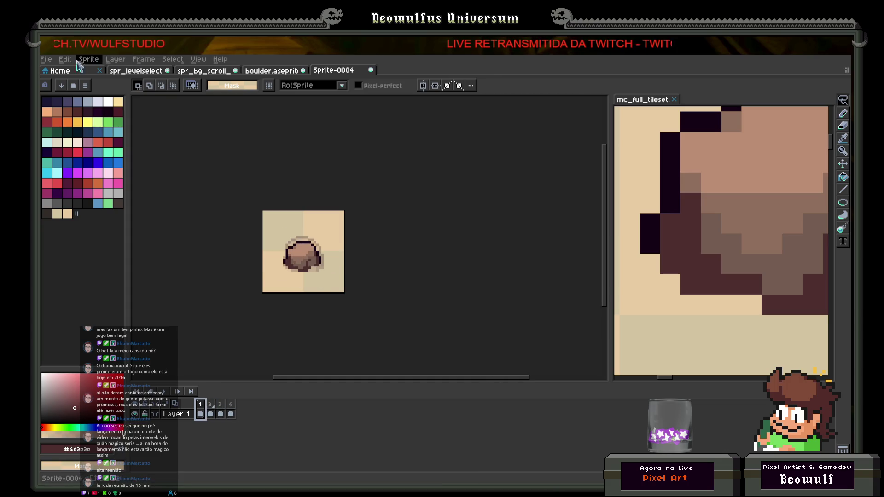
pyautogui.click(48, 59)
# Show the File menu's Export submenu for the rock sprite.
pyautogui.moveTo(127, 149)
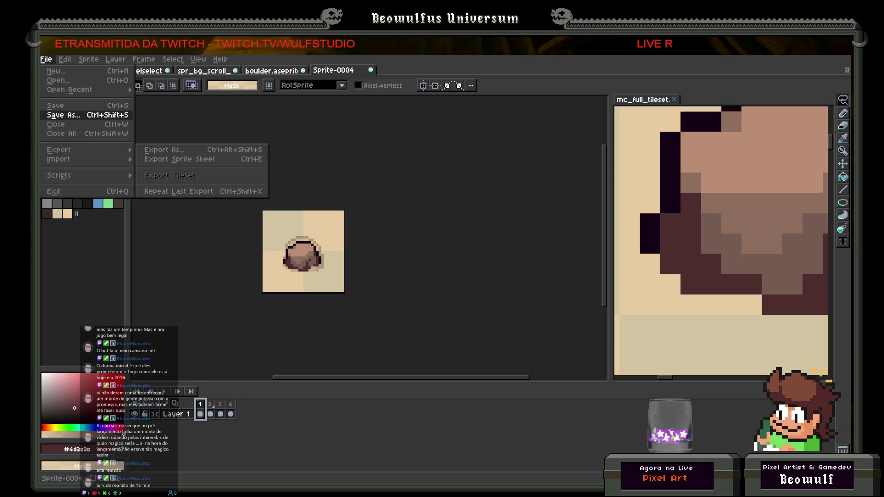
# Export the four rock frames as numbered spr_props_rocks PNGs, agreeing to the 4-file notice.
pyautogui.hotkey('ctrl', 'shift', 'x')
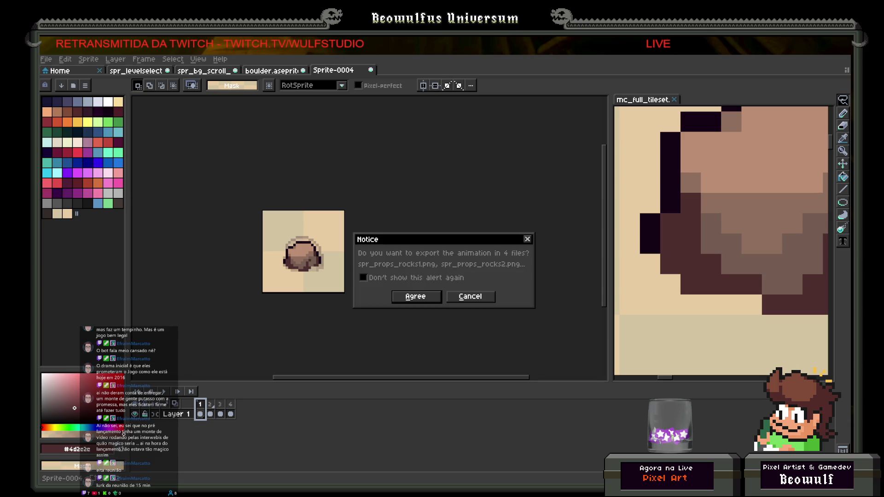
pyautogui.click(415, 297)
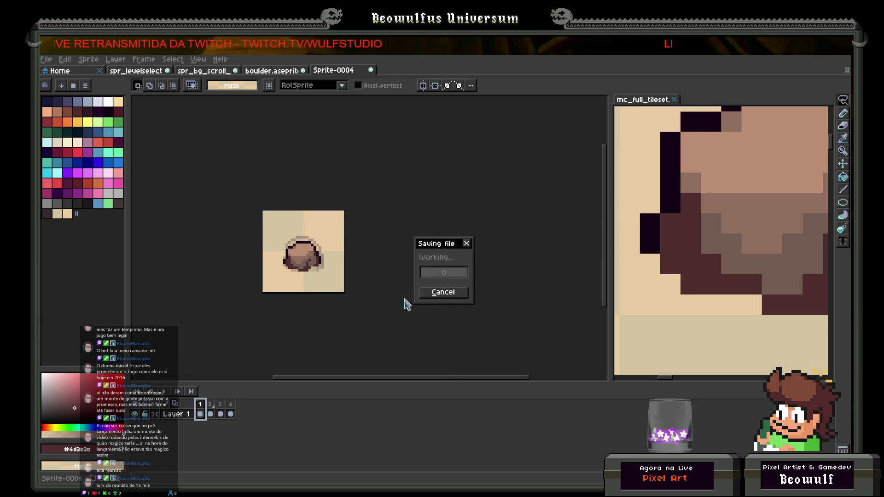
pyautogui.click(46, 59)
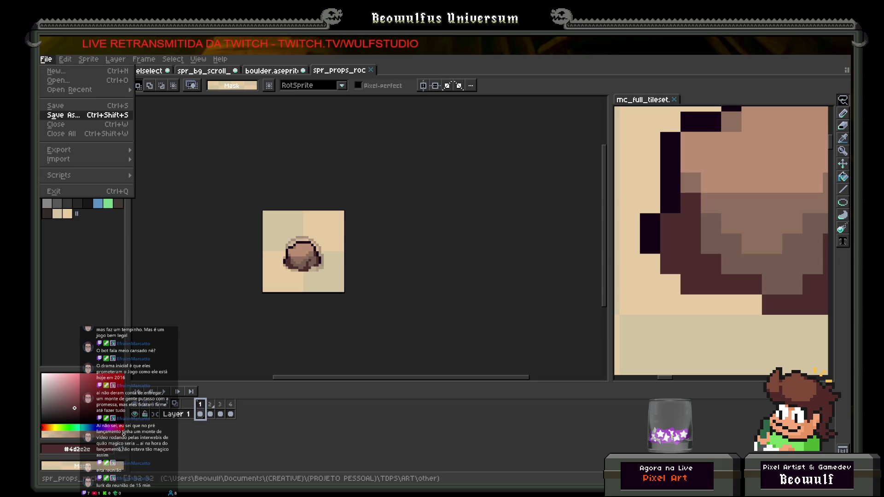
pyautogui.press('Escape')
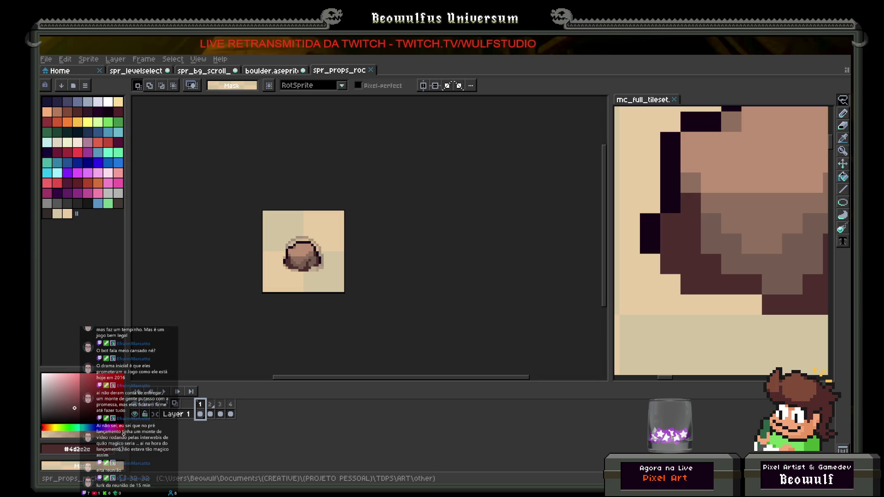
pyautogui.hotkey('alt', 'Tab')
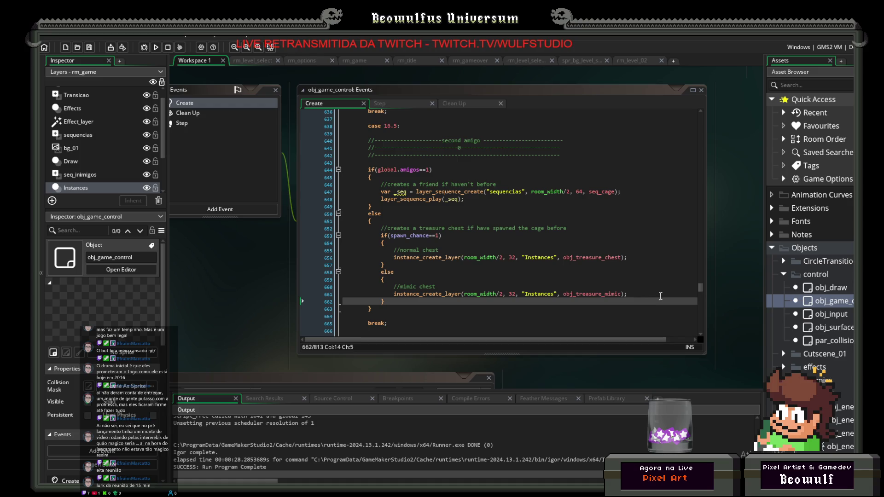
# Scroll through the Asset Browser, then build and run the Top Down Shooter game.
pyautogui.scroll(-3, 823, 298)
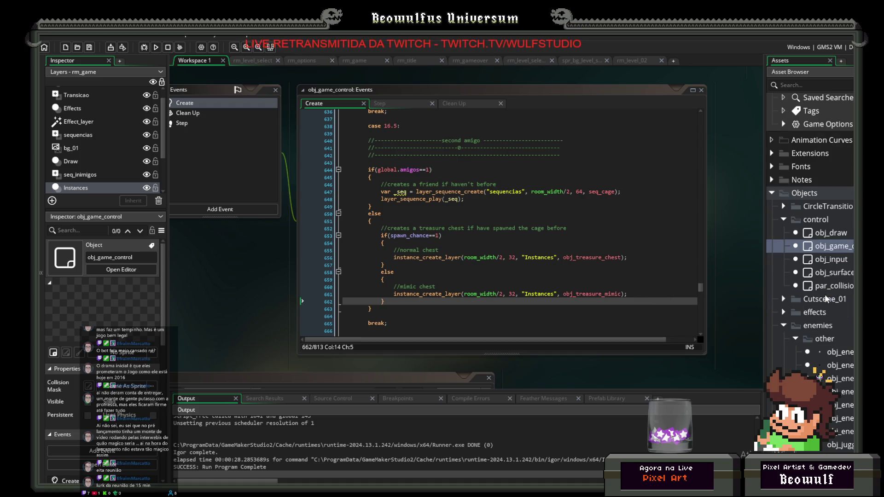
pyautogui.scroll(-1, 822, 299)
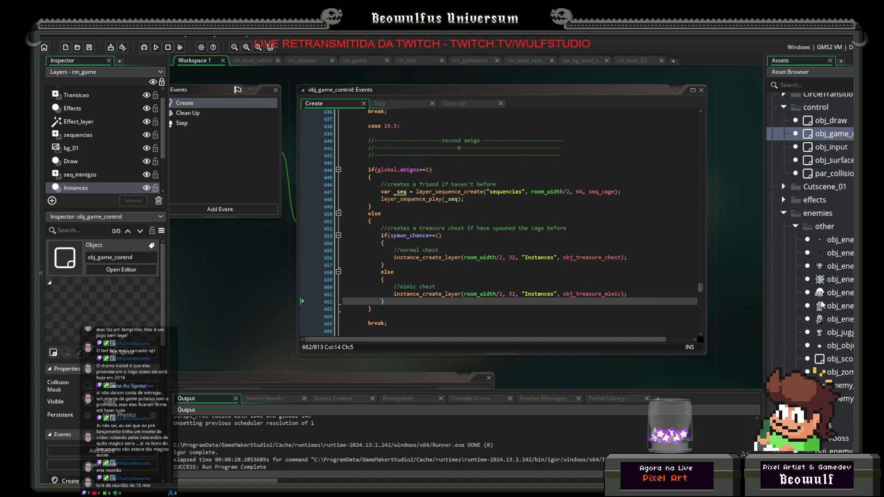
pyautogui.scroll(-1, 820, 305)
pyautogui.scroll(-2, 821, 305)
pyautogui.scroll(3, 821, 304)
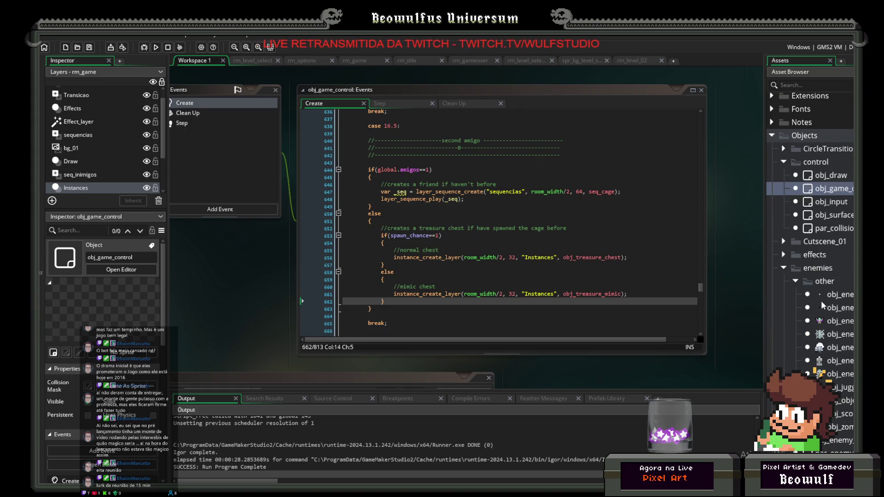
pyautogui.scroll(4, 822, 299)
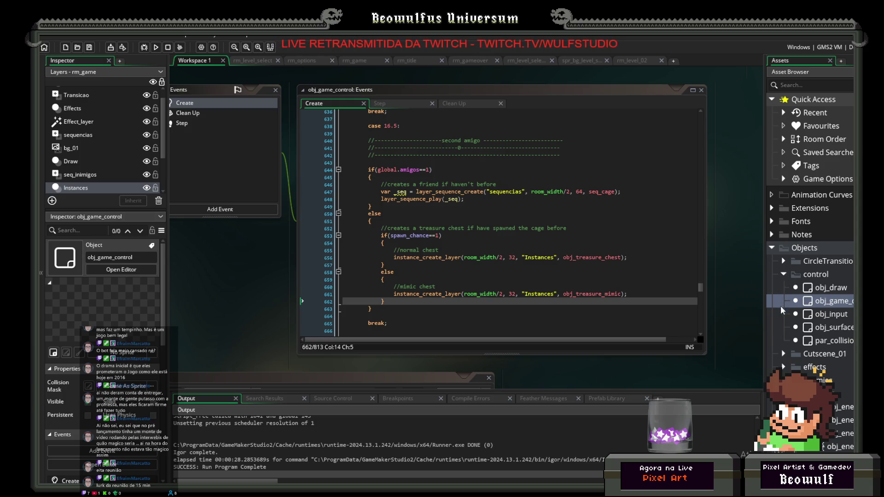
pyautogui.scroll(-4, 786, 329)
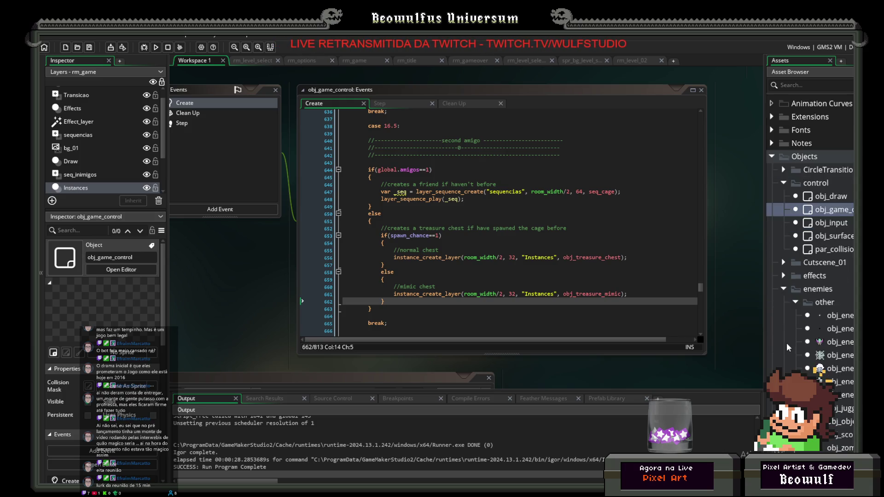
pyautogui.scroll(-5, 787, 347)
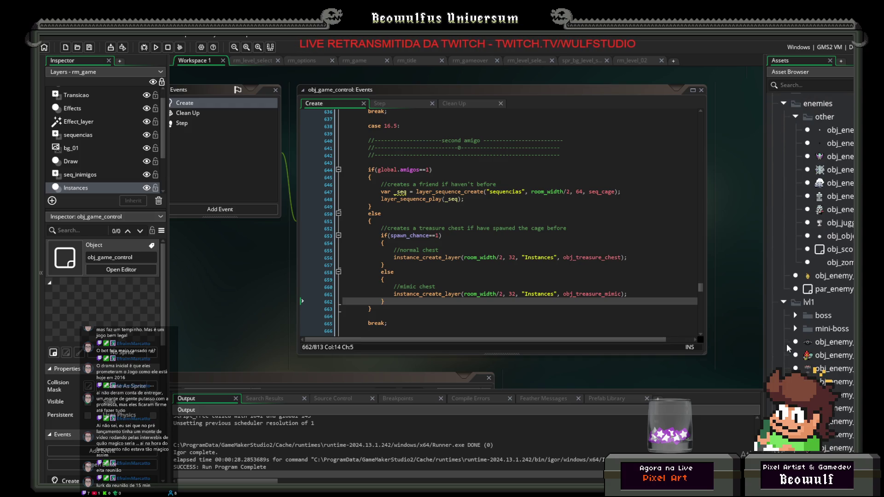
pyautogui.scroll(-3, 786, 346)
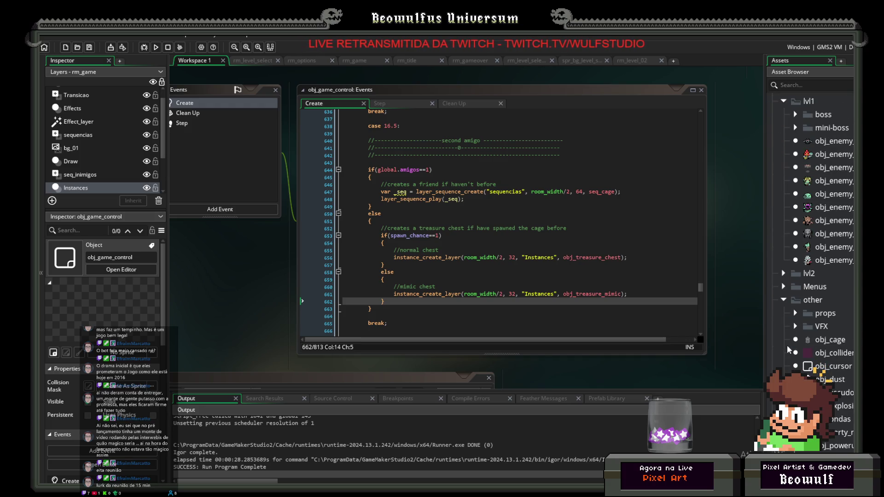
pyautogui.scroll(-1, 787, 345)
pyautogui.scroll(-2, 787, 345)
pyautogui.scroll(-1, 787, 345)
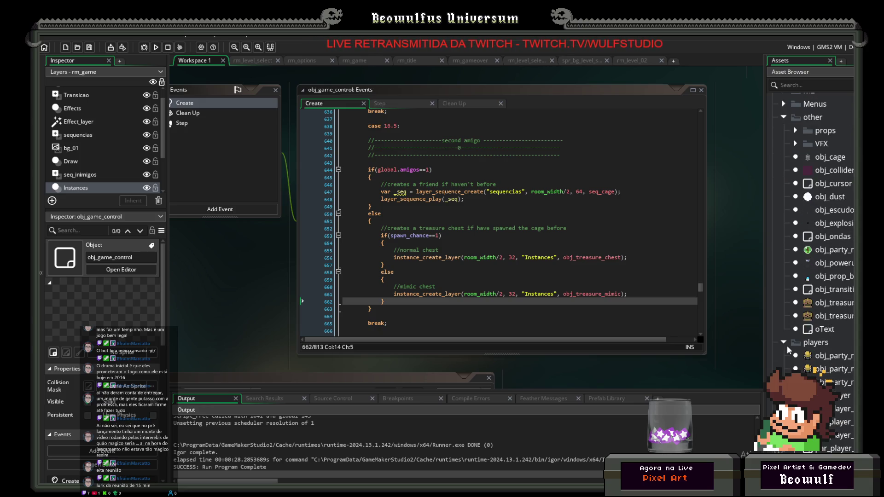
pyautogui.click(155, 48)
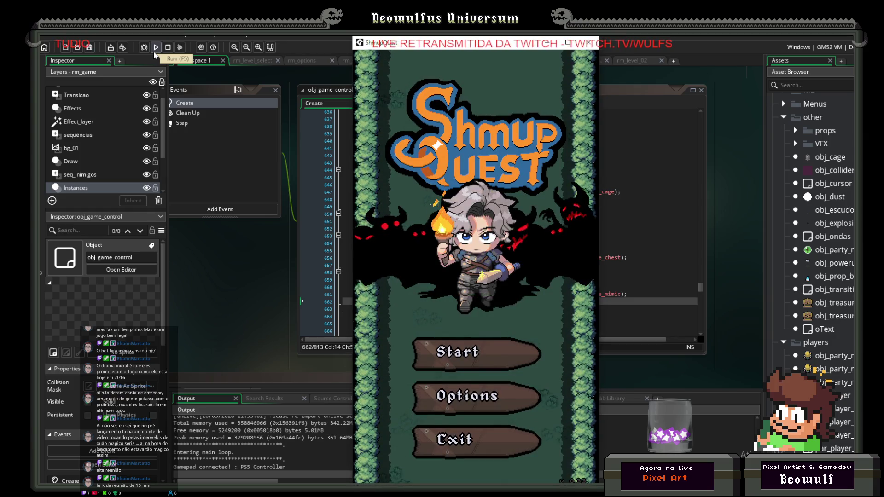
# Start Shmup Quest and walk the character in and out of the top doorway.
pyautogui.click(433, 359)
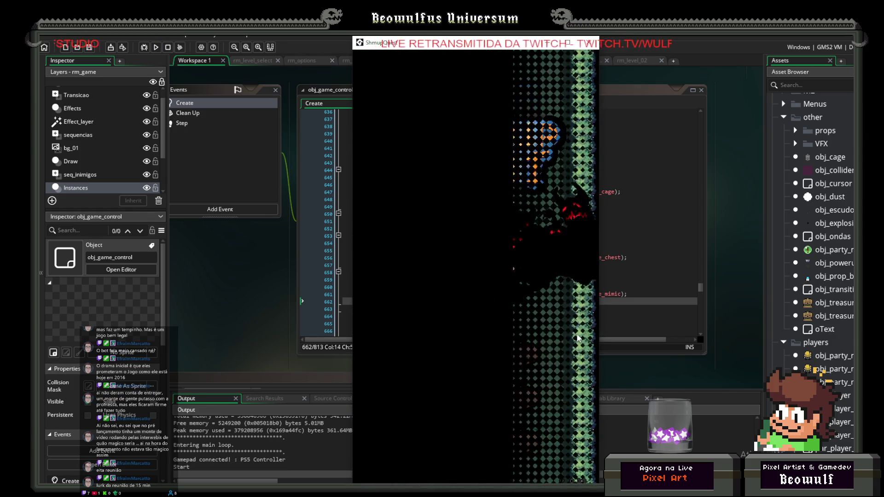
pyautogui.press('Up')
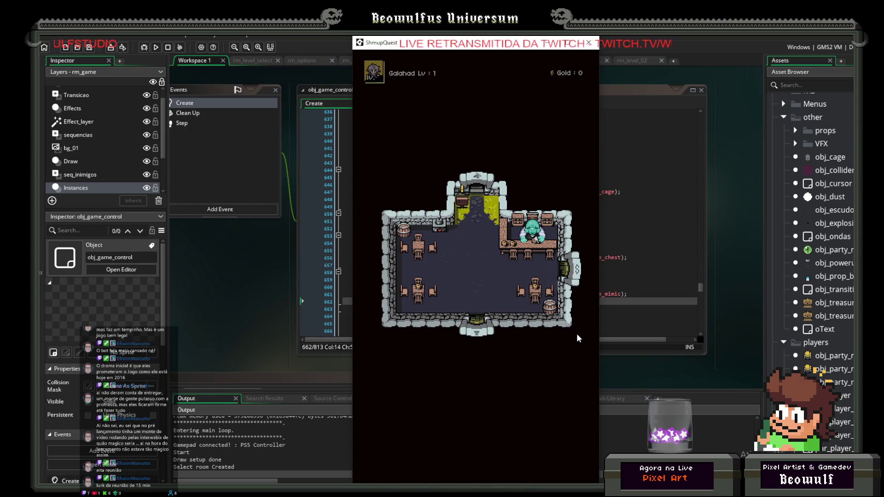
pyautogui.press('Down')
pyautogui.press('Up')
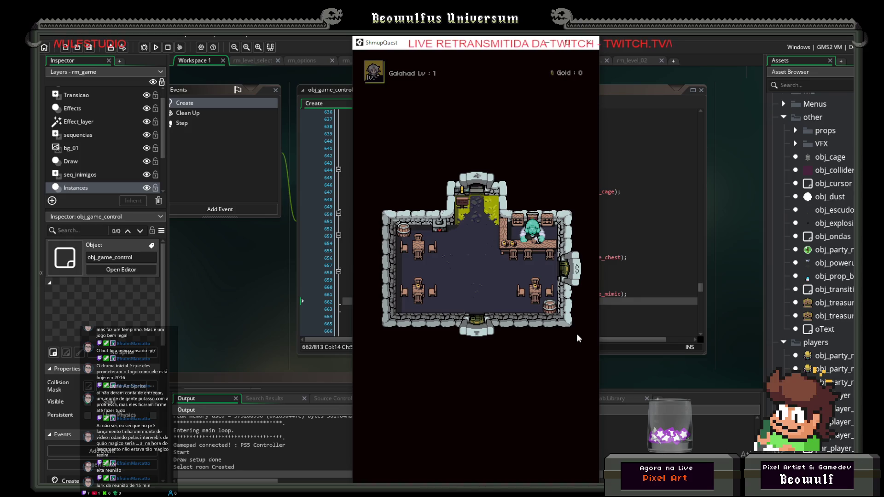
pyautogui.press('Down')
pyautogui.press('Up')
pyautogui.press('Down')
pyautogui.press('Up')
pyautogui.press('Down')
pyautogui.press('Up')
pyautogui.press('Down')
pyautogui.press('Down')
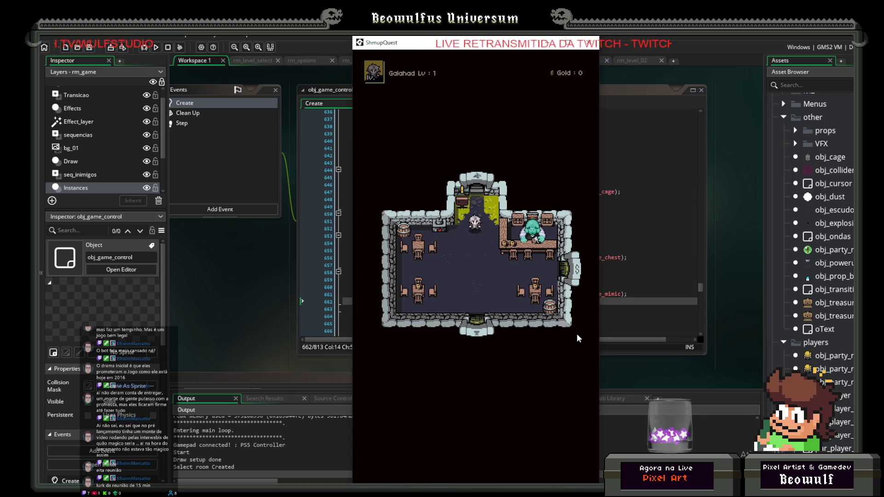
# Walk the character left into the top-left doorway to reach the level-select board.
pyautogui.press('Up')
pyautogui.press('Up')
pyautogui.press('Down')
pyautogui.press('Up')
pyautogui.press('Down')
pyautogui.press('Up')
pyautogui.press('Down')
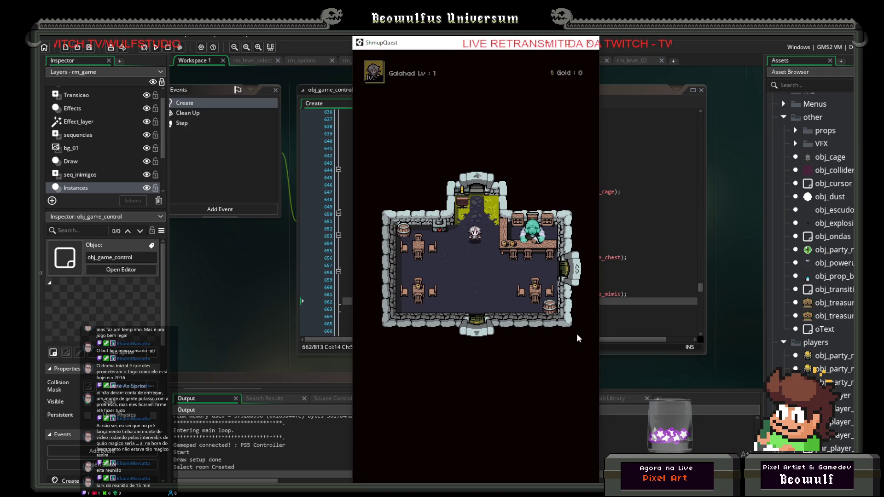
pyautogui.press('Left')
pyautogui.press('Up')
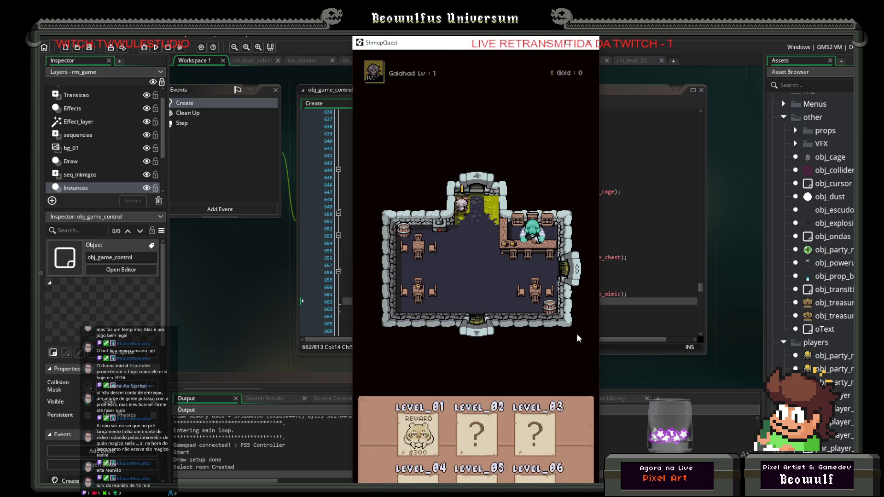
# Move the level marker across LEVEL_01, LEVEL_02 and LEVEL_03, then close the game.
pyautogui.press('Left')
pyautogui.press('Right')
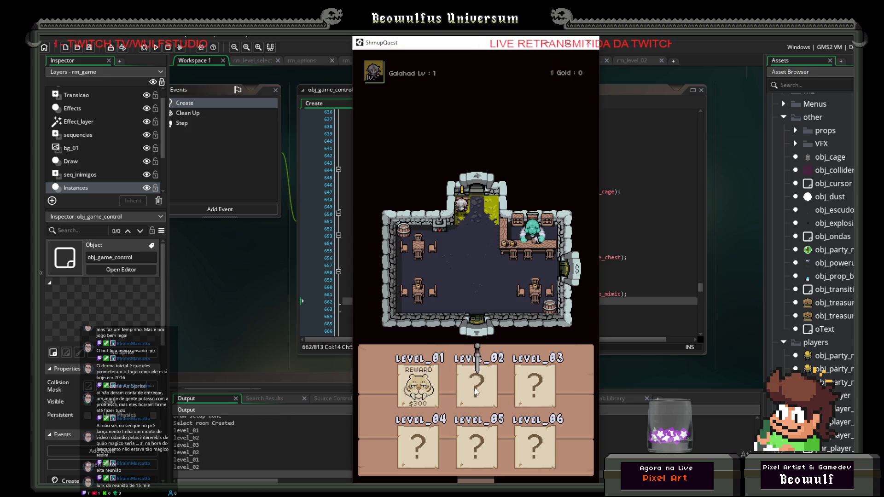
pyautogui.press('Right')
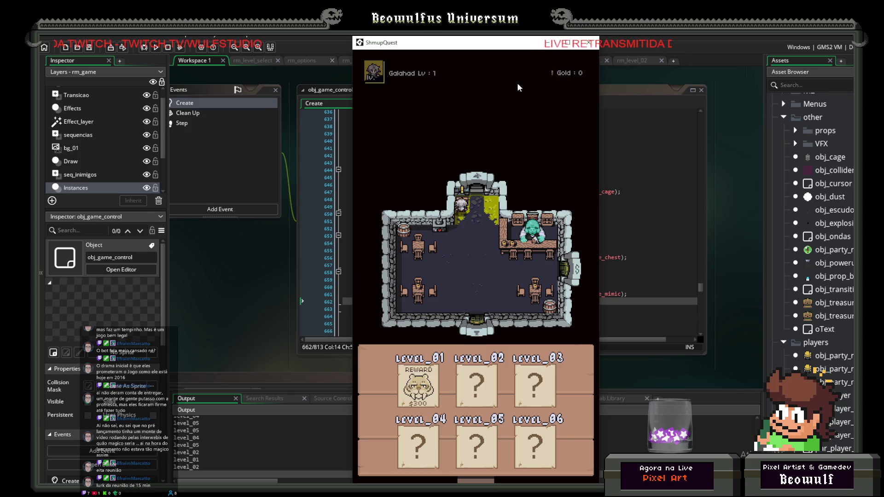
pyautogui.click(589, 43)
# Peek into the Cutscene_01 and effects asset folders, collapsing each again.
pyautogui.scroll(3, 848, 257)
pyautogui.scroll(10, 848, 260)
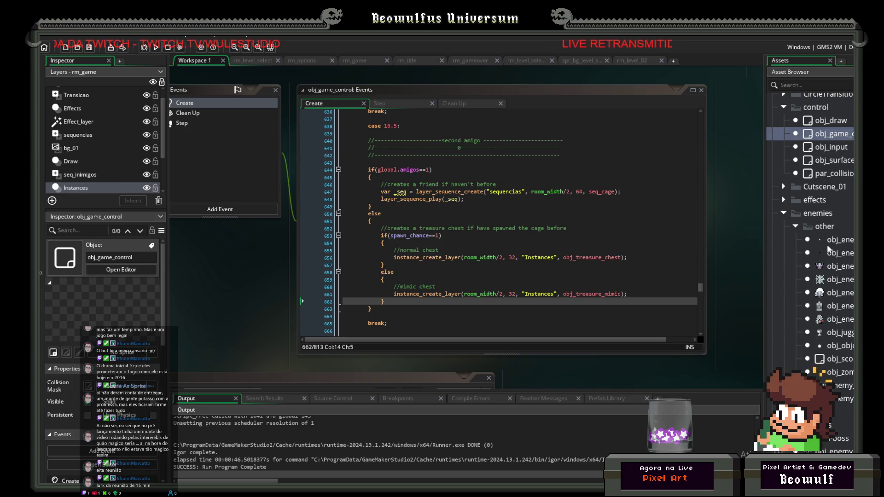
pyautogui.scroll(3, 811, 267)
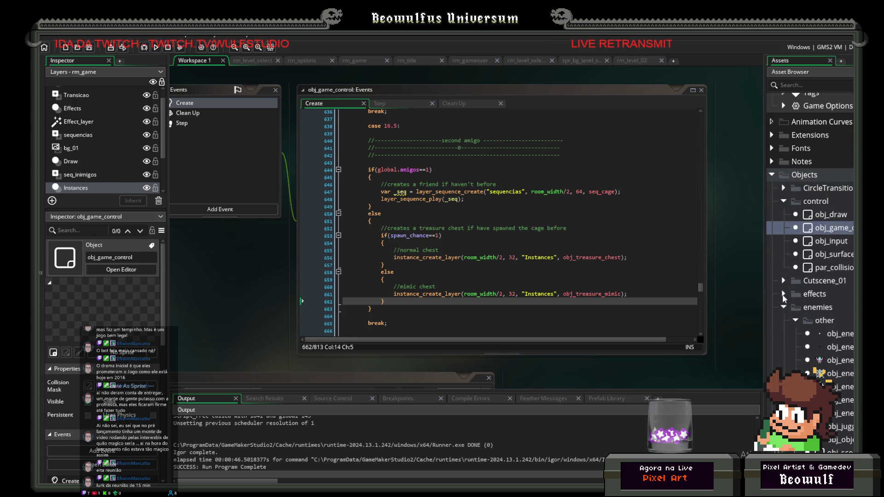
pyautogui.click(784, 282)
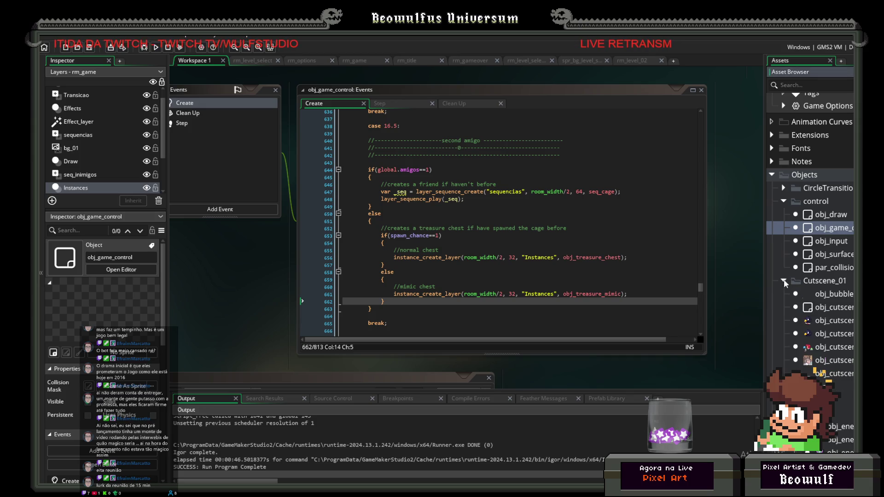
pyautogui.click(784, 280)
pyautogui.click(784, 294)
pyautogui.click(784, 294)
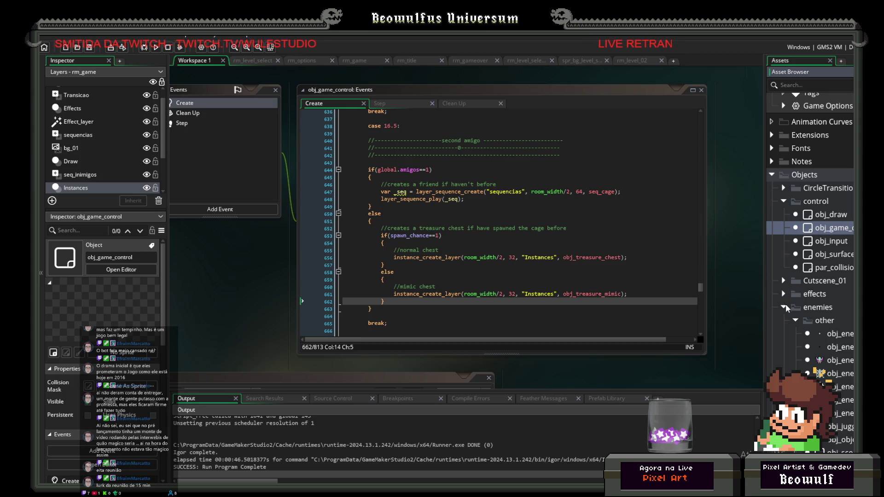
# Expand the LevelSelect menu folder and open obj_levelselect_button in its editor.
pyautogui.scroll(-5, 793, 309)
pyautogui.scroll(-3, 794, 325)
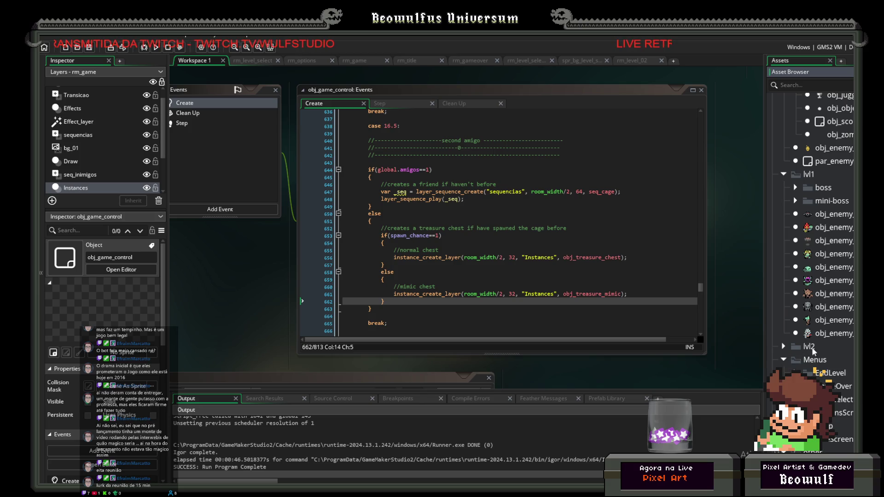
pyautogui.scroll(-1, 811, 350)
pyautogui.click(796, 344)
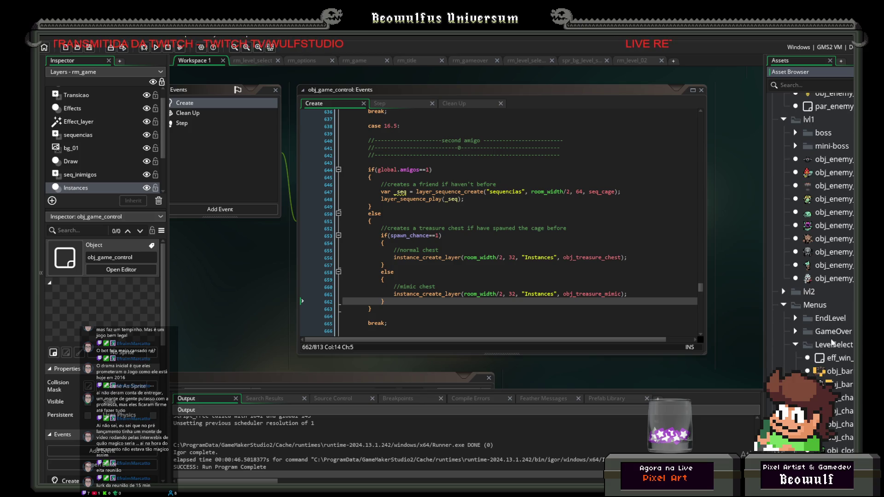
pyautogui.scroll(-2, 829, 344)
pyautogui.doubleClick(846, 404)
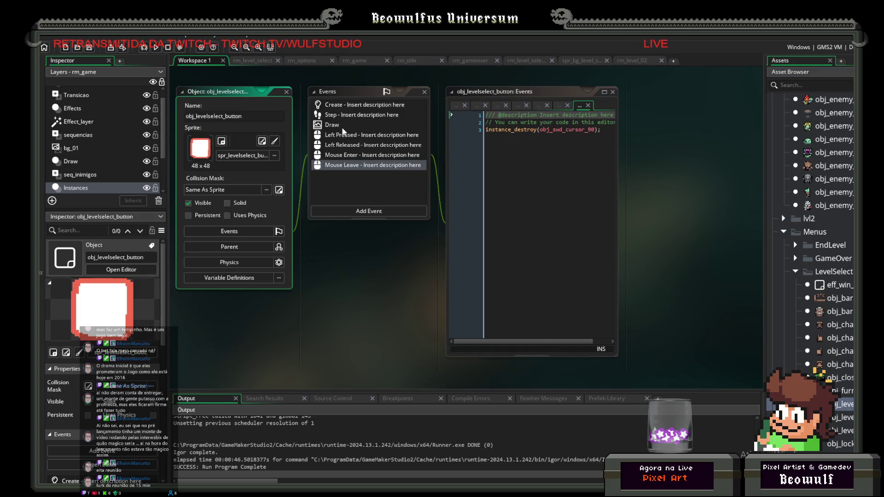
# Copy the tavern music fade block from level_01 into the level_02 branch of Left Pressed.
pyautogui.click(347, 135)
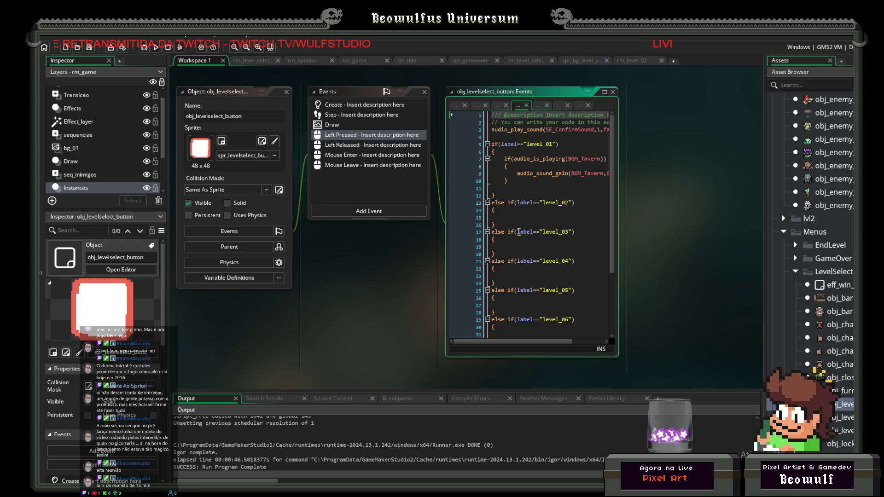
pyautogui.click(521, 218)
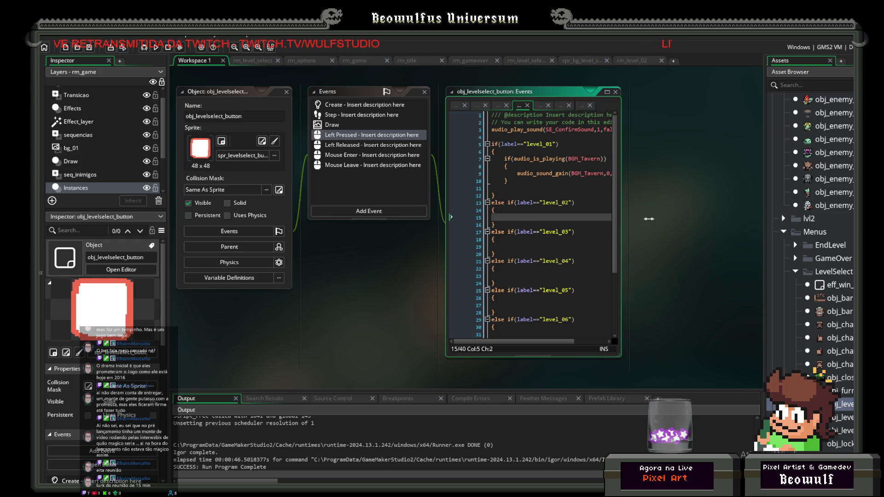
pyautogui.moveTo(636, 219); pyautogui.dragTo(736, 219)
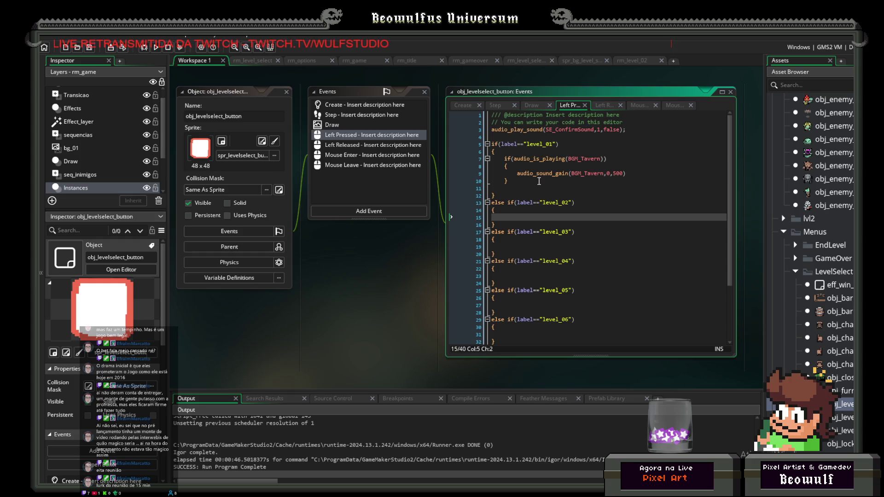
pyautogui.moveTo(539, 181); pyautogui.dragTo(462, 155)
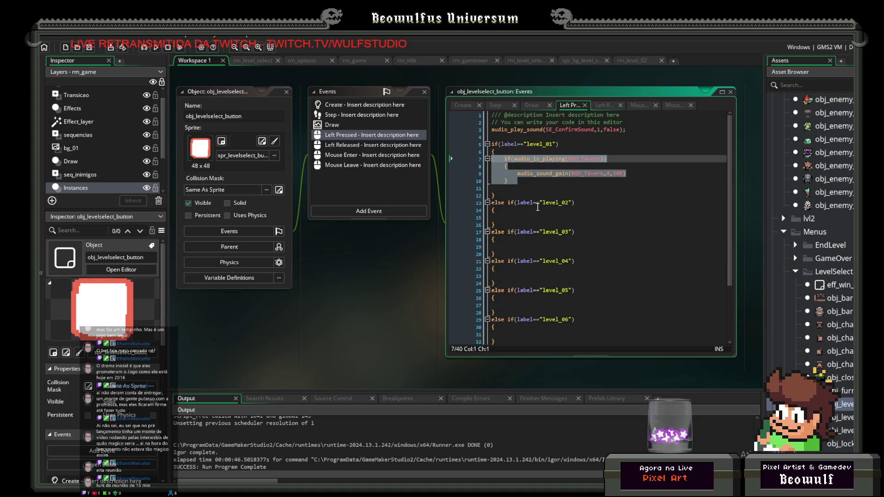
pyautogui.click(565, 219)
pyautogui.hotkey('ctrl', 'v')
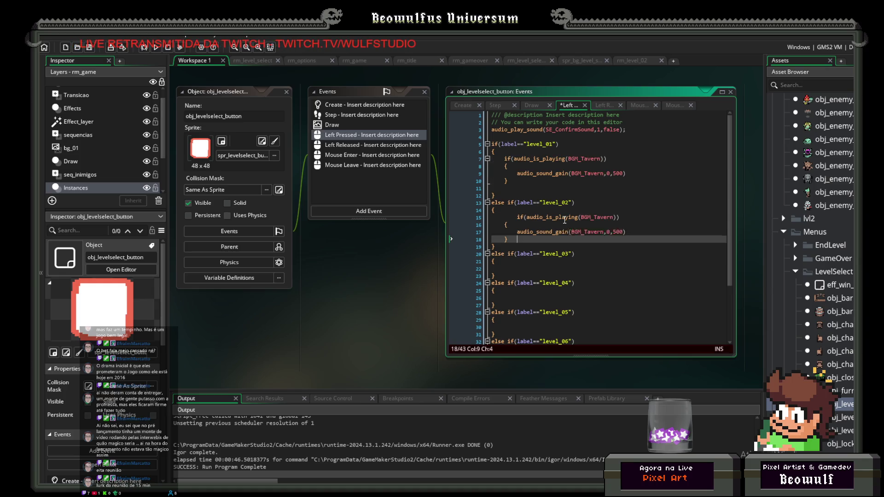
pyautogui.press('BackSpace')
# In Left Released, set the level_02 branch's destiny to rm_level_02 and fade to true, then save.
pyautogui.click(387, 145)
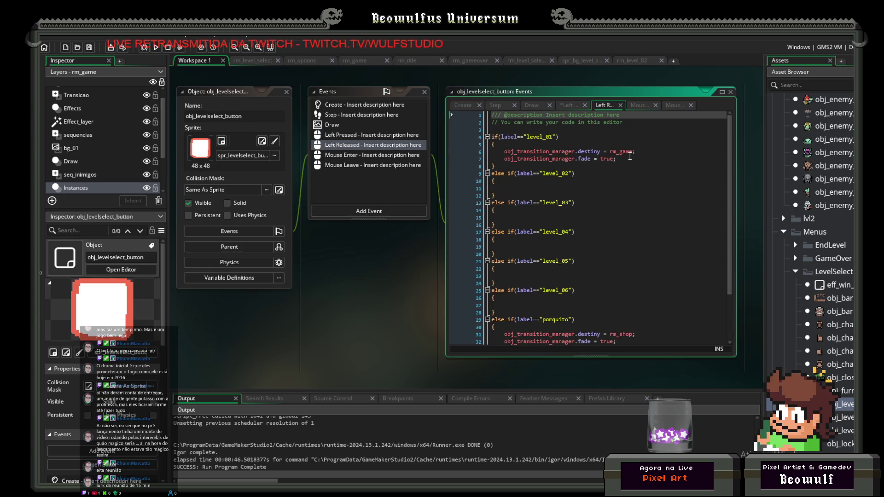
pyautogui.moveTo(630, 158); pyautogui.dragTo(471, 150)
pyautogui.hotkey('ctrl', 'c')
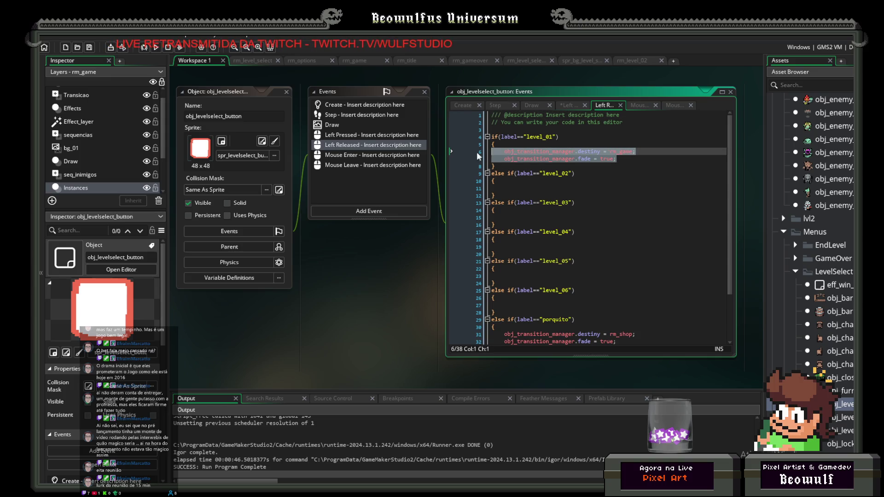
pyautogui.scroll(-2, 610, 201)
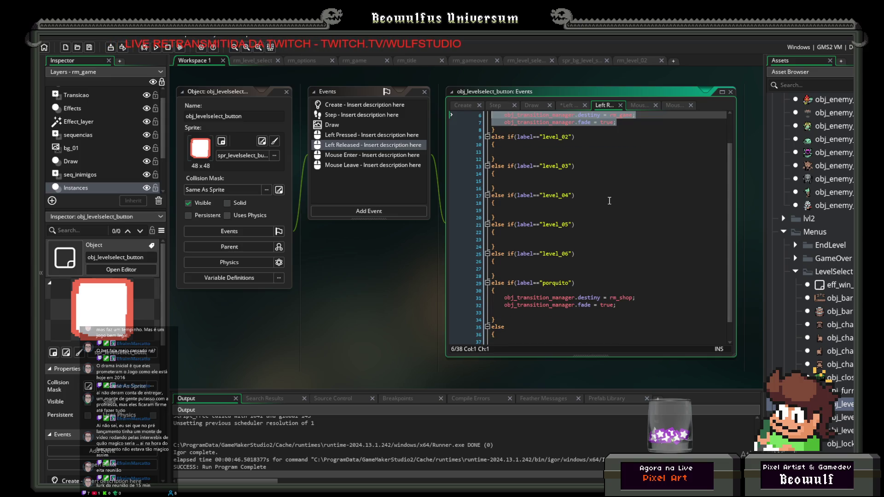
pyautogui.click(531, 150)
pyautogui.hotkey('ctrl', 'v')
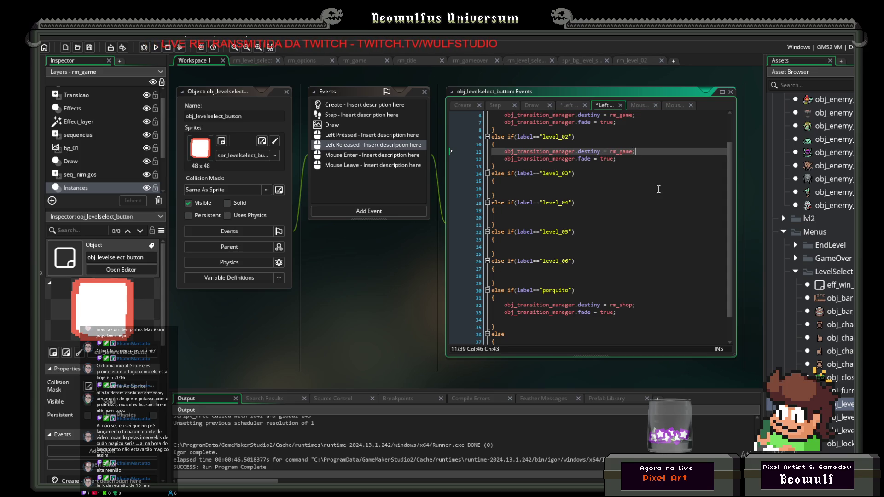
pyautogui.press('BackSpace')
pyautogui.press('BackSpace')
pyautogui.press('BackSpace')
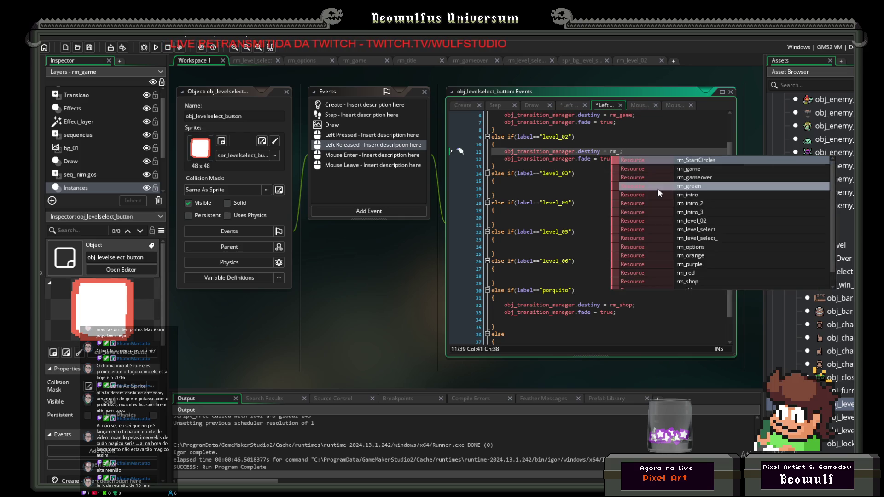
pyautogui.click(645, 221)
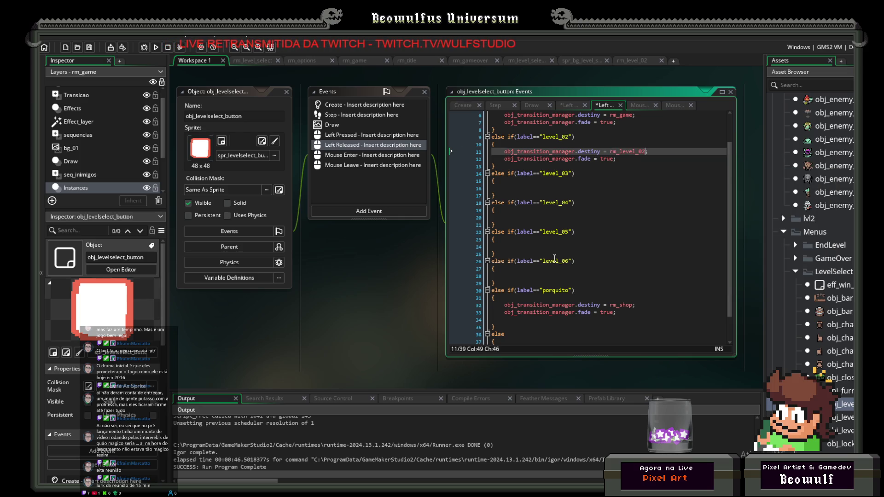
pyautogui.click(89, 47)
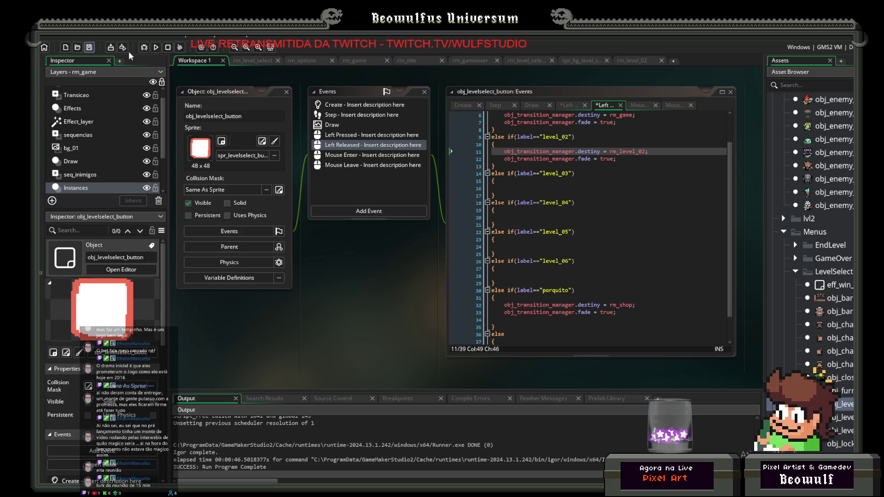
# Run the game, press Start on the title screen and pick the level_02 card.
pyautogui.click(156, 48)
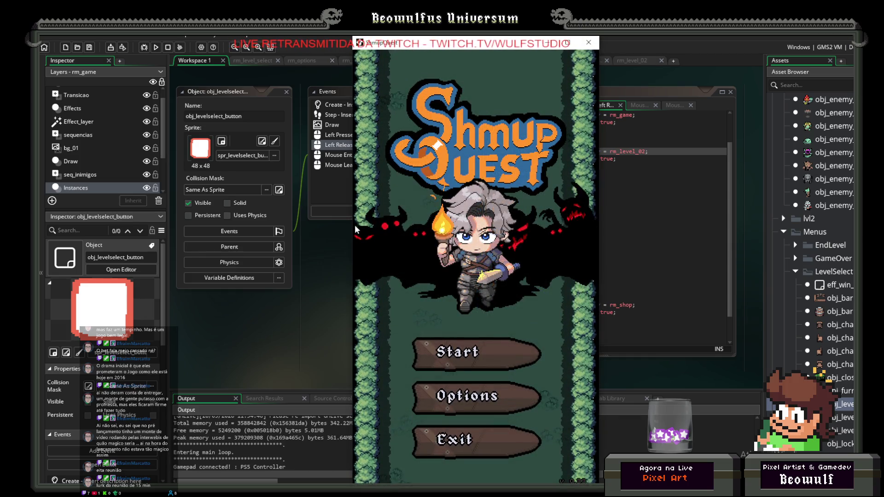
pyautogui.click(481, 351)
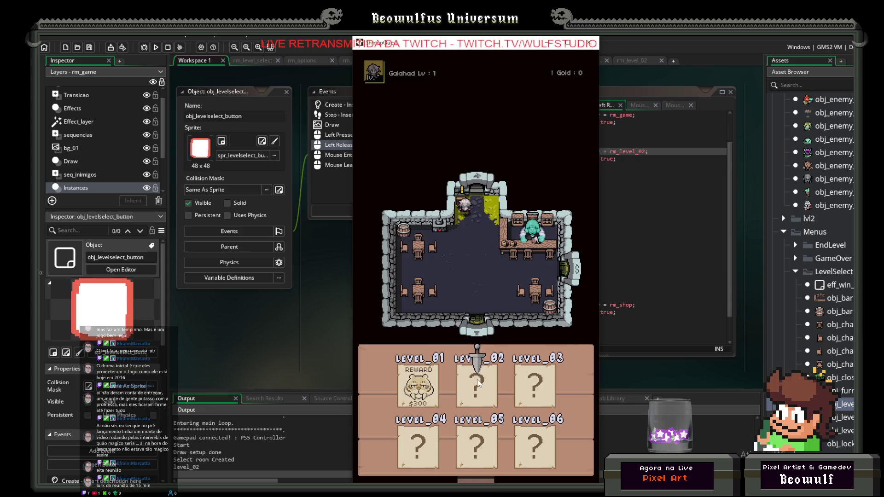
pyautogui.click(478, 382)
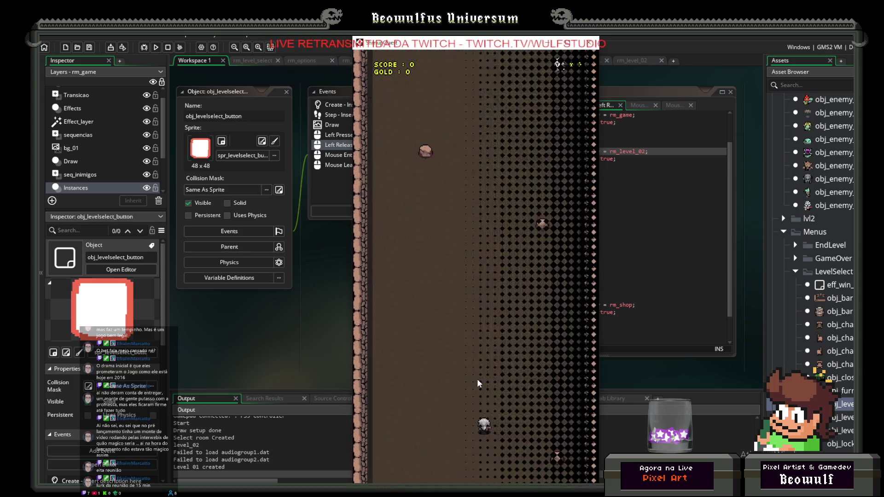
# Steer the ship around level_02, firing and weaving past the rock obstacles.
pyautogui.press('Left')
pyautogui.press('Up')
pyautogui.press('Right')
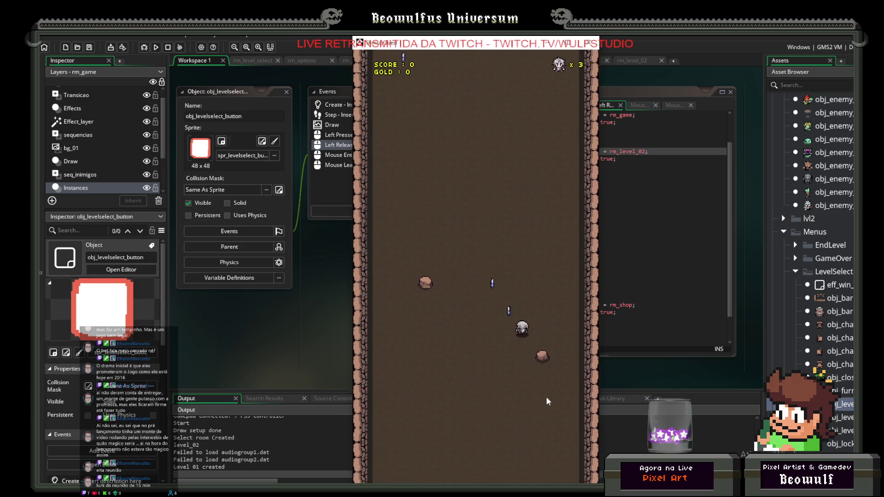
pyautogui.press('Left')
pyautogui.press('Down')
pyautogui.press('Down')
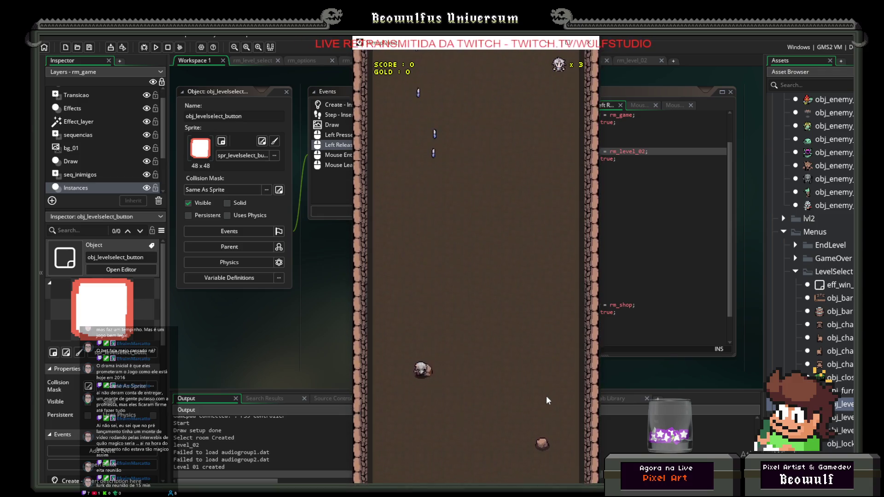
pyautogui.press('Up')
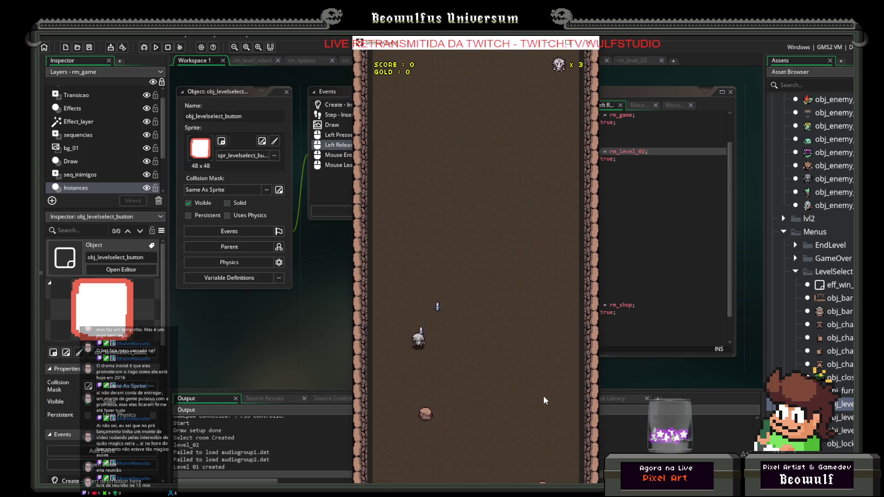
pyautogui.press('Up')
pyautogui.press('Right')
pyautogui.press('Up')
pyautogui.press('Left')
pyautogui.press('Down')
pyautogui.press('Down')
# Keep firing while flying down and left, then pause the game and move its window up-left.
pyautogui.press('Right')
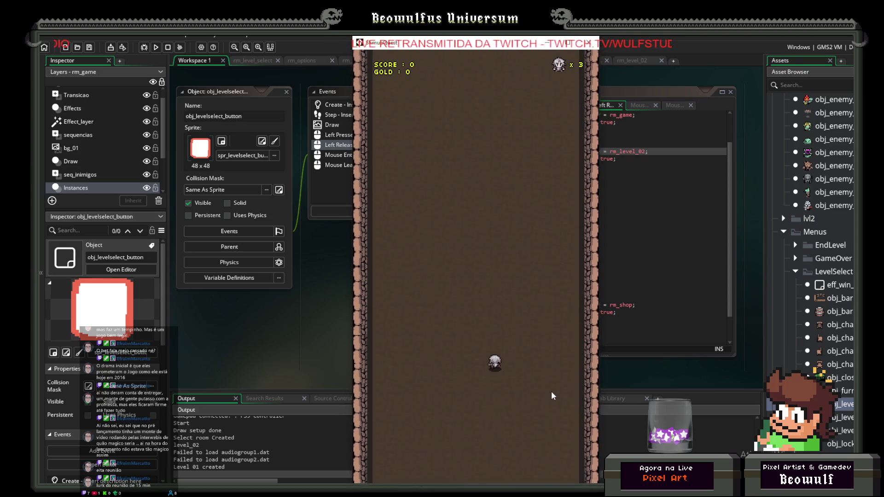
pyautogui.press('Left')
pyautogui.press('Down')
pyautogui.press('Right')
pyautogui.press('Up')
pyautogui.press('Left')
pyautogui.press('Down')
pyautogui.press('Left')
pyautogui.press('Left')
pyautogui.press('Left')
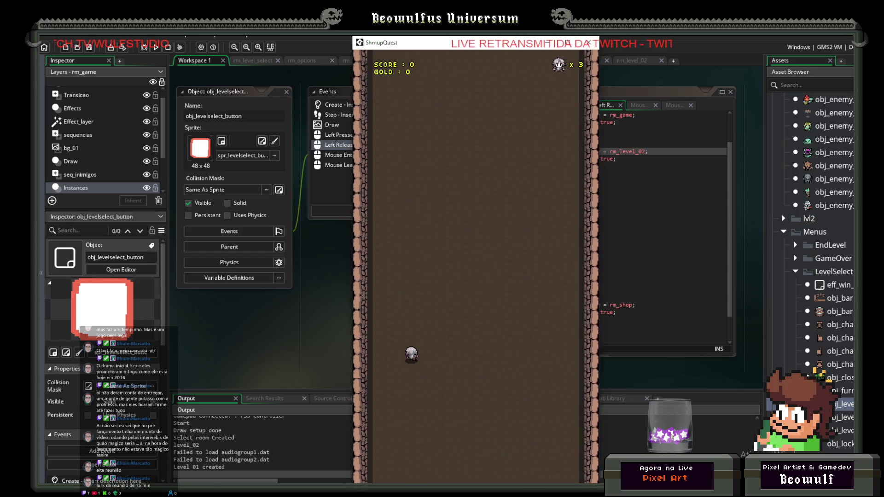
pyautogui.hotkey('alt', 'Tab')
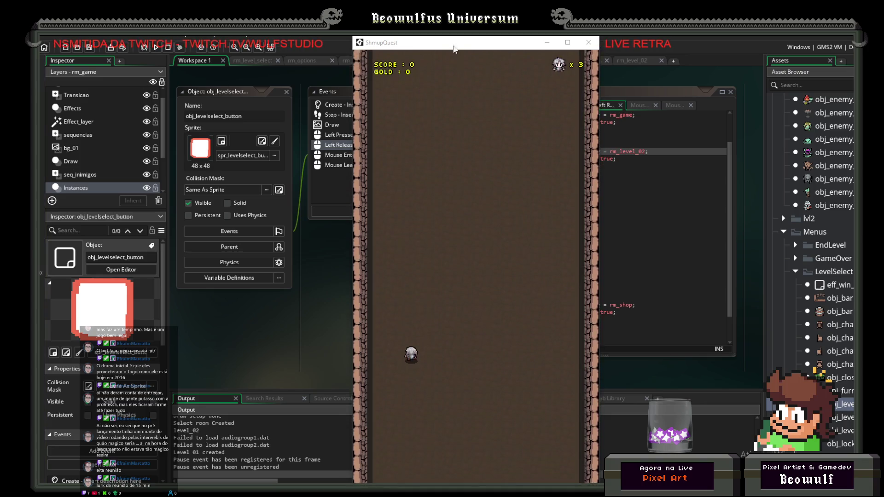
pyautogui.moveTo(454, 49); pyautogui.dragTo(424, 31)
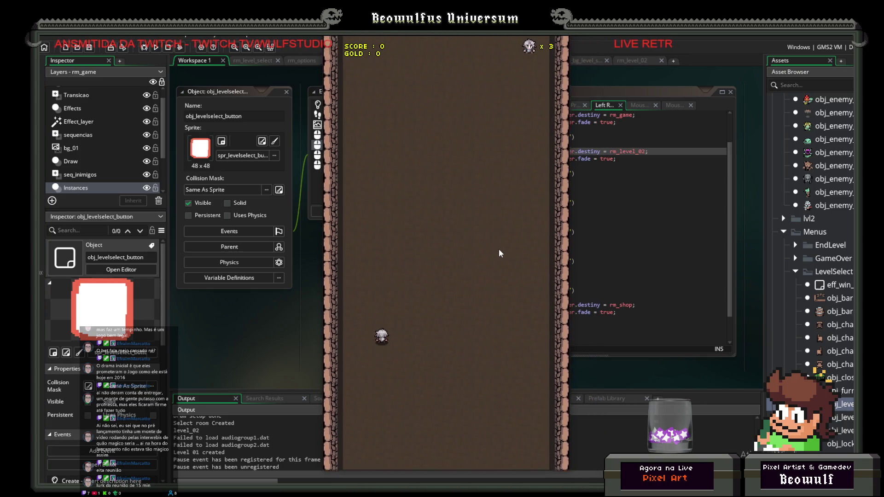
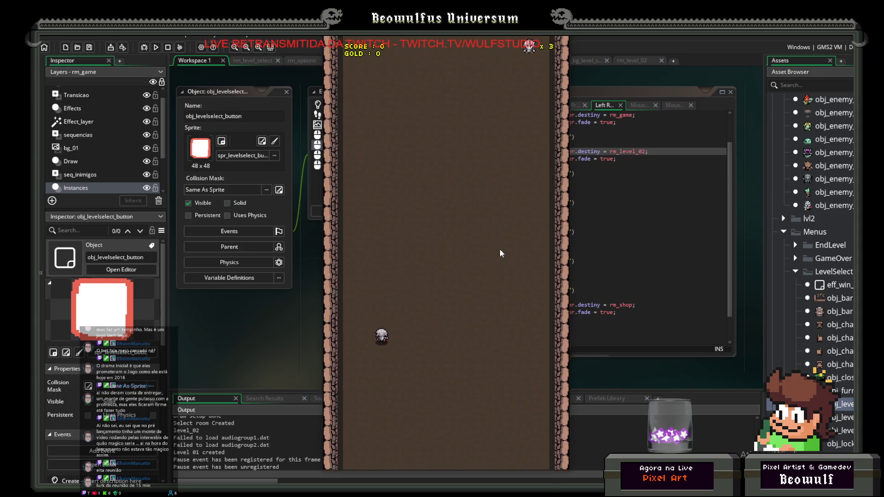
# In File Explorer, navigate from (CREATIVE) through (PROJETO PESSOAL) into the TDPS project folder.
pyautogui.hotkey('alt', 'Tab')
pyautogui.click(612, 261)
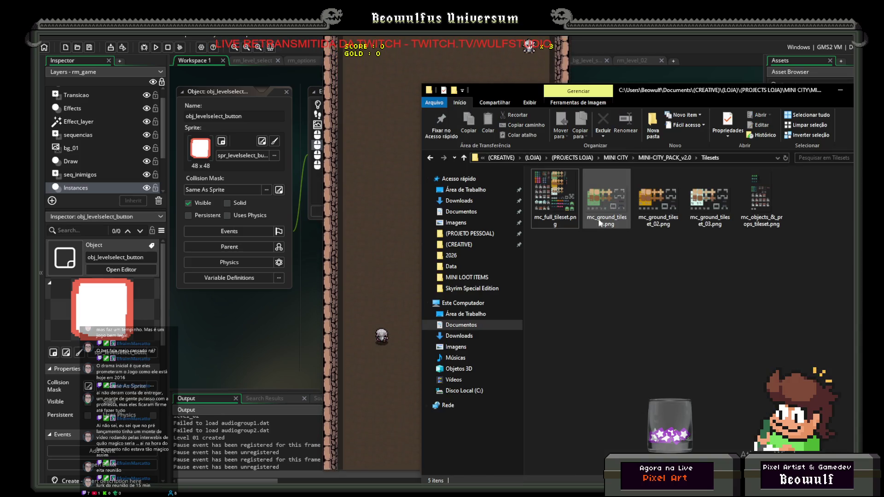
pyautogui.click(502, 158)
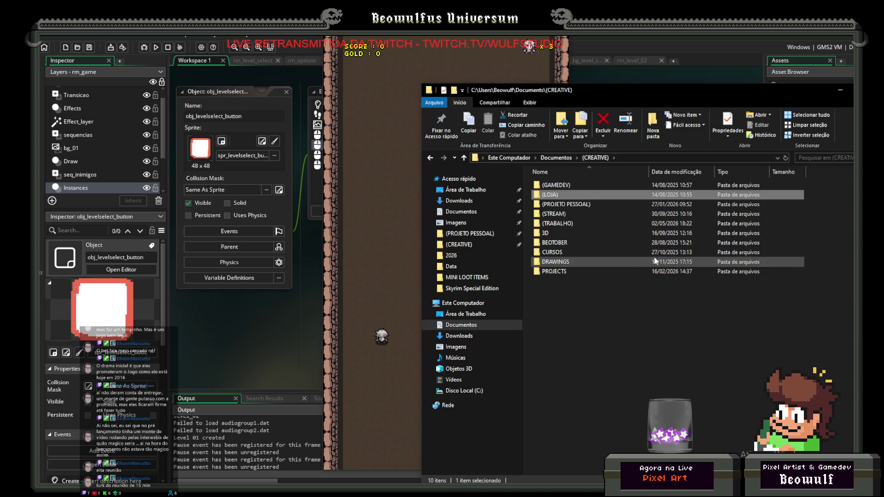
pyautogui.doubleClick(579, 206)
pyautogui.doubleClick(570, 320)
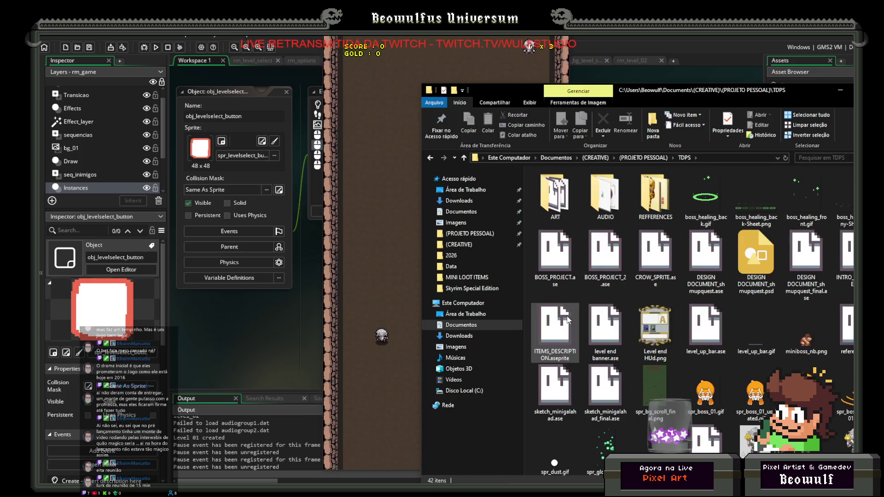
# Close the running game and open DESIGN DOCUMENT_shmupquest_final.ase in Aseprite.
pyautogui.click(366, 195)
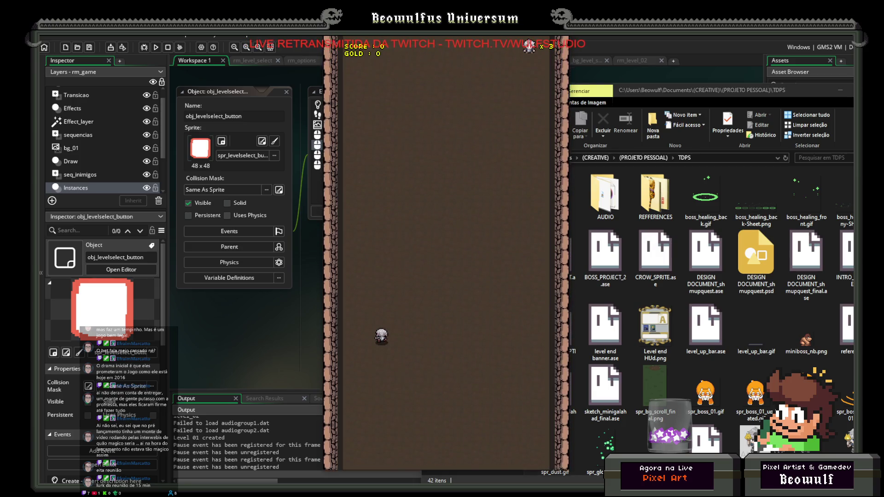
pyautogui.press('Escape')
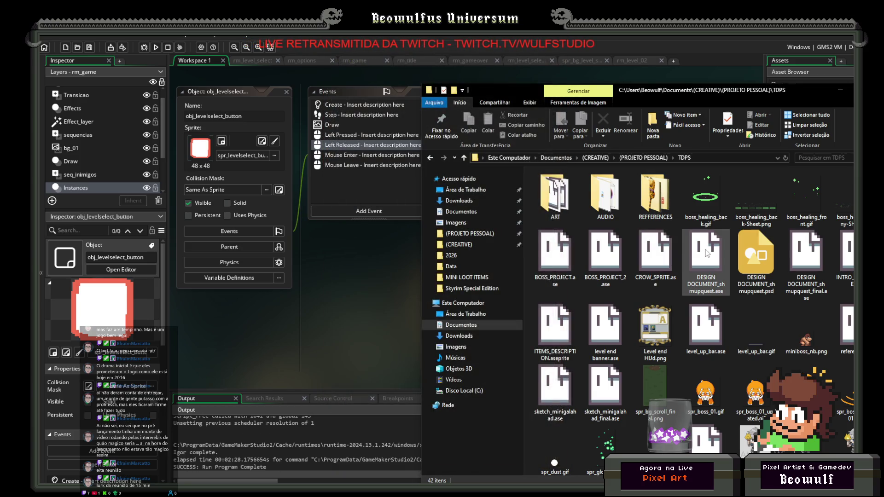
pyautogui.doubleClick(801, 256)
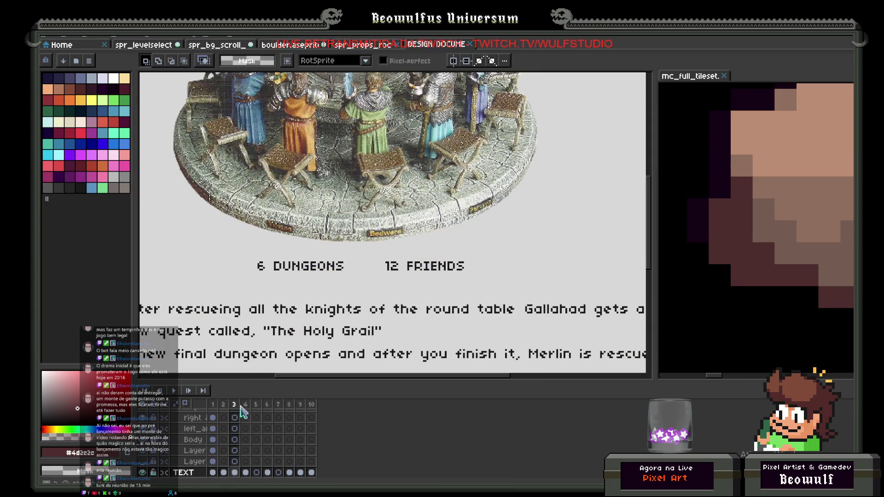
# Flip through the enemy stats, Mimic Chests/Level 1 bosses, and Shop sketch pages.
pyautogui.scroll(-3, 323, 281)
pyautogui.scroll(3, 339, 284)
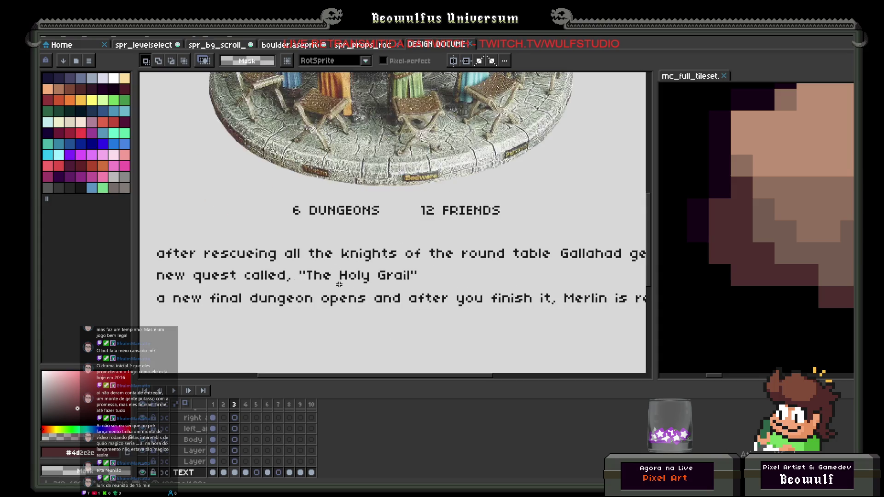
pyautogui.click(256, 406)
pyautogui.click(267, 406)
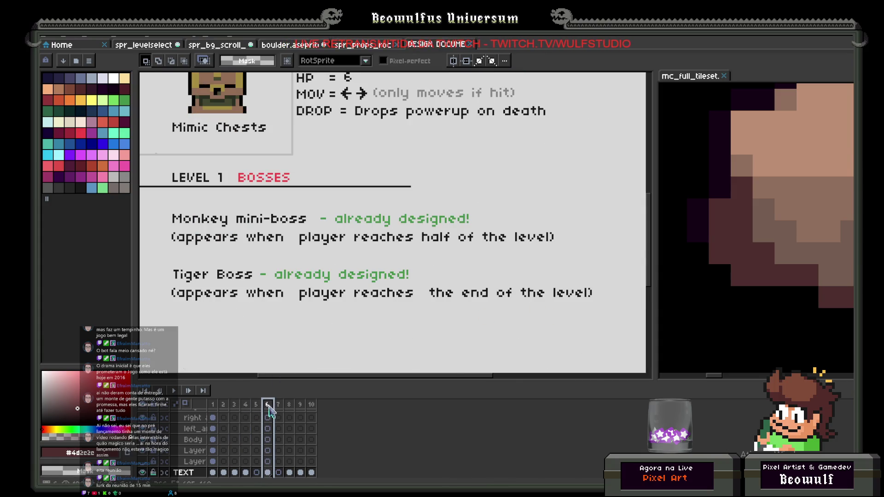
pyautogui.scroll(-3, 295, 253)
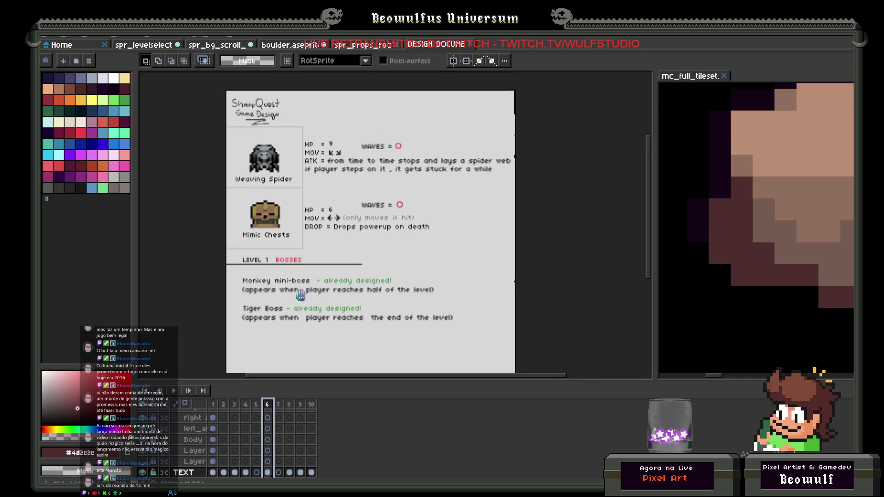
pyautogui.click(256, 406)
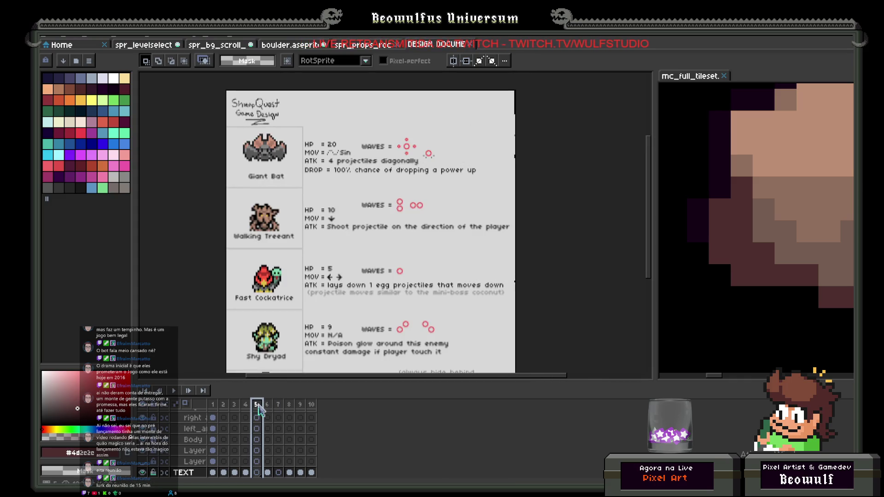
pyautogui.moveTo(304, 311); pyautogui.dragTo(322, 207)
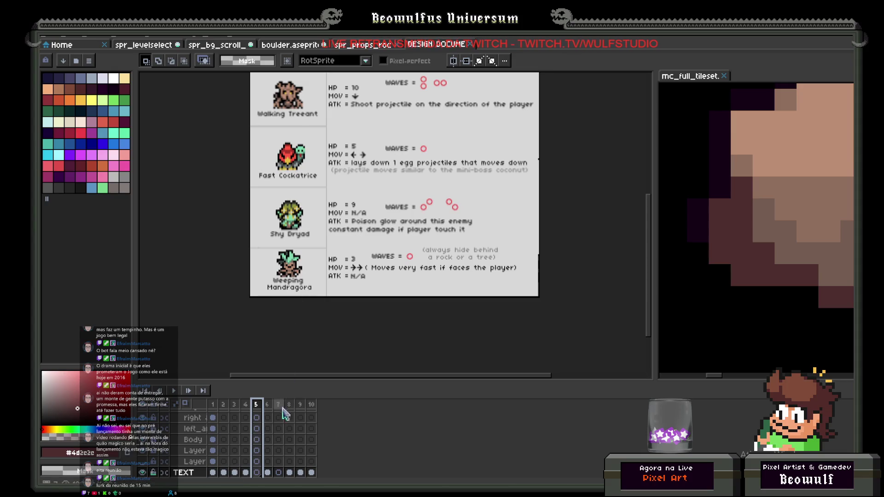
pyautogui.click(268, 406)
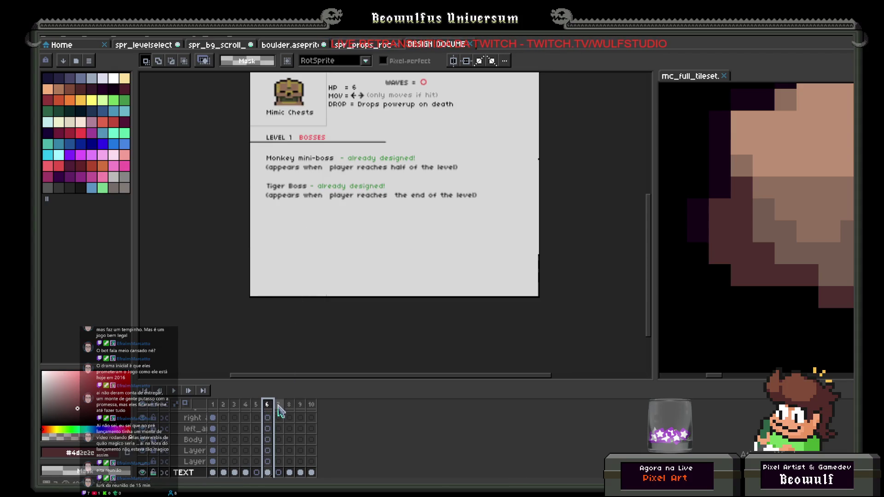
pyautogui.click(278, 406)
pyautogui.moveTo(351, 198); pyautogui.dragTo(325, 298)
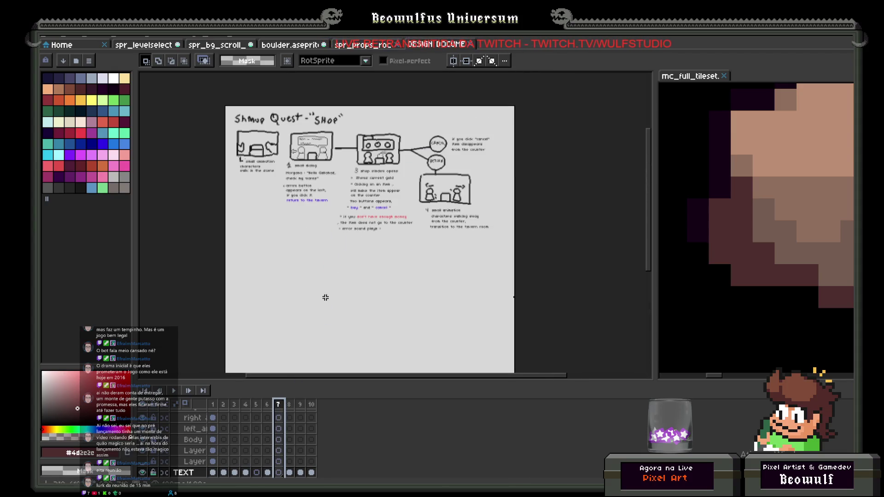
# Frame the Earth Golem entry on the Level 2 Earth Dungeon page, then return to Explorer.
pyautogui.click(289, 405)
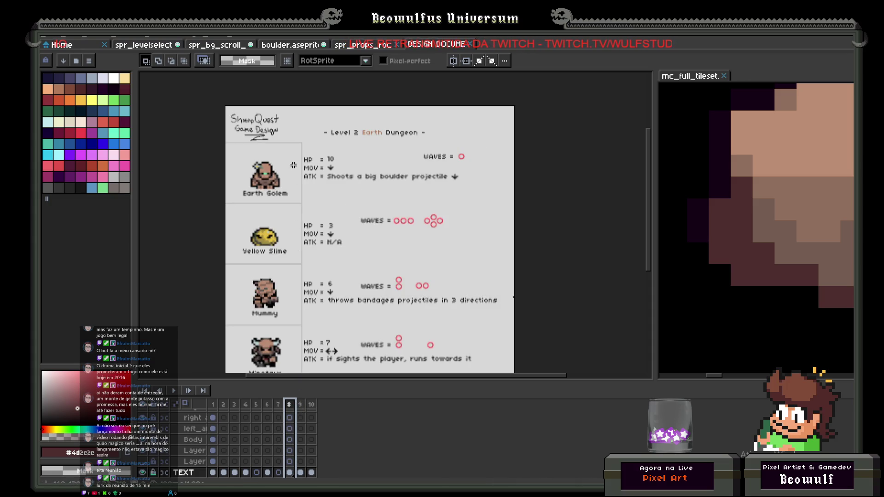
pyautogui.scroll(2, 294, 165)
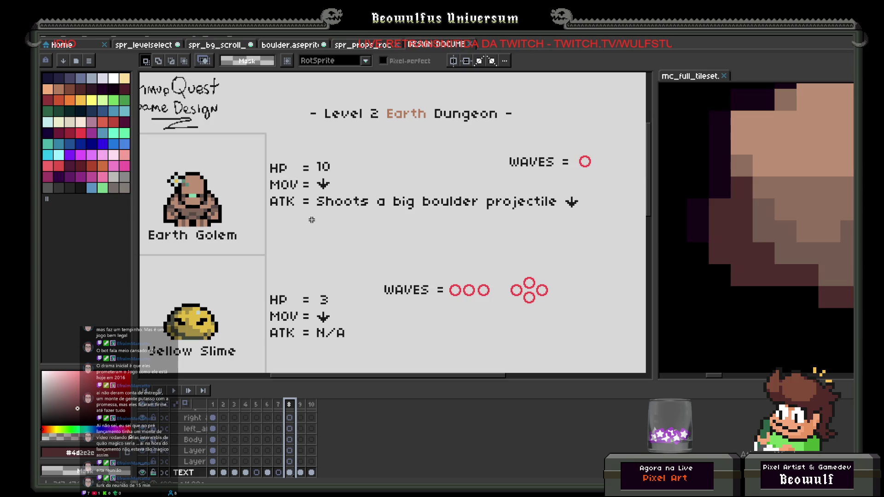
pyautogui.moveTo(318, 231); pyautogui.dragTo(356, 230)
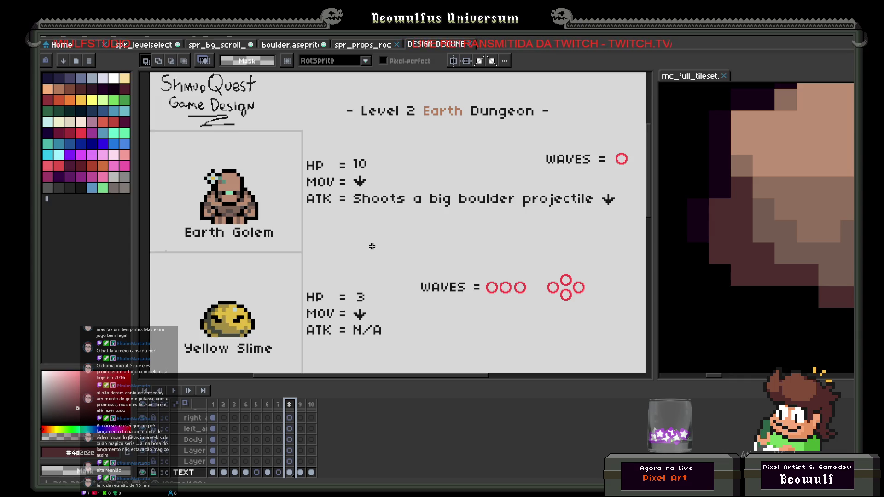
pyautogui.scroll(-2, 369, 248)
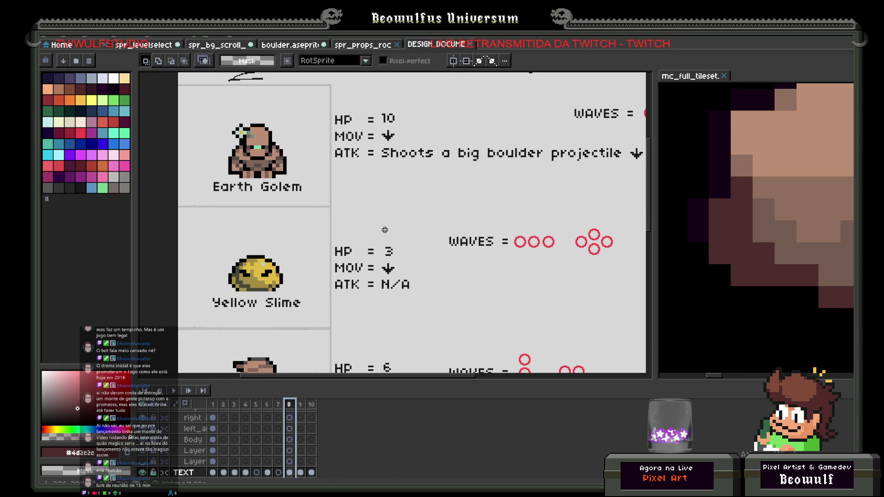
pyautogui.scroll(1, 369, 221)
pyautogui.hscroll(3, 369, 221)
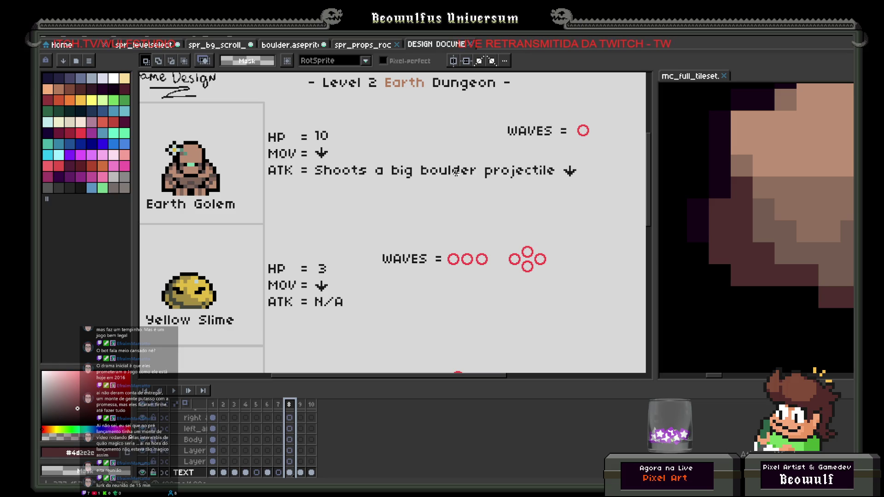
pyautogui.moveTo(439, 188)
pyautogui.mouseDown()
pyautogui.moveTo(334, 223)
pyautogui.moveTo(426, 197)
pyautogui.mouseUp()
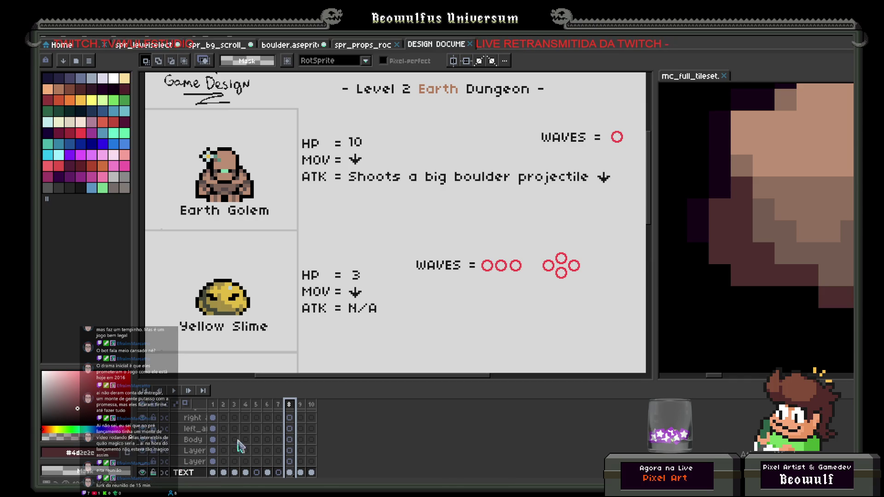
pyautogui.hotkey('alt', 'Tab')
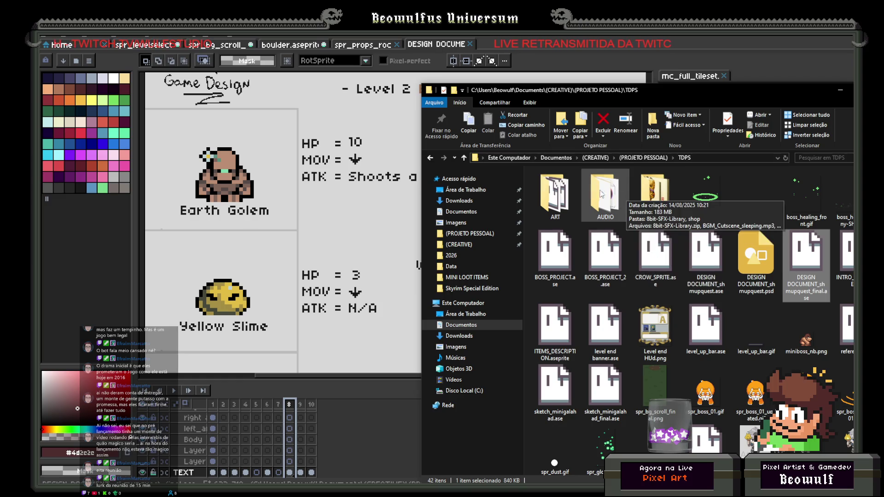
# Open boulder.aseprite from the ART\ENEMIES folder after briefly checking the 'other' folder.
pyautogui.doubleClick(568, 191)
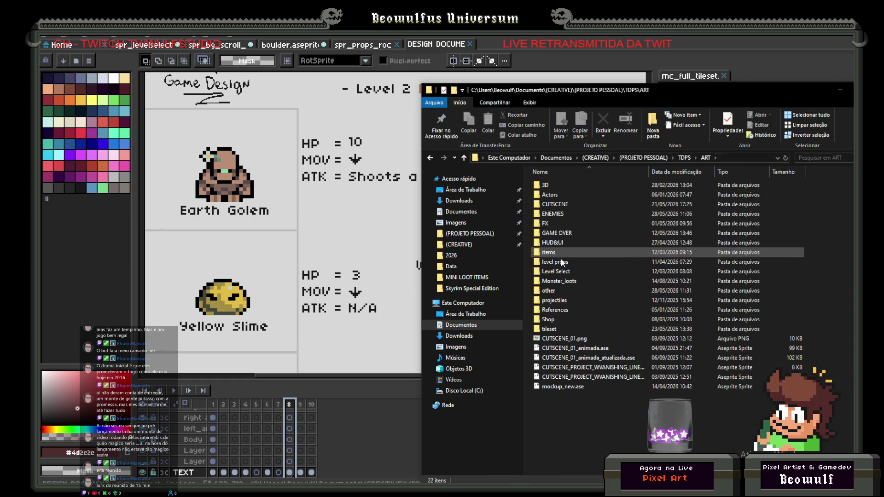
pyautogui.doubleClick(556, 290)
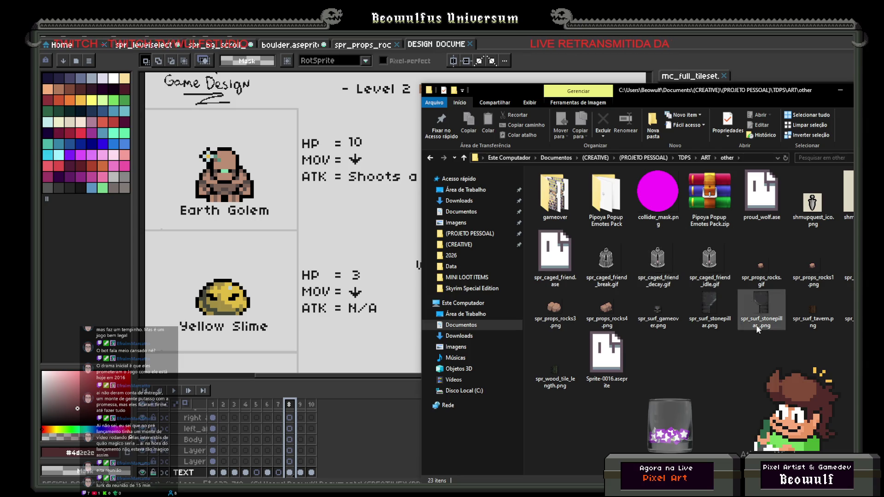
pyautogui.click(431, 158)
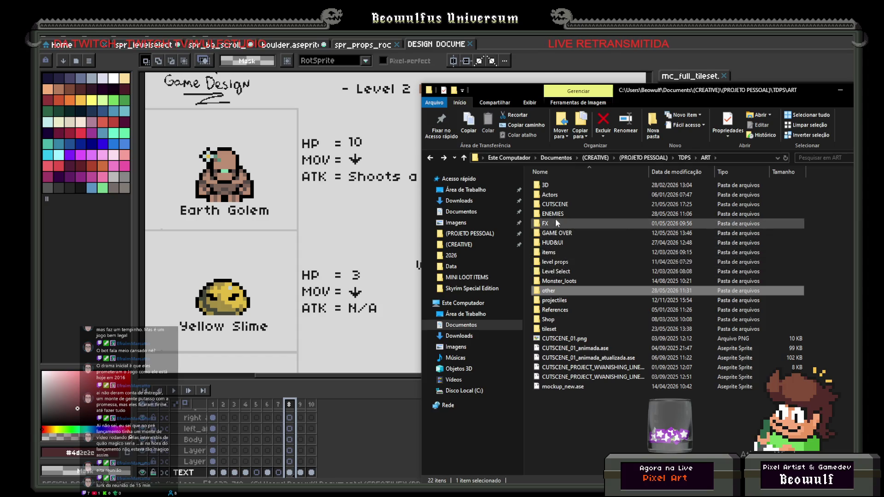
pyautogui.doubleClick(555, 214)
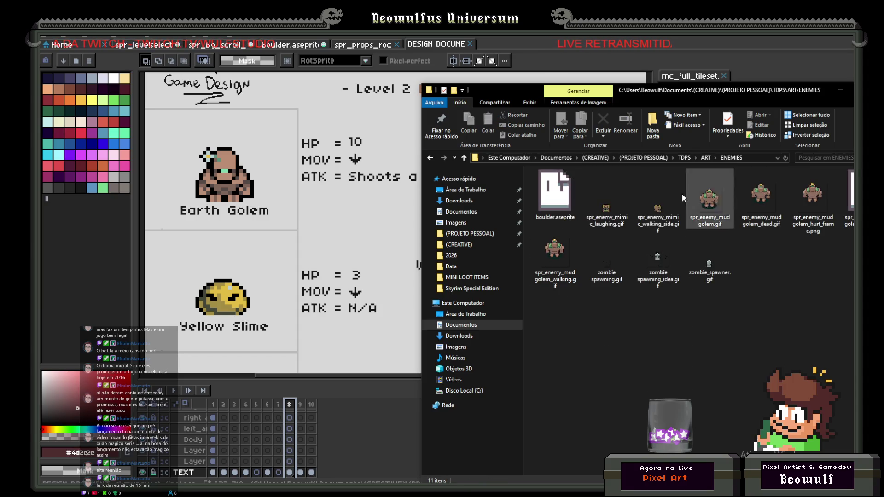
pyautogui.doubleClick(557, 190)
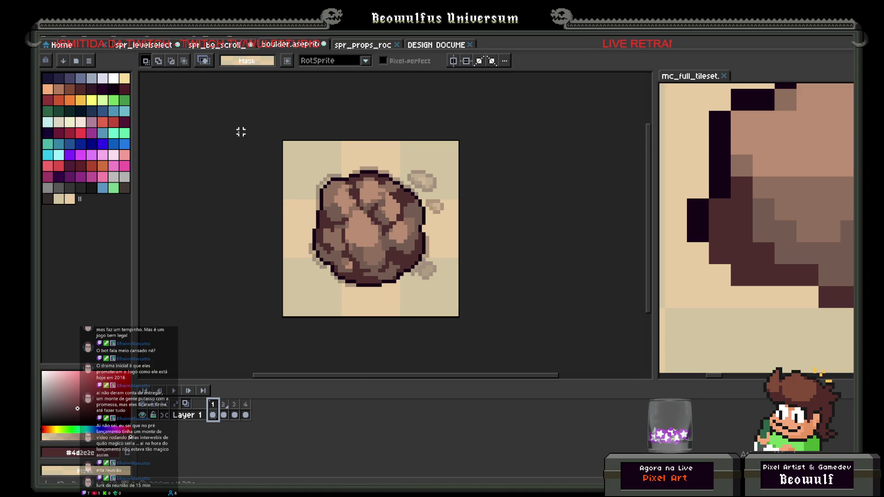
# Save the boulder sprite and enter 16 px in the Sprite Size dialog.
pyautogui.click(43, 40)
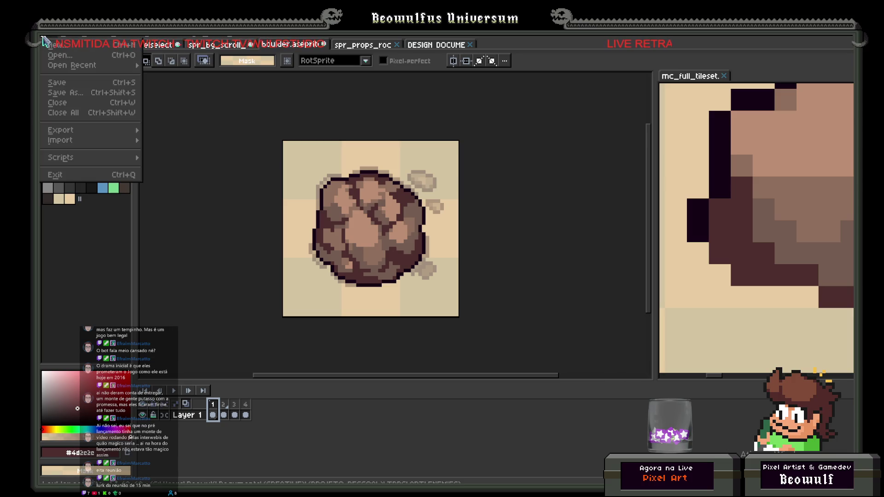
pyautogui.click(68, 83)
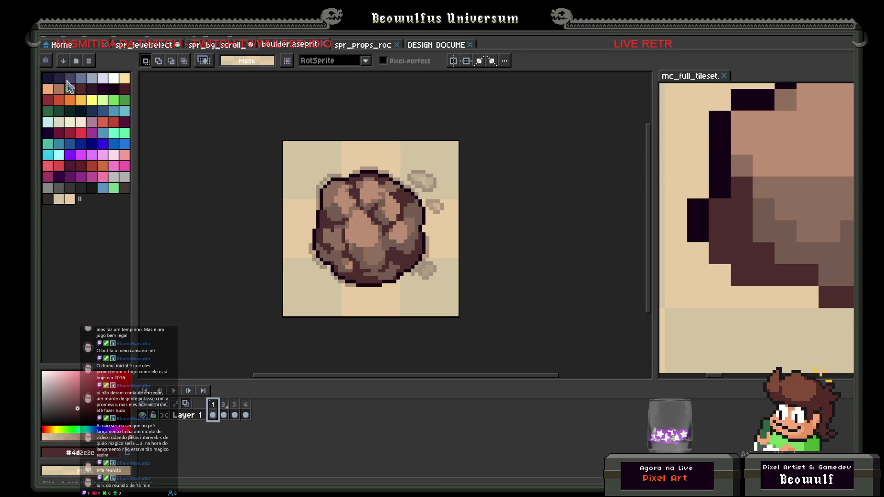
pyautogui.click(98, 39)
pyautogui.click(114, 94)
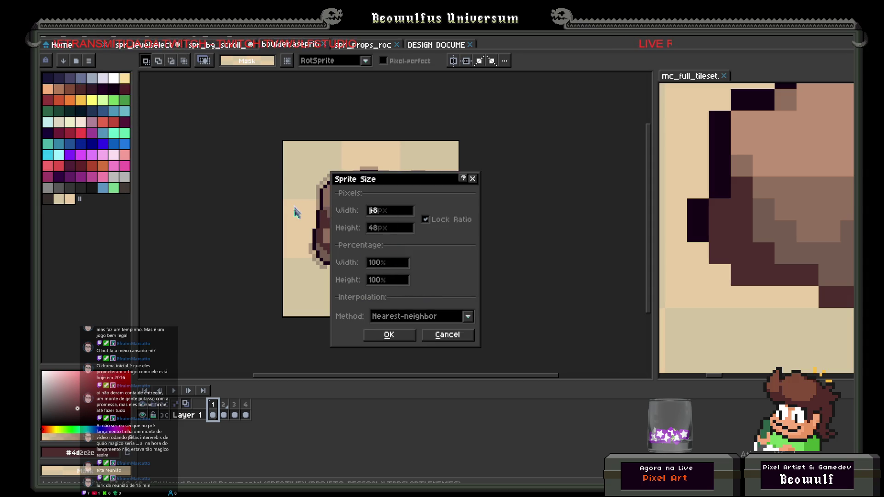
pyautogui.write('16')
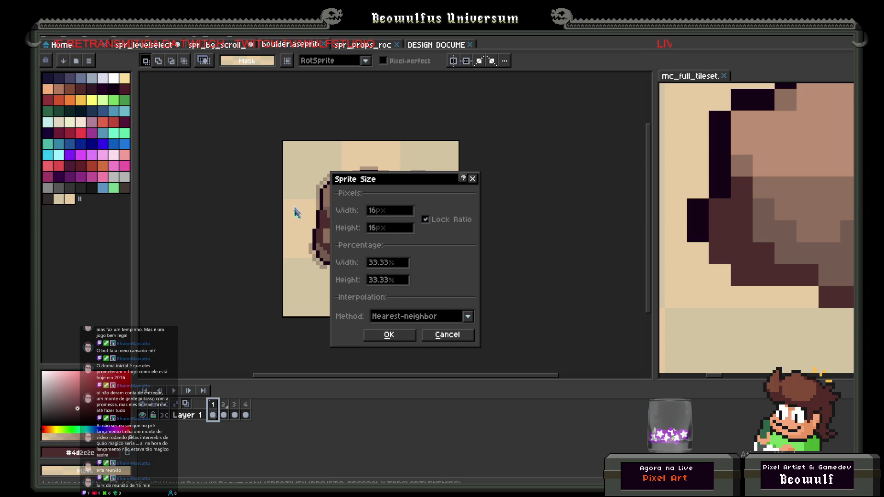
pyautogui.click(389, 335)
# Select frames 1–4, return to frame 1, and reopen Sprite > Sprite Size.
pyautogui.scroll(2, 359, 299)
pyautogui.moveTo(223, 408); pyautogui.dragTo(249, 400)
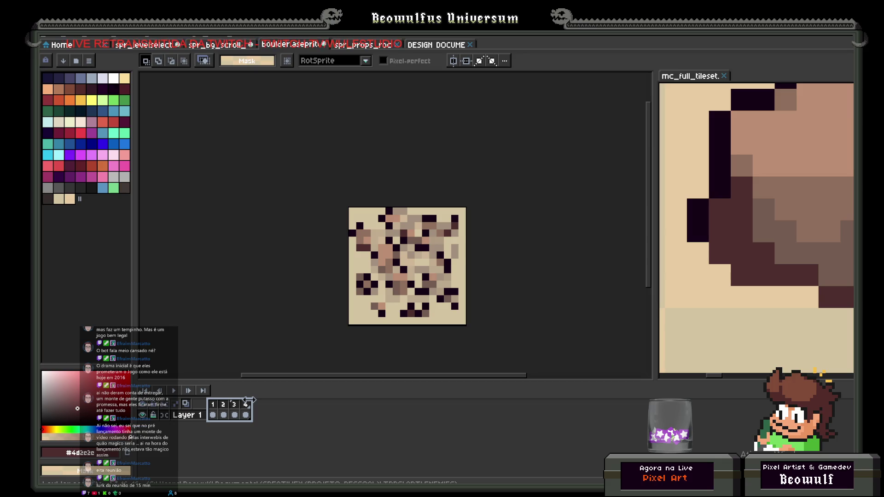
pyautogui.click(213, 408)
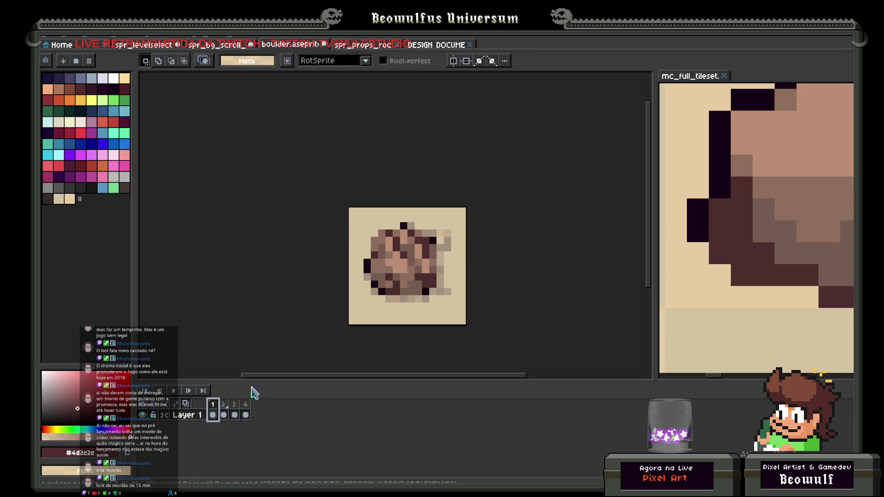
pyautogui.scroll(2, 362, 294)
pyautogui.scroll(-1, 318, 241)
pyautogui.click(109, 36)
pyautogui.click(116, 100)
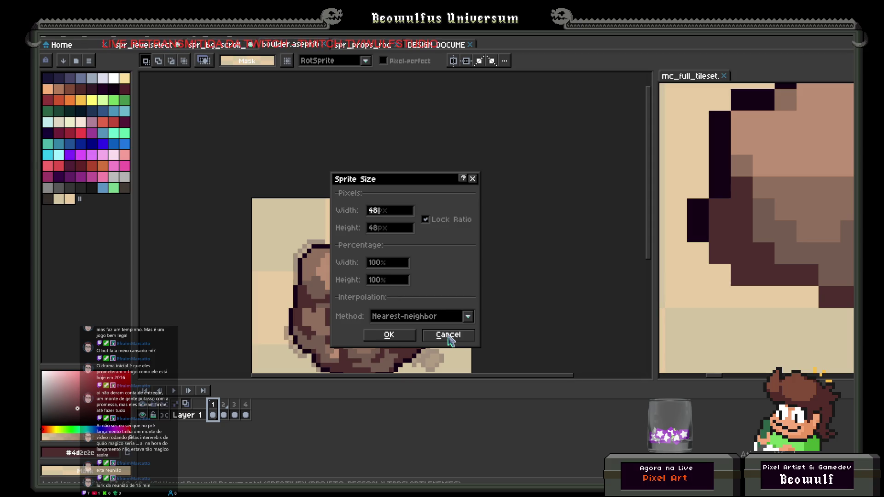
# Resize the boulder to 32 px wide, then try moving it and undo the move.
pyautogui.write('32')
pyautogui.click(389, 335)
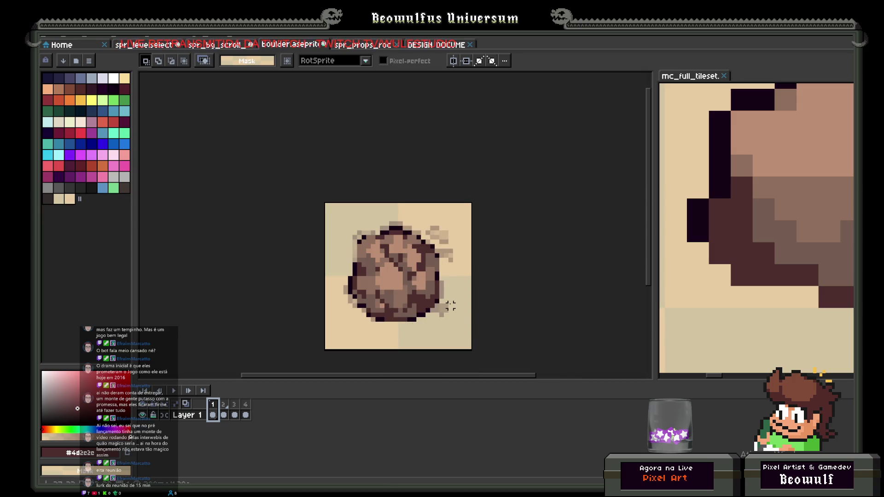
pyautogui.moveTo(213, 405)
pyautogui.mouseDown()
pyautogui.moveTo(255, 408)
pyautogui.moveTo(203, 402)
pyautogui.mouseUp()
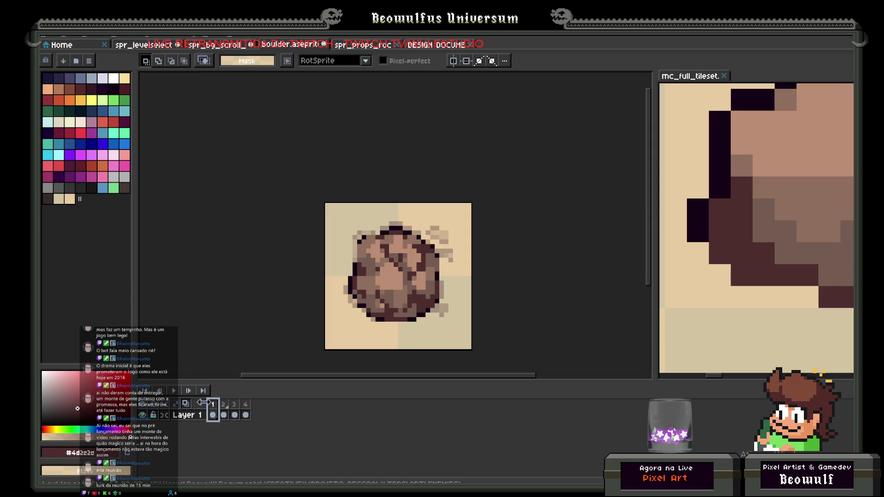
pyautogui.moveTo(246, 415); pyautogui.dragTo(215, 420)
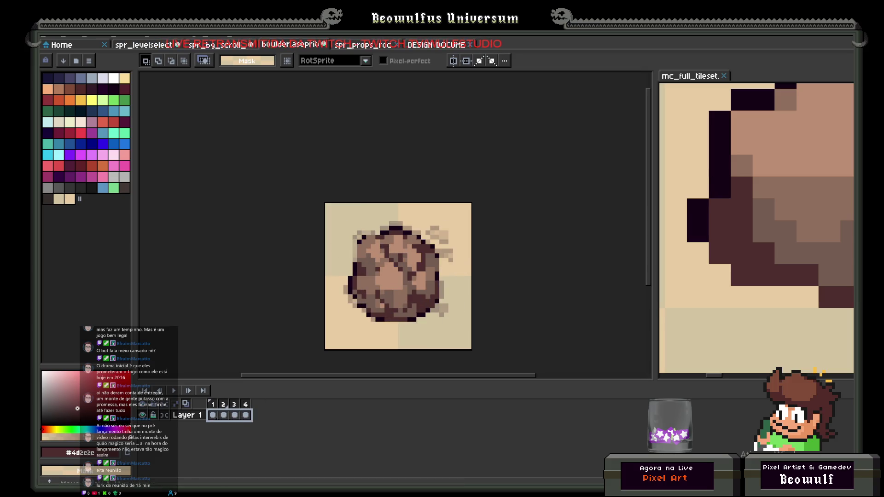
pyautogui.press('v')
pyautogui.moveTo(408, 287); pyautogui.dragTo(390, 273)
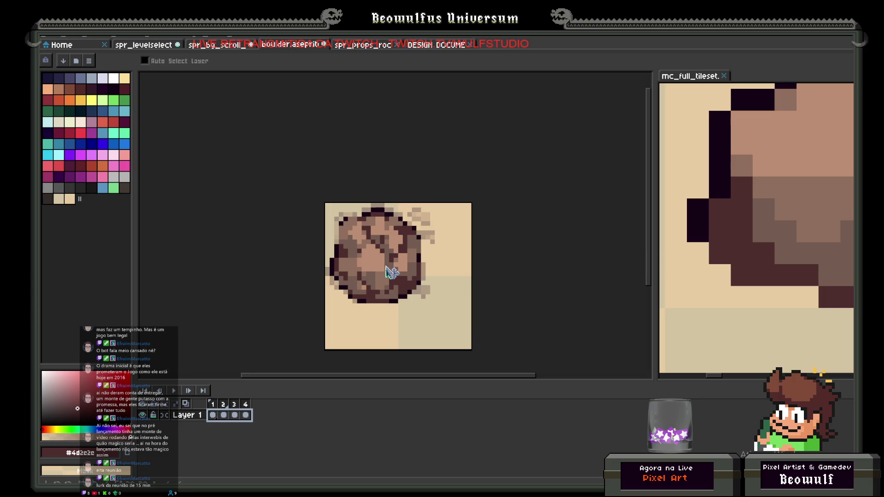
pyautogui.hotkey('ctrl', 'z')
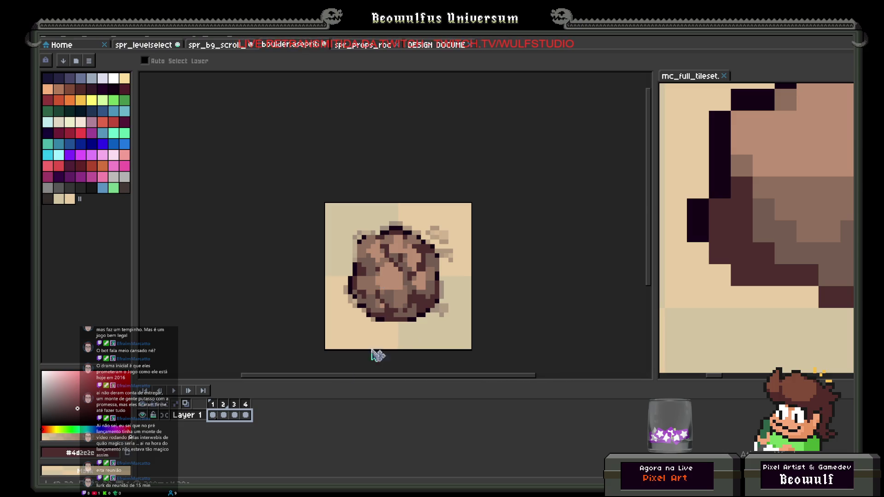
# Preview the boulder's four-frame animation and select the cels of all frames.
pyautogui.moveTo(213, 404); pyautogui.dragTo(257, 410)
pyautogui.press('Return')
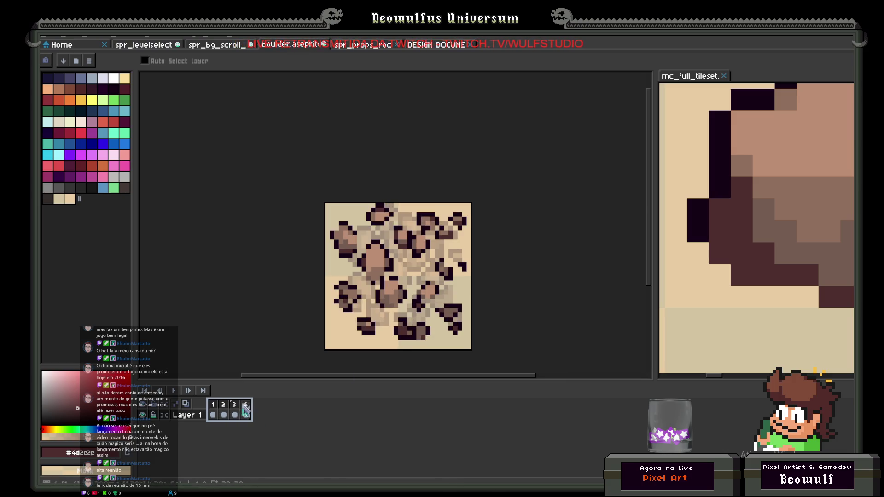
pyautogui.click(212, 405)
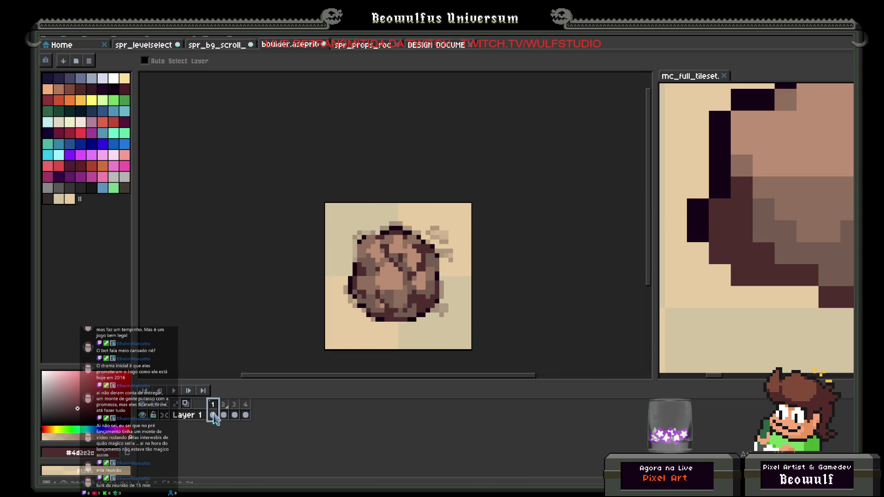
pyautogui.moveTo(213, 420); pyautogui.dragTo(223, 417)
pyautogui.press('Return')
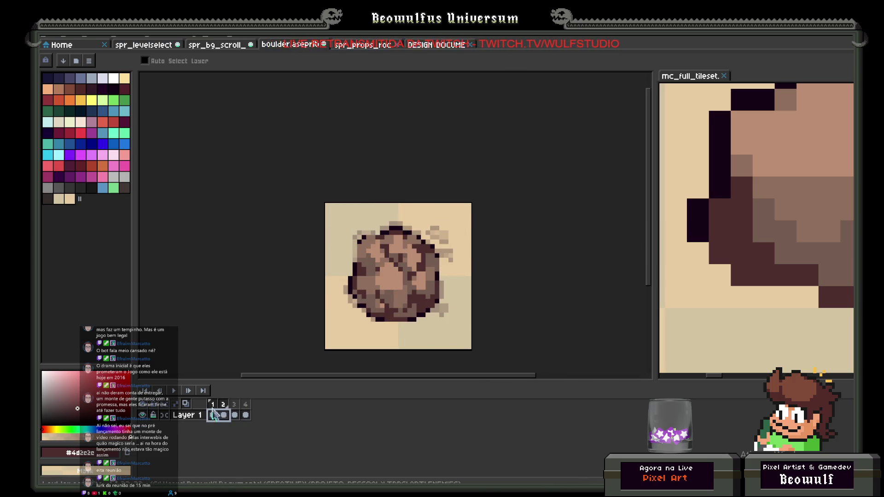
pyautogui.click(215, 419)
pyautogui.moveTo(215, 419); pyautogui.dragTo(245, 418)
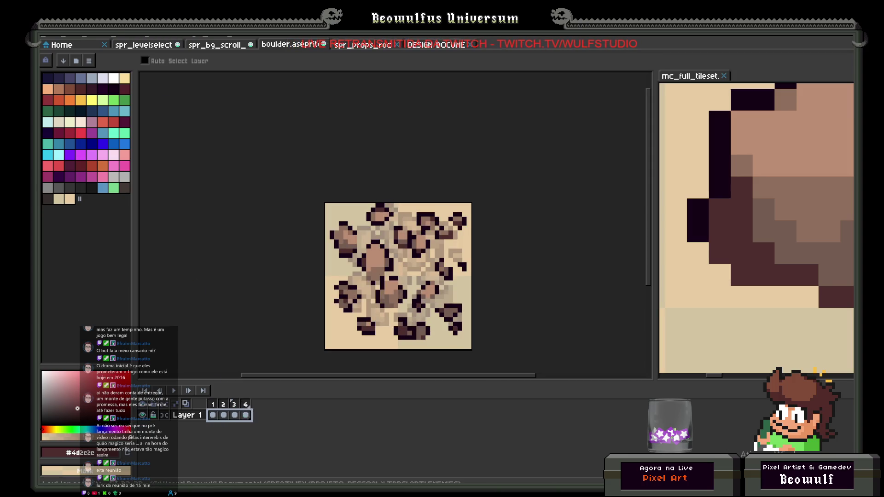
# Resize the boulder sprite to 24 px and check the first frame.
pyautogui.click(100, 36)
pyautogui.click(95, 90)
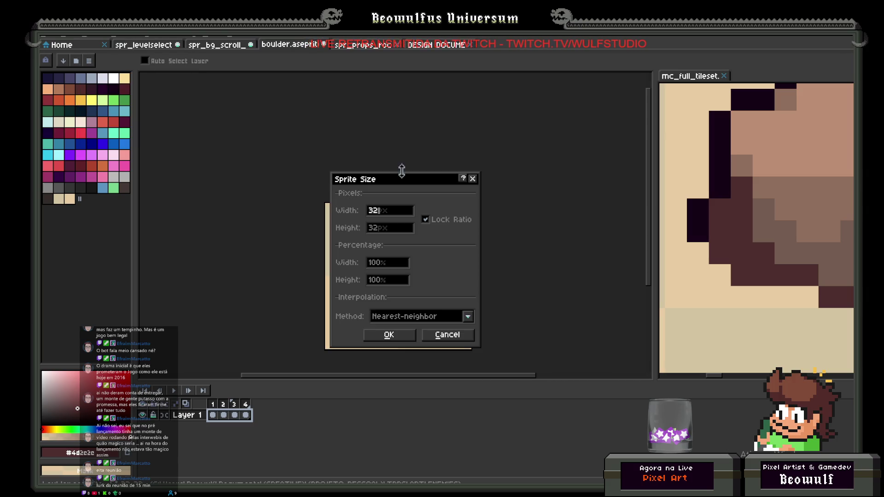
pyautogui.write('24')
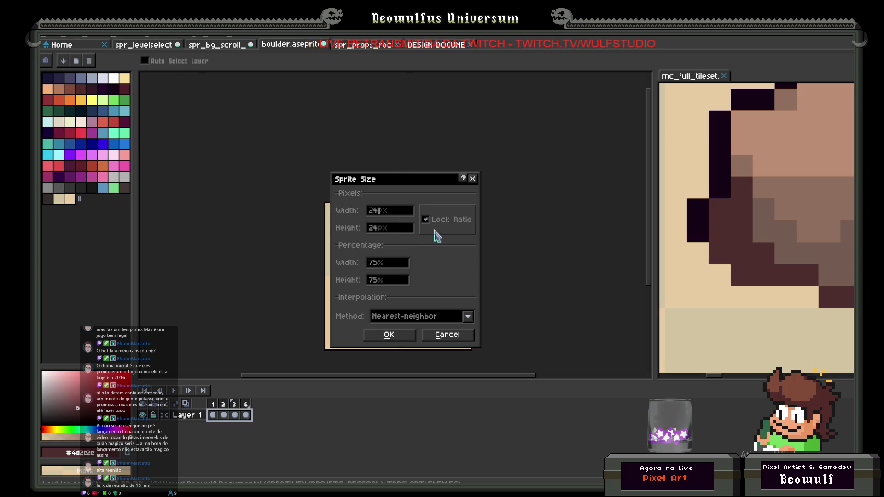
pyautogui.press('Return')
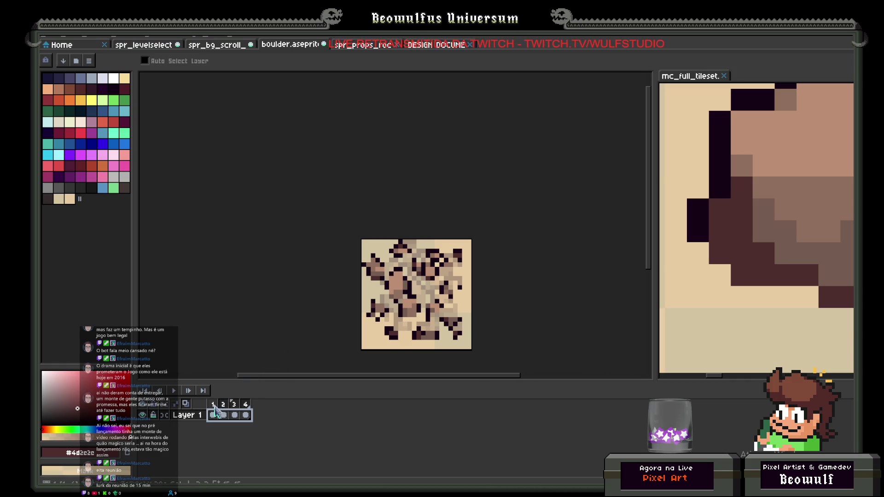
pyautogui.click(214, 406)
pyautogui.moveTo(215, 408); pyautogui.dragTo(261, 408)
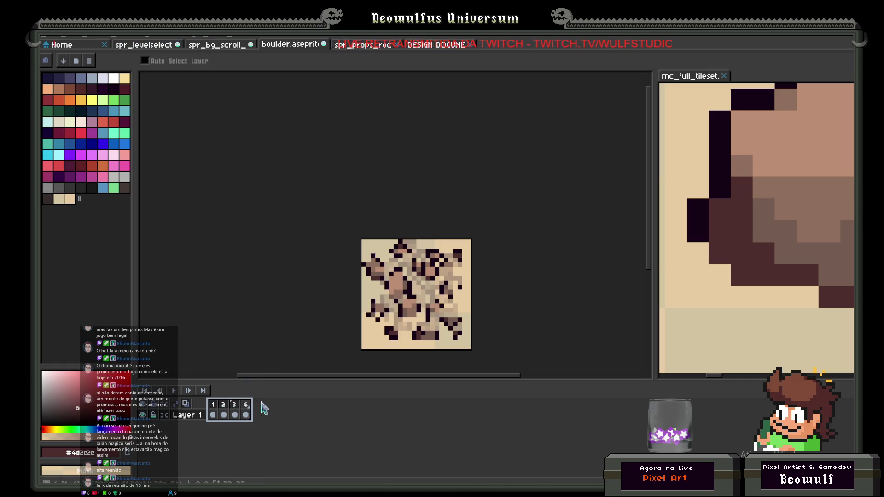
pyautogui.click(213, 406)
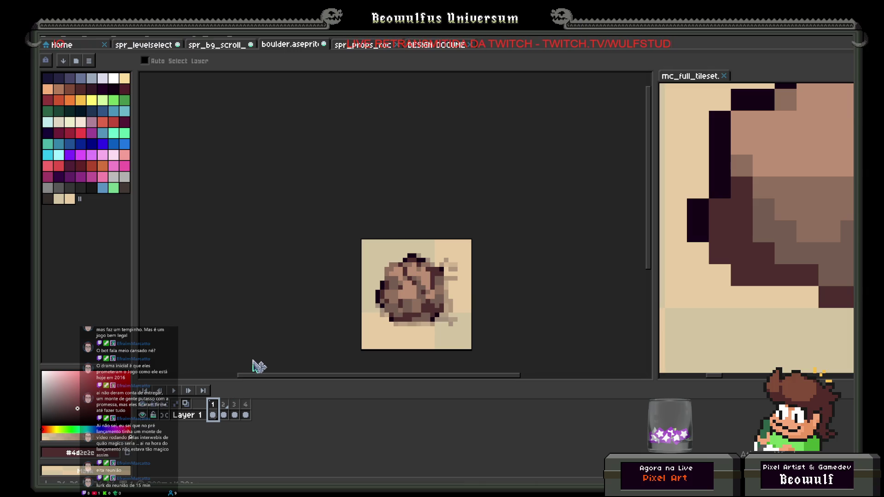
# Darken the boulder's upper-right outline pixels with the dark outline colour.
pyautogui.scroll(2, 444, 283)
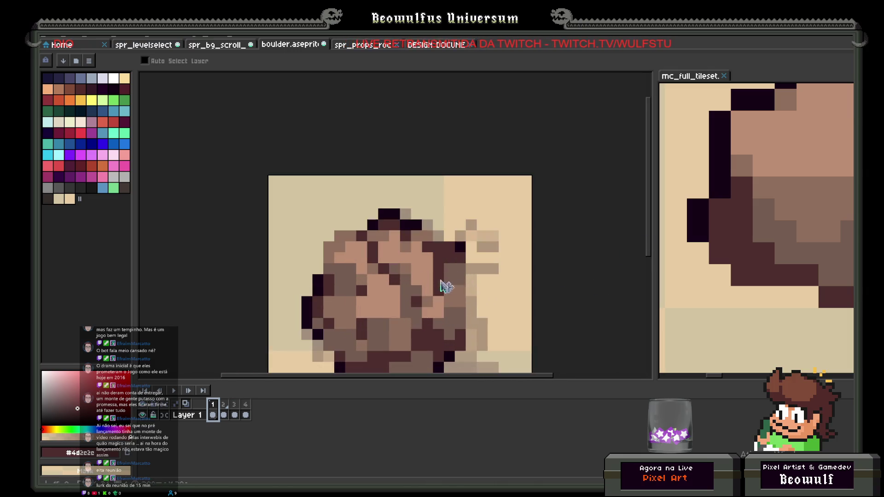
pyautogui.moveTo(464, 250); pyautogui.dragTo(492, 146)
pyautogui.press('b')
pyautogui.scroll(-2, 496, 178)
pyautogui.scroll(3, 465, 193)
pyautogui.keyDown('alt'); pyautogui.click(463, 189); pyautogui.keyUp('alt')
pyautogui.click(450, 186)
pyautogui.click(450, 200)
pyautogui.click(437, 171)
pyautogui.scroll(-3, 449, 205)
pyautogui.scroll(3, 442, 215)
# Draw a dark outline down the boulder's right edge and along the bottom.
pyautogui.moveTo(454, 205)
pyautogui.mouseDown()
pyautogui.moveTo(482, 221)
pyautogui.moveTo(475, 247)
pyautogui.mouseUp()
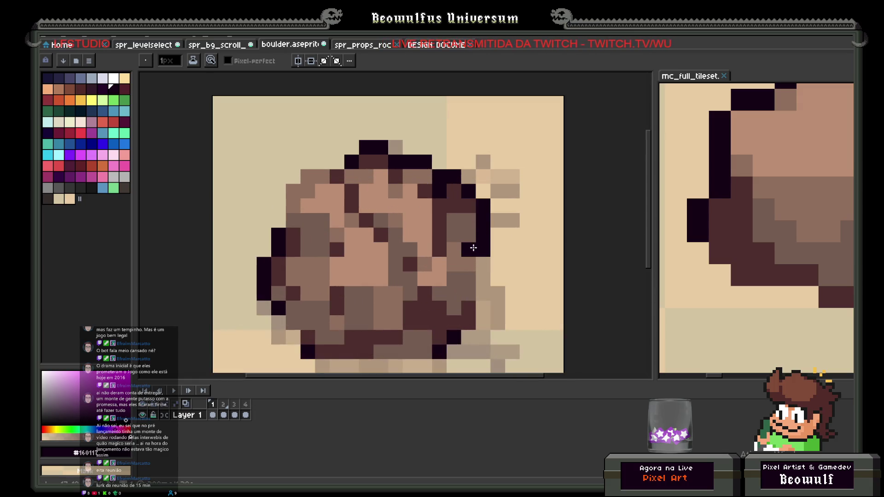
pyautogui.scroll(-3, 474, 248)
pyautogui.scroll(2, 470, 216)
pyautogui.hotkey('ctrl', 'z')
pyautogui.hotkey('ctrl', 'z')
pyautogui.click(470, 210)
pyautogui.moveTo(471, 202); pyautogui.dragTo(475, 253)
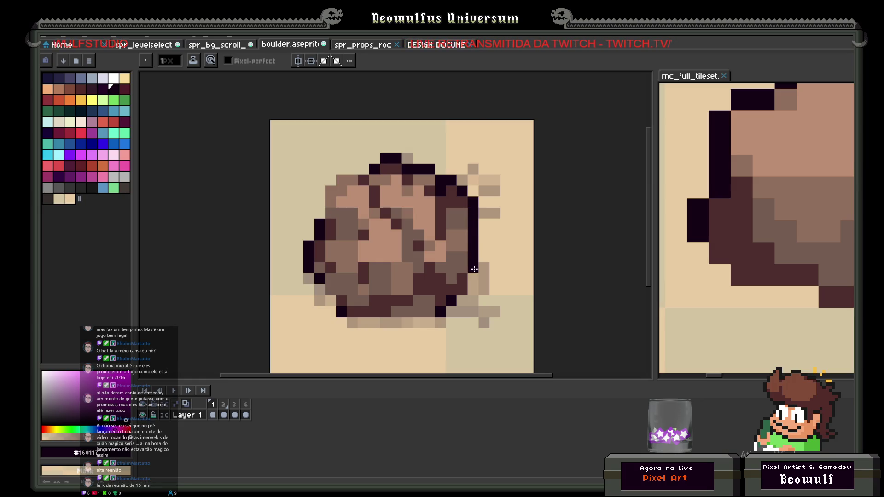
pyautogui.click(462, 234)
pyautogui.scroll(-3, 481, 251)
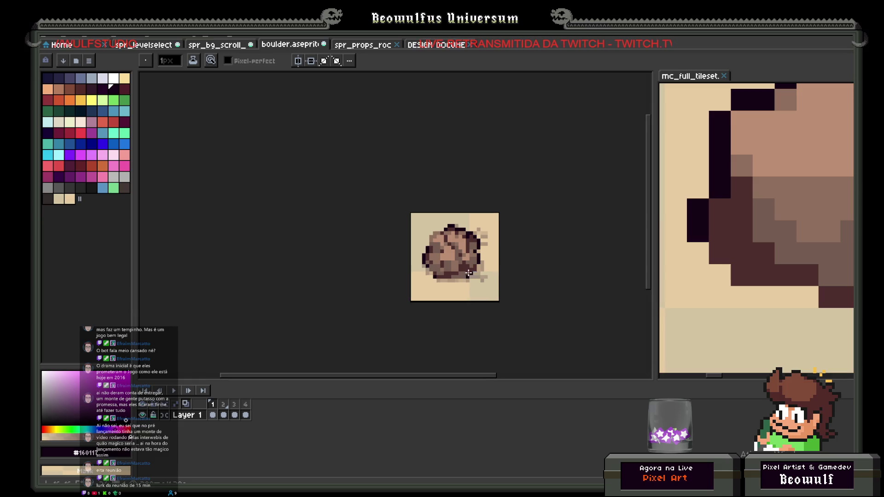
pyautogui.scroll(3, 483, 266)
pyautogui.click(484, 265)
pyautogui.moveTo(484, 257)
pyautogui.mouseDown()
pyautogui.moveTo(476, 280)
pyautogui.moveTo(407, 302)
pyautogui.moveTo(453, 301)
pyautogui.moveTo(358, 302)
pyautogui.moveTo(366, 292)
pyautogui.mouseUp()
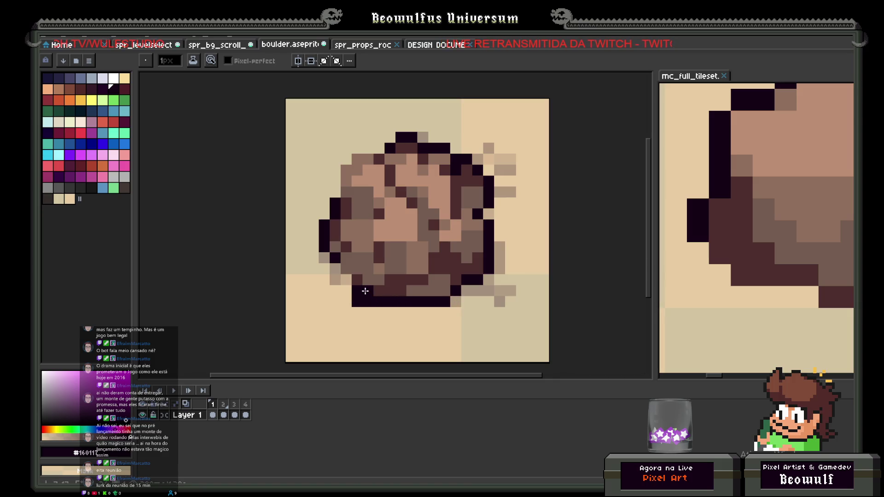
# Fix the lower-left bottom outline and extend the left outline up the boulder's side.
pyautogui.rightClick(358, 302)
pyautogui.click(368, 302)
pyautogui.scroll(-3, 364, 300)
pyautogui.scroll(4, 363, 306)
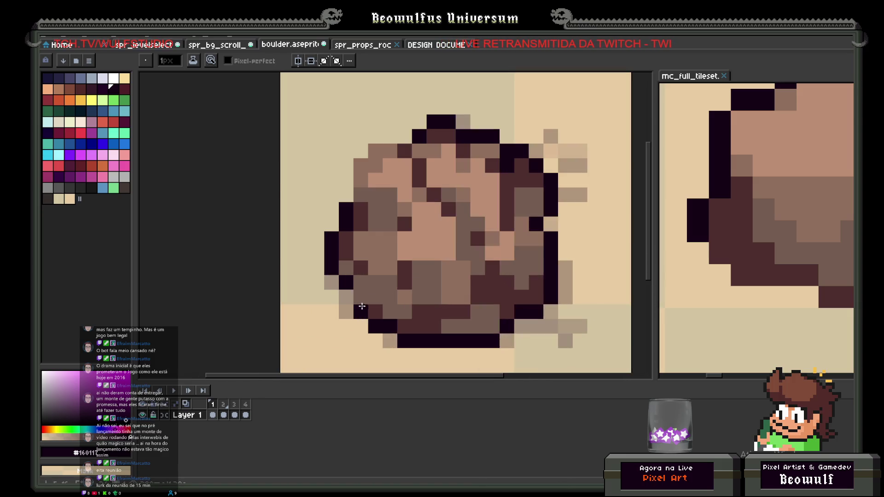
pyautogui.click(346, 297)
pyautogui.moveTo(346, 199)
pyautogui.mouseDown()
pyautogui.moveTo(343, 168)
pyautogui.moveTo(404, 135)
pyautogui.mouseUp()
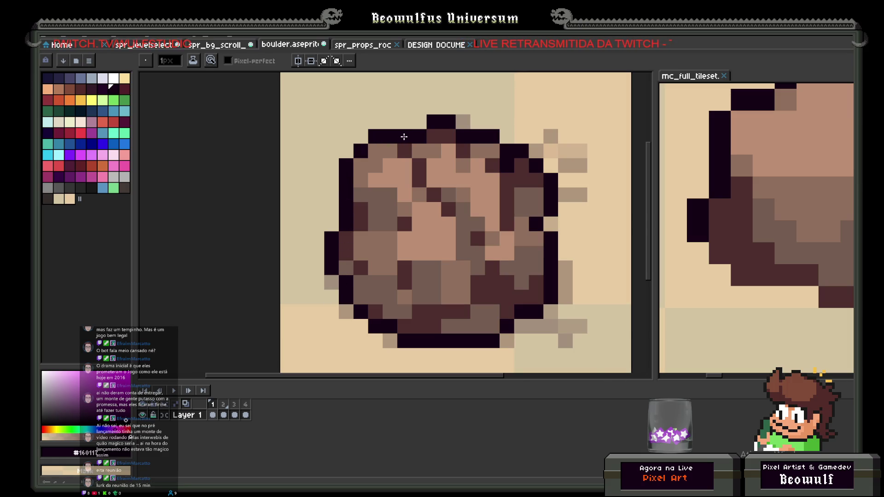
pyautogui.scroll(-4, 387, 219)
pyautogui.scroll(4, 388, 219)
# Add dark brown shading and mid-brown pixels inside and atop the boulder.
pyautogui.press('i')
pyautogui.keyDown('alt'); pyautogui.click(328, 252); pyautogui.keyUp('alt')
pyautogui.keyDown('alt'); pyautogui.click(343, 257); pyautogui.keyUp('alt')
pyautogui.keyDown('alt'); pyautogui.click(341, 259); pyautogui.keyUp('alt')
pyautogui.moveTo(323, 240); pyautogui.dragTo(327, 229)
pyautogui.keyDown('alt'); pyautogui.click(382, 267); pyautogui.keyUp('alt')
pyautogui.click(338, 242)
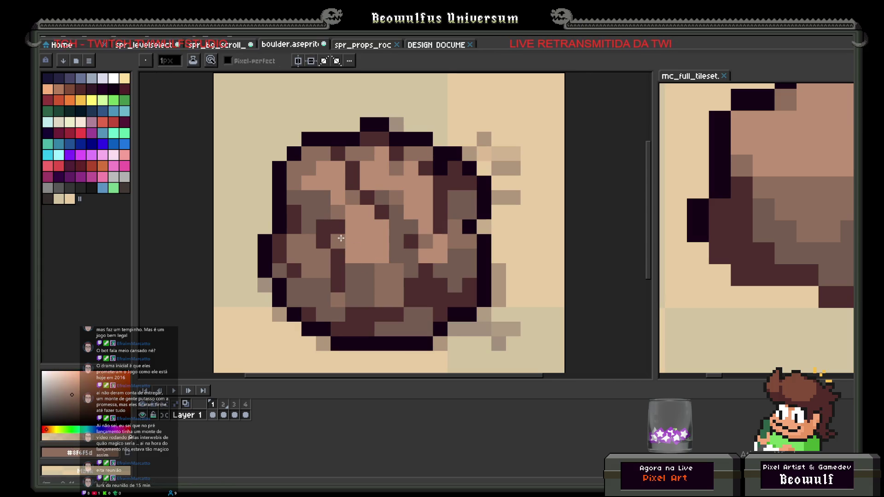
pyautogui.scroll(-3, 347, 261)
pyautogui.scroll(4, 393, 249)
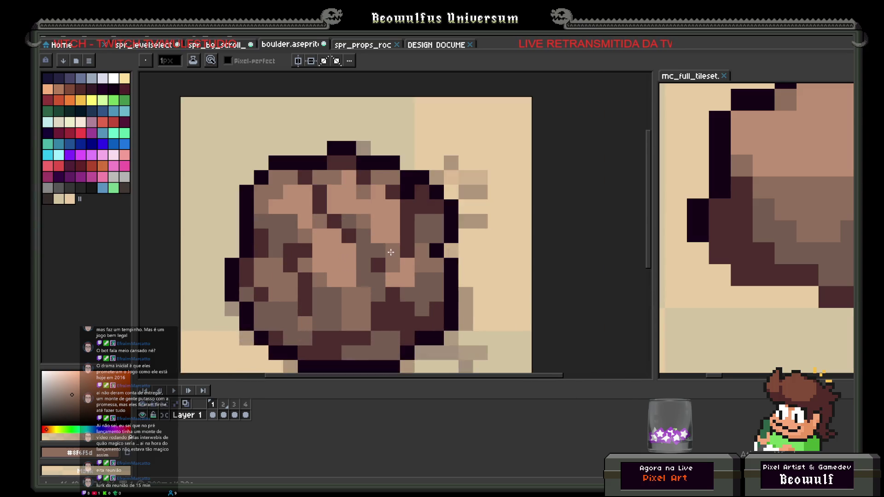
pyautogui.click(372, 228)
pyautogui.click(394, 228)
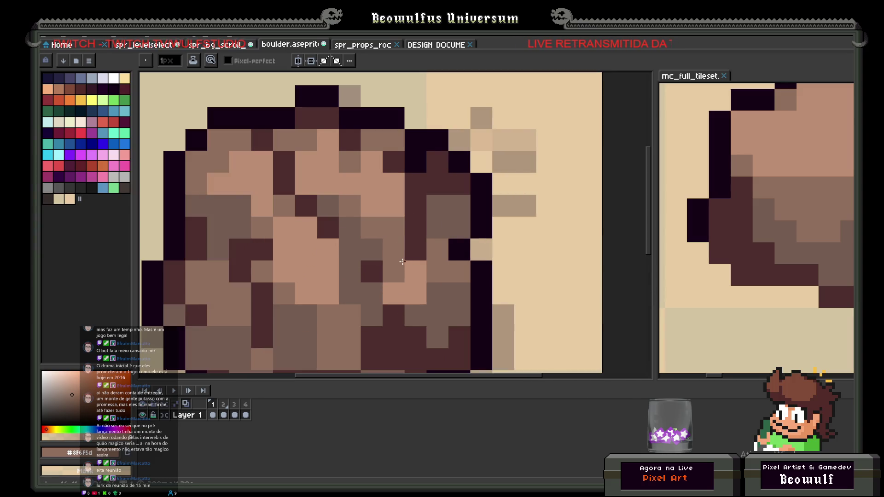
pyautogui.keyDown('alt'); pyautogui.click(416, 249); pyautogui.keyUp('alt')
pyautogui.scroll(-6, 394, 255)
pyautogui.scroll(6, 391, 292)
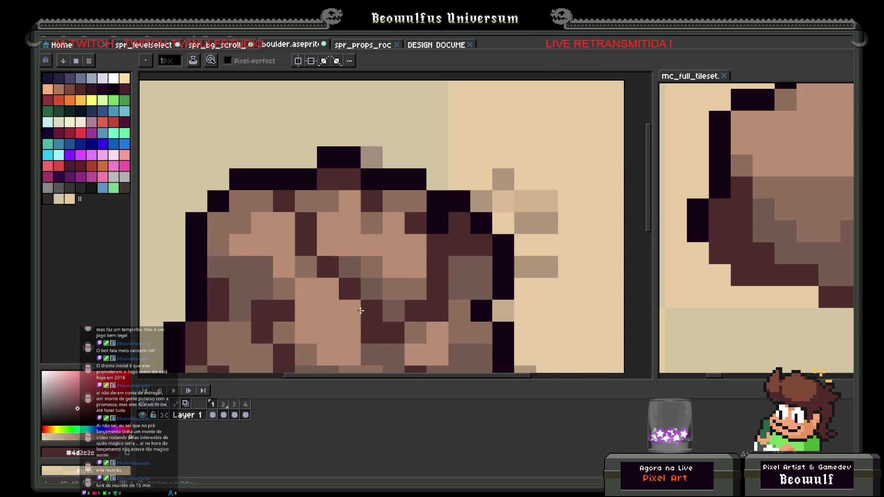
pyautogui.scroll(-6, 407, 296)
pyautogui.scroll(6, 407, 297)
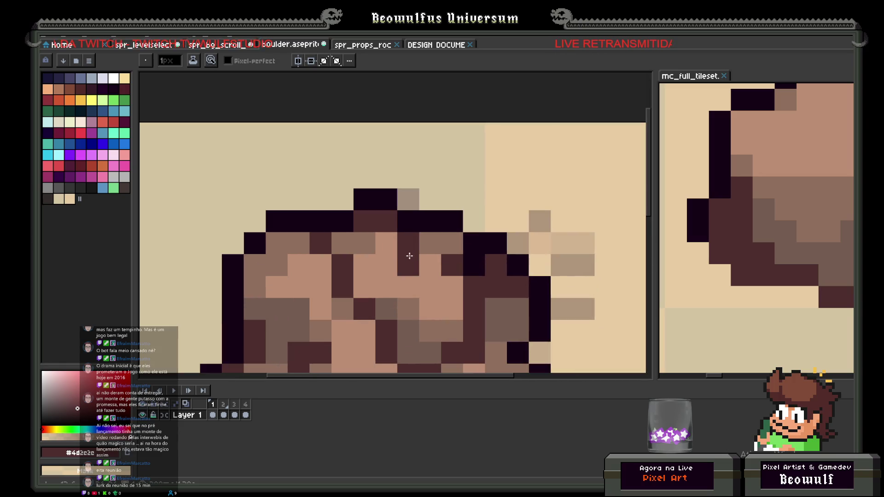
# Paint two light tan highlight pixels, then preview frames 1–3 together.
pyautogui.keyDown('alt'); pyautogui.click(406, 257); pyautogui.keyUp('alt')
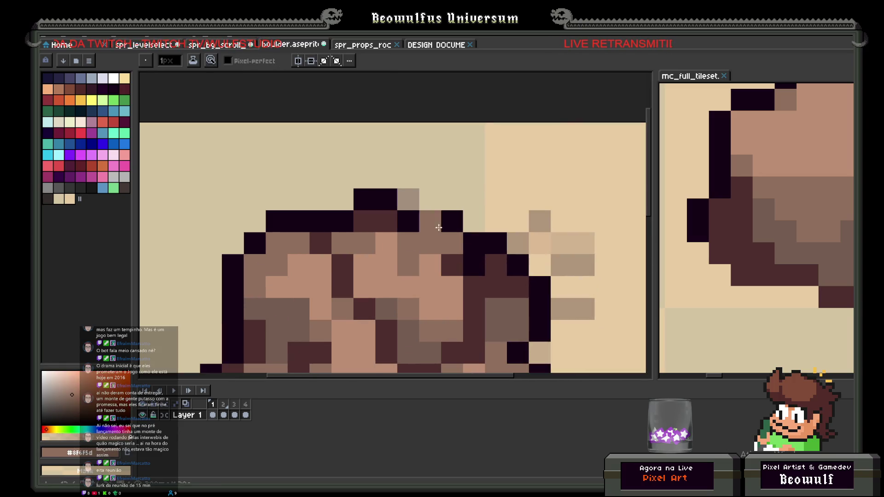
pyautogui.scroll(-6, 402, 254)
pyautogui.scroll(4, 410, 233)
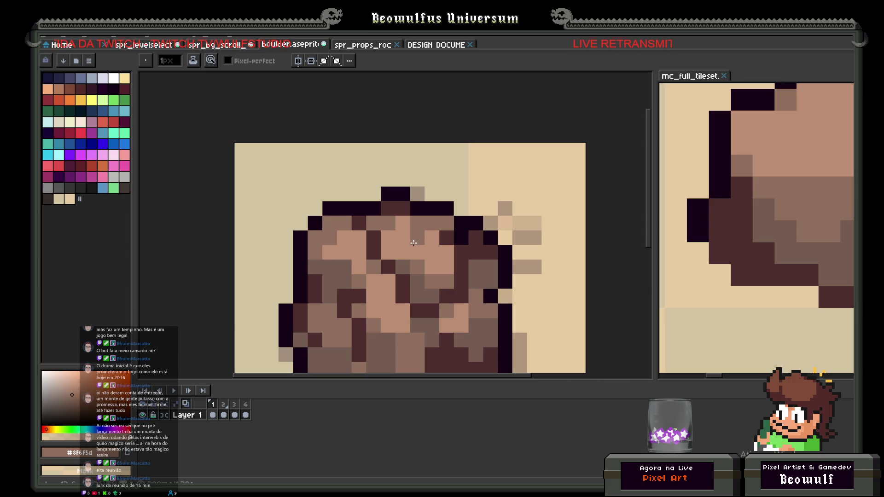
pyautogui.scroll(-4, 413, 243)
pyautogui.scroll(4, 405, 244)
pyautogui.keyDown('alt'); pyautogui.click(389, 247); pyautogui.keyUp('alt')
pyautogui.moveTo(389, 247); pyautogui.dragTo(393, 246)
pyautogui.scroll(-7, 395, 241)
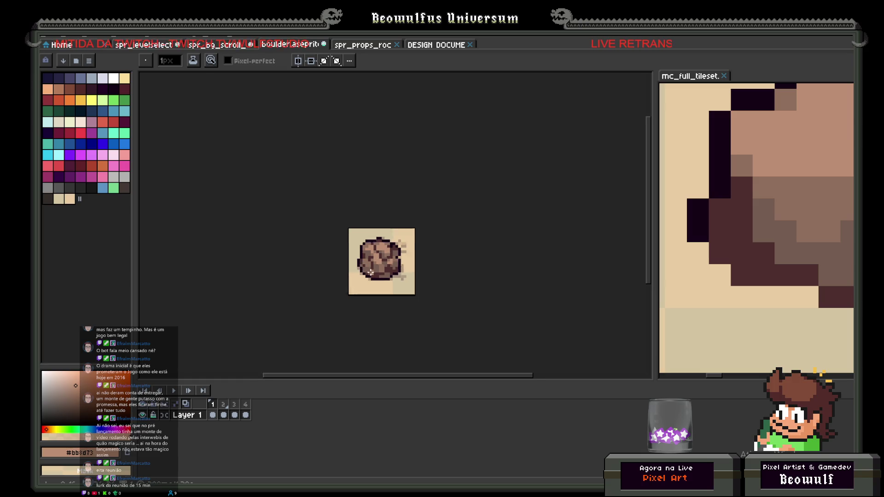
pyautogui.scroll(5, 390, 254)
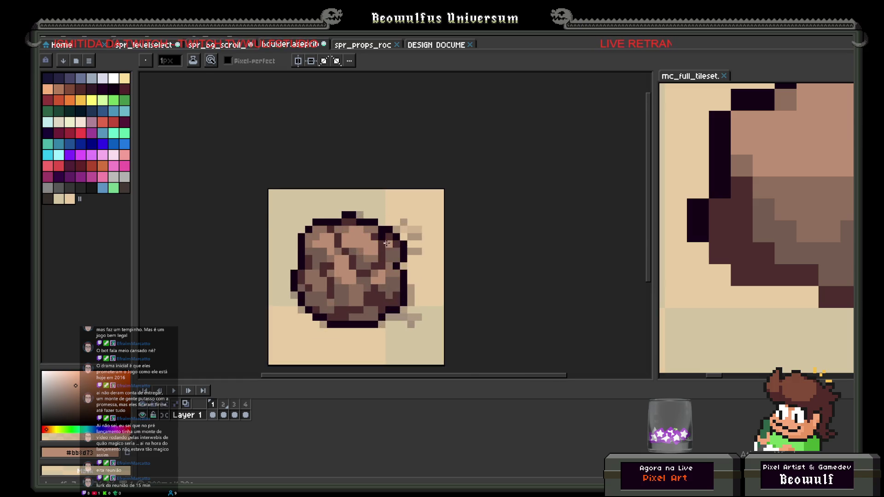
pyautogui.scroll(-1, 383, 244)
pyautogui.moveTo(215, 409)
pyautogui.mouseDown()
pyautogui.moveTo(249, 410)
pyautogui.moveTo(234, 410)
pyautogui.mouseUp()
pyautogui.click(234, 410)
# On frame 2, outline the boulder's left edge in dark #160117.
pyautogui.click(223, 409)
pyautogui.scroll(1, 319, 286)
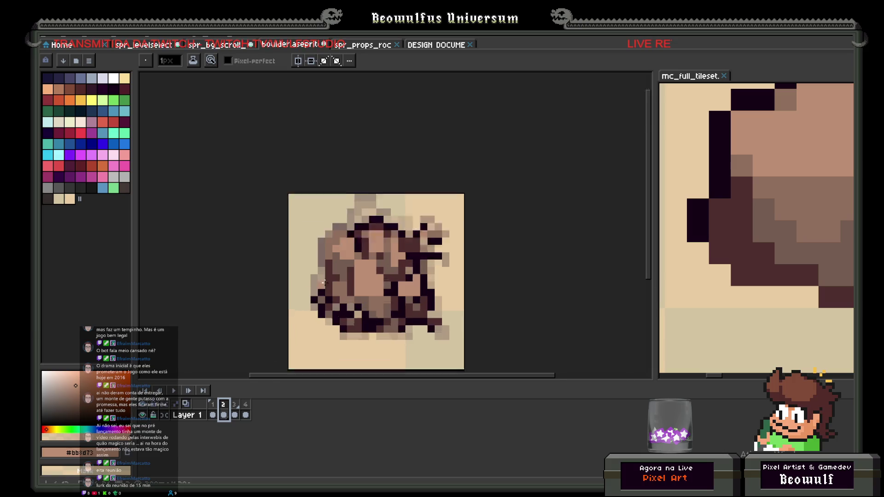
pyautogui.scroll(1, 320, 285)
pyautogui.keyDown('alt'); pyautogui.click(315, 275); pyautogui.keyUp('alt')
pyautogui.moveTo(312, 255)
pyautogui.mouseDown()
pyautogui.moveTo(314, 201)
pyautogui.moveTo(358, 172)
pyautogui.mouseUp()
pyautogui.hotkey('ctrl', 'z')
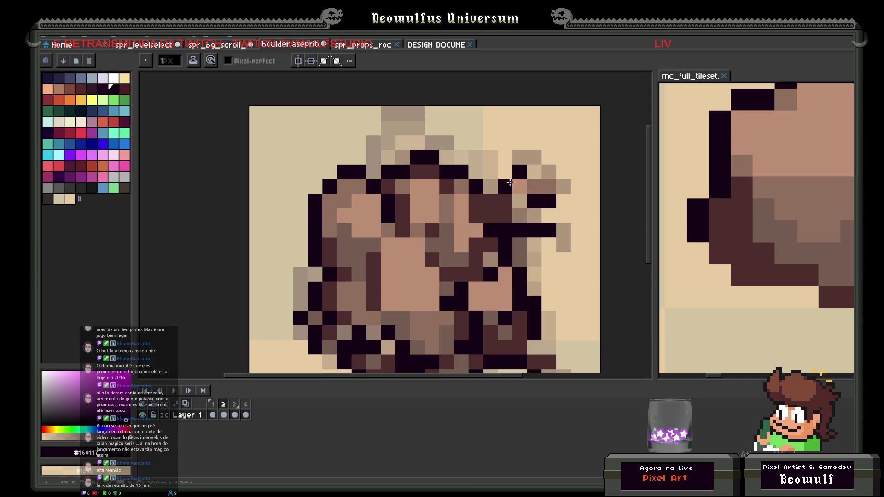
# Extend the dark outline along the boulder's top-right and right side.
pyautogui.click(534, 173)
pyautogui.click(548, 174)
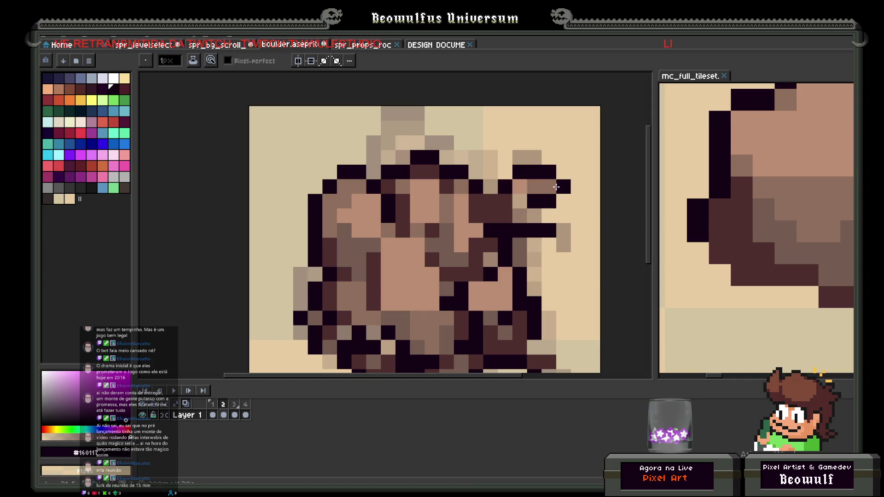
pyautogui.click(538, 209)
pyautogui.keyDown('alt'); pyautogui.click(530, 192); pyautogui.keyUp('alt')
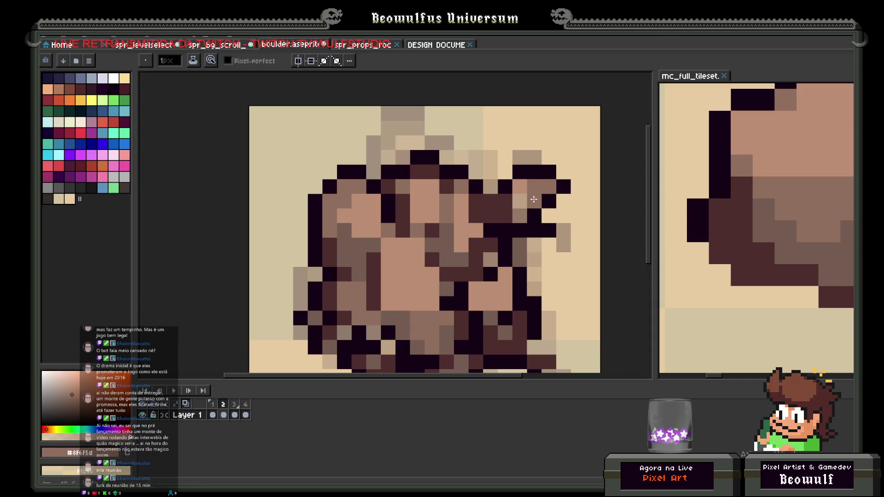
pyautogui.keyDown('alt'); pyautogui.click(520, 201); pyautogui.keyUp('alt')
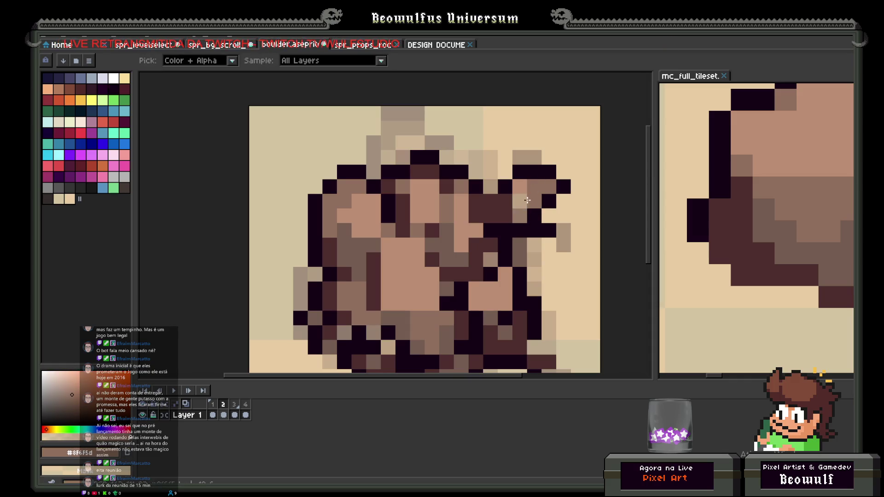
pyautogui.keyDown('alt'); pyautogui.click(520, 214); pyautogui.keyUp('alt')
pyautogui.click(490, 201)
# Erase stray dark pixels and darken the boulder's lower-right edge.
pyautogui.scroll(-2, 565, 201)
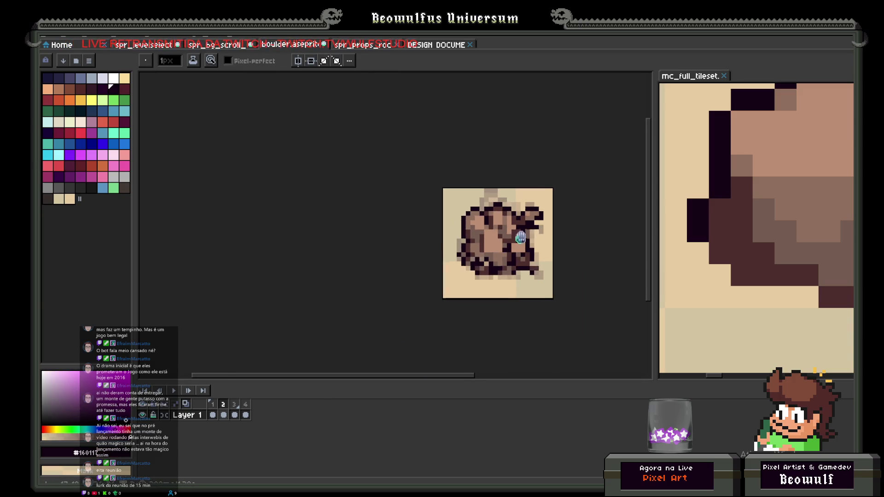
pyautogui.scroll(2, 539, 188)
pyautogui.rightClick(521, 216)
pyautogui.scroll(-2, 507, 242)
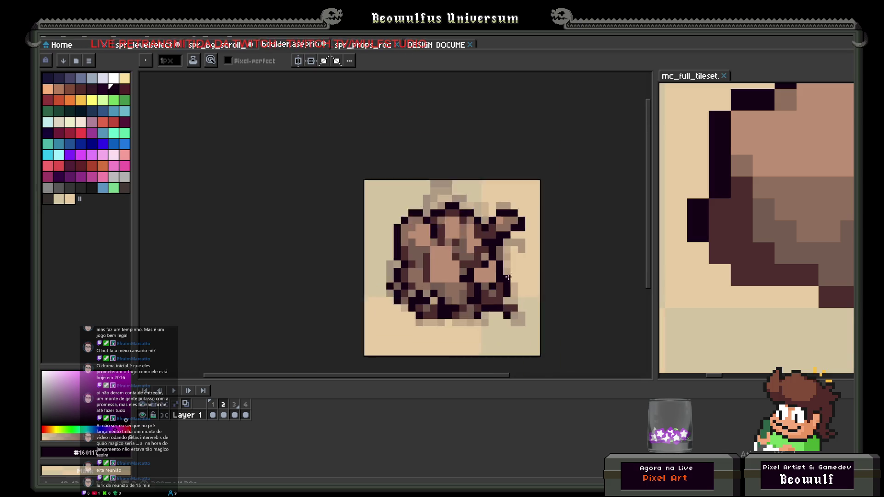
pyautogui.scroll(1, 507, 243)
pyautogui.moveTo(512, 297); pyautogui.dragTo(514, 291)
pyautogui.click(525, 302)
pyautogui.click(524, 312)
pyautogui.click(513, 312)
pyautogui.rightClick(525, 312)
# Paint black outline pixels along the boulder's bottom edge.
pyautogui.click(447, 322)
pyautogui.moveTo(437, 322); pyautogui.dragTo(425, 322)
pyautogui.click(392, 322)
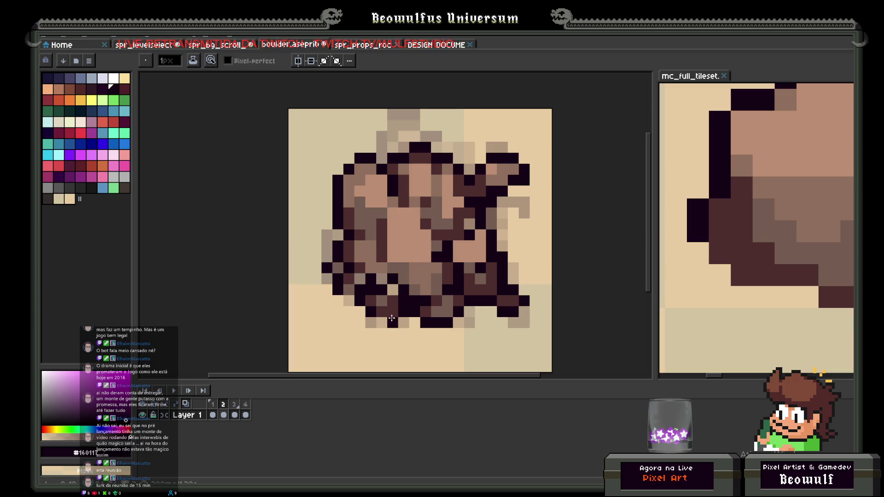
pyautogui.scroll(-3, 400, 332)
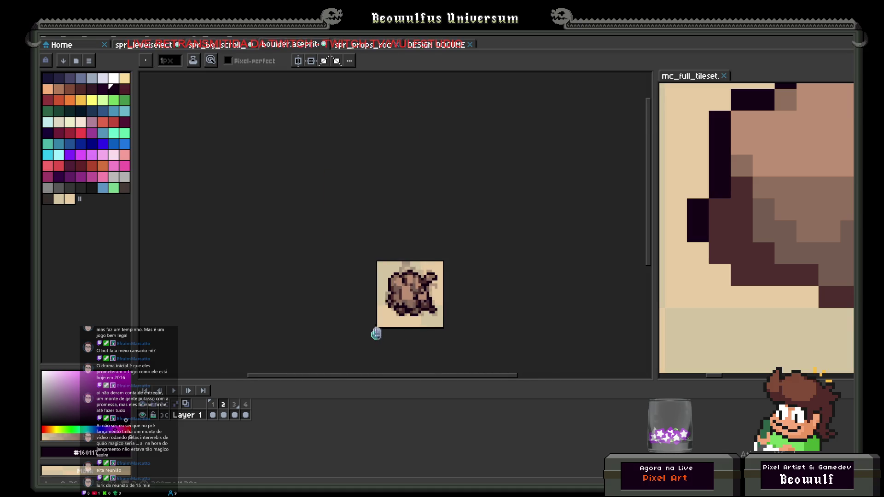
pyautogui.scroll(3, 377, 335)
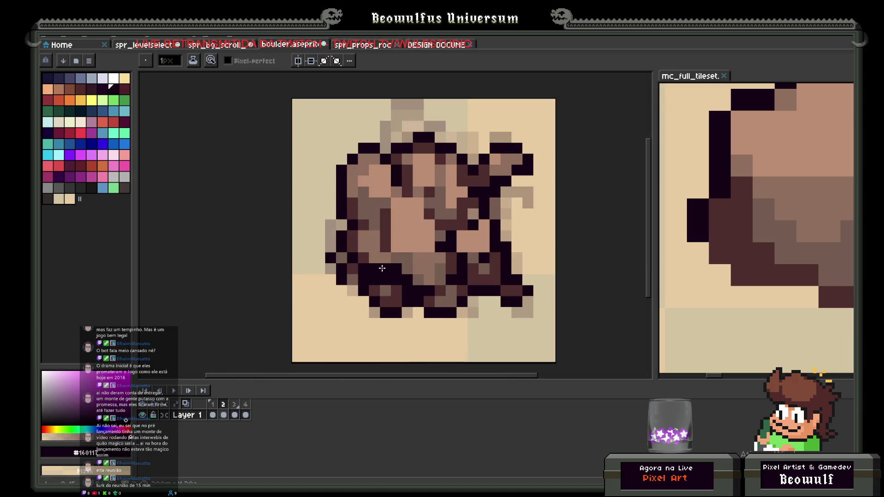
pyautogui.scroll(-3, 370, 300)
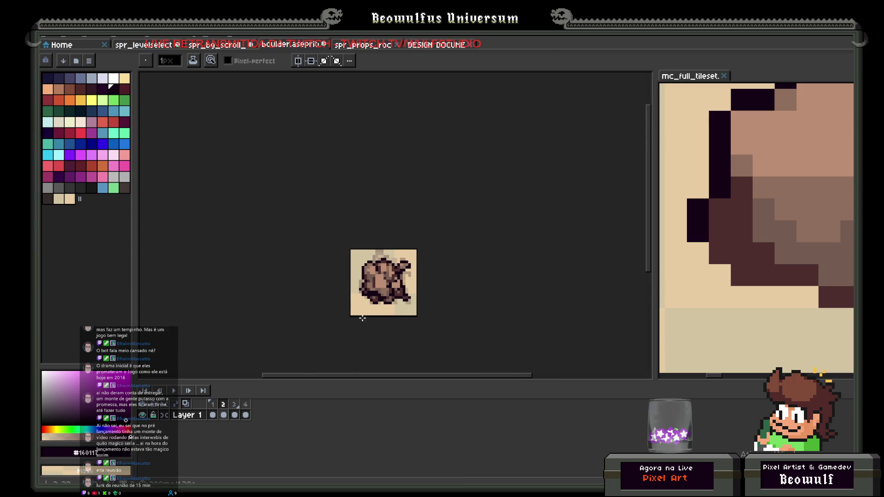
pyautogui.scroll(3, 391, 283)
pyautogui.scroll(-2, 392, 308)
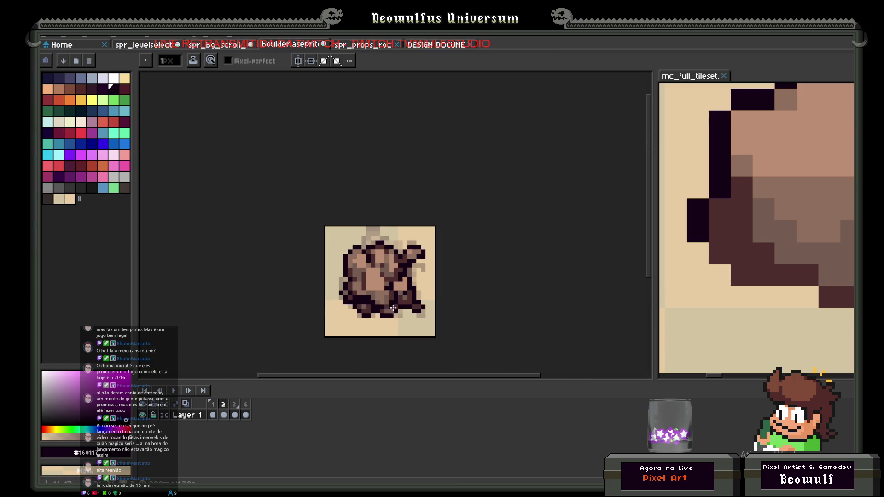
pyautogui.scroll(2, 392, 308)
pyautogui.click(234, 416)
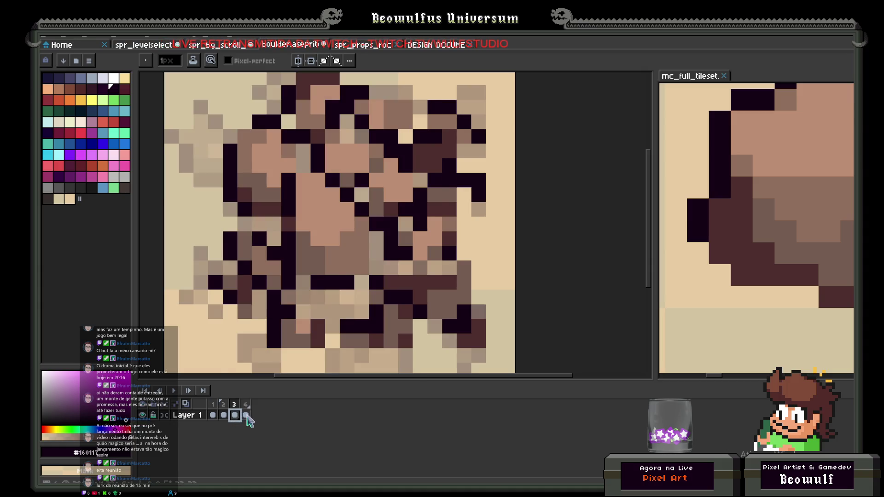
# On frame 3, draw black outline pixels and a vertical crack in the boulder.
pyautogui.click(246, 415)
pyautogui.scroll(-3, 360, 288)
pyautogui.scroll(1, 361, 288)
pyautogui.click(235, 415)
pyautogui.scroll(2, 386, 286)
pyautogui.moveTo(386, 285)
pyautogui.mouseDown()
pyautogui.moveTo(354, 288)
pyautogui.moveTo(404, 281)
pyautogui.moveTo(421, 262)
pyautogui.moveTo(421, 249)
pyautogui.moveTo(389, 225)
pyautogui.moveTo(435, 245)
pyautogui.moveTo(444, 289)
pyautogui.moveTo(527, 288)
pyautogui.moveTo(551, 268)
pyautogui.moveTo(553, 244)
pyautogui.mouseUp()
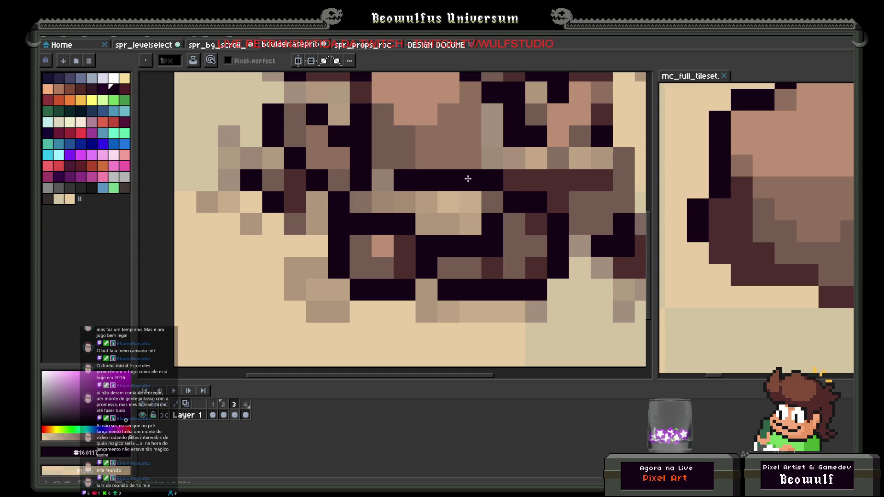
pyautogui.click(389, 182)
pyautogui.moveTo(489, 162); pyautogui.dragTo(496, 116)
pyautogui.rightClick(472, 181)
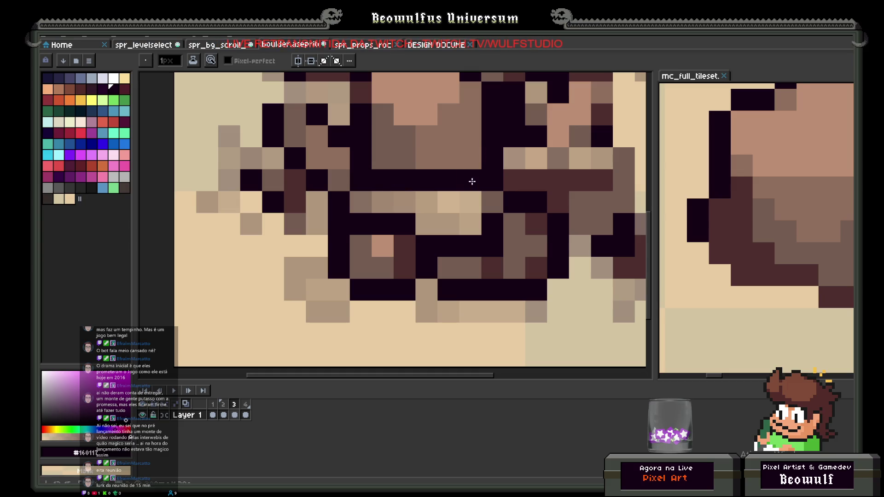
pyautogui.scroll(-9, 472, 181)
pyautogui.scroll(7, 365, 209)
# Add black outline pixels along the boulder's left side.
pyautogui.moveTo(364, 209)
pyautogui.mouseDown()
pyautogui.moveTo(397, 225)
pyautogui.moveTo(368, 226)
pyautogui.mouseUp()
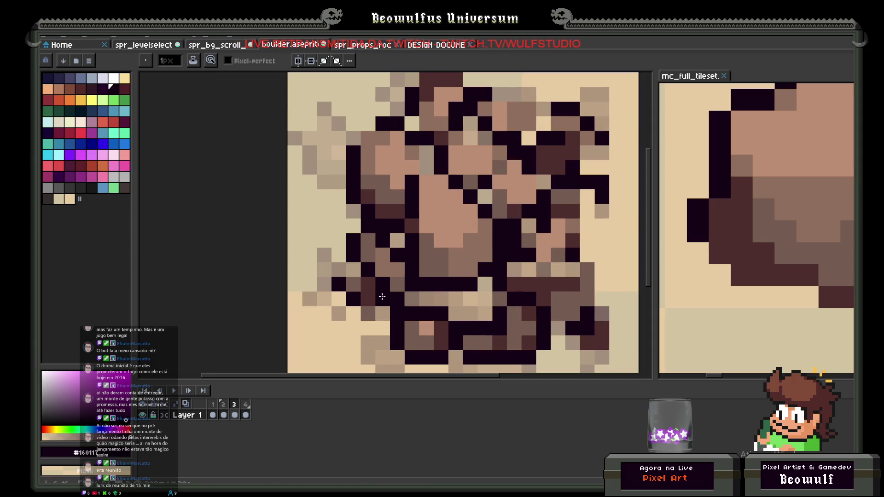
pyautogui.click(354, 284)
pyautogui.click(354, 271)
pyautogui.scroll(-4, 391, 270)
pyautogui.scroll(4, 402, 245)
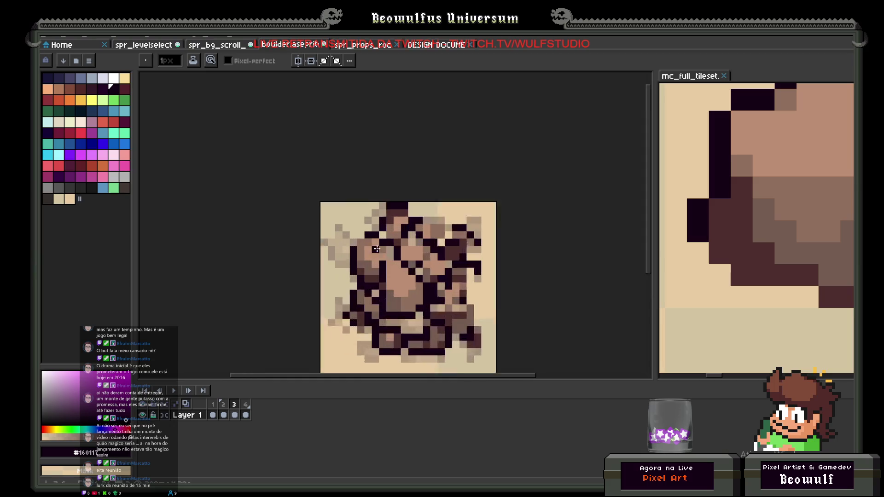
pyautogui.click(402, 266)
pyautogui.click(343, 222)
pyautogui.click(329, 237)
pyautogui.click(401, 207)
# Draw dark lines through the boulder's upper middle and right edge.
pyautogui.moveTo(402, 215); pyautogui.dragTo(389, 180)
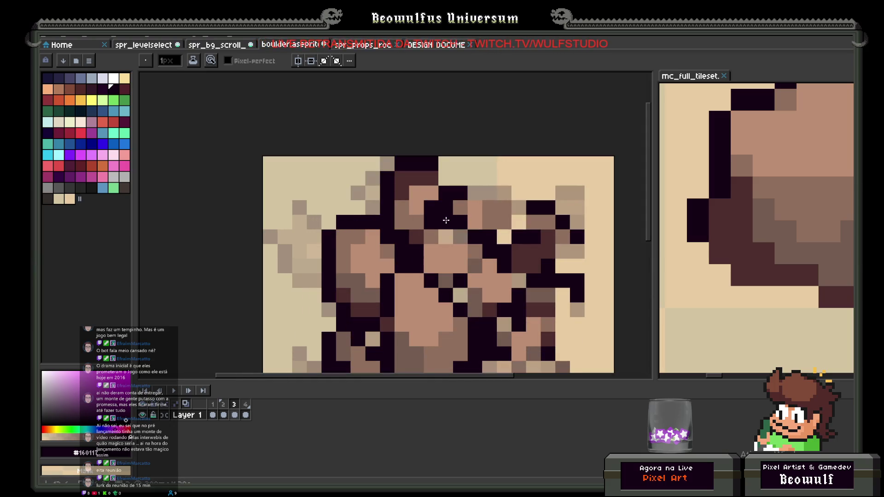
pyautogui.moveTo(446, 179)
pyautogui.mouseDown()
pyautogui.moveTo(461, 193)
pyautogui.moveTo(484, 188)
pyautogui.moveTo(519, 208)
pyautogui.moveTo(504, 237)
pyautogui.mouseUp()
pyautogui.click(450, 238)
pyautogui.click(461, 236)
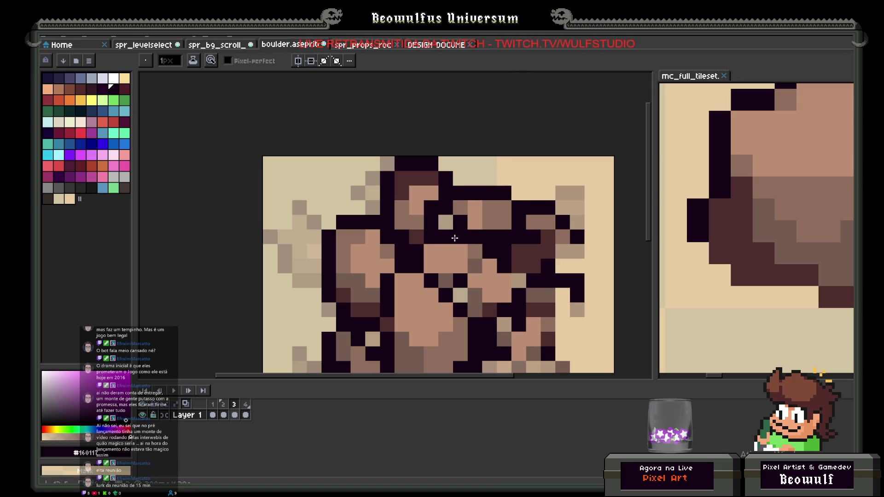
pyautogui.click(571, 250)
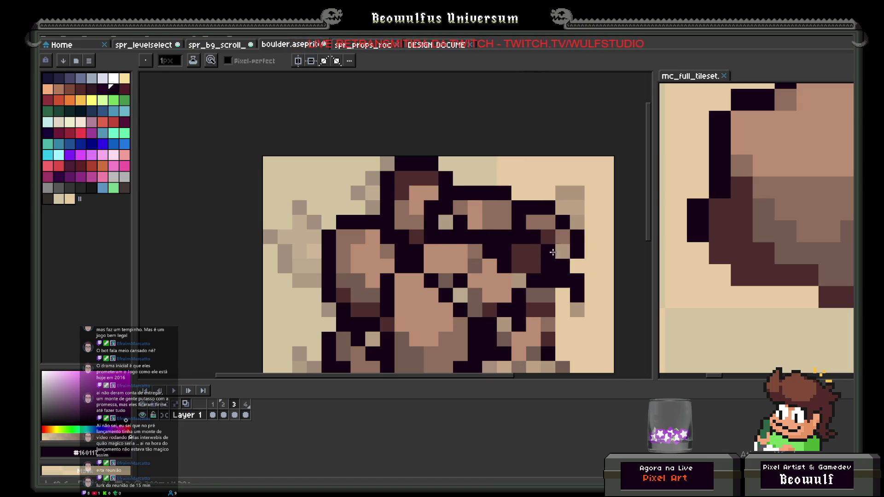
# Draw a #160117 line down the right side and erase stray dark cells to beige.
pyautogui.keyDown('alt'); pyautogui.click(548, 252); pyautogui.keyUp('alt')
pyautogui.scroll(-3, 541, 273)
pyautogui.scroll(3, 540, 274)
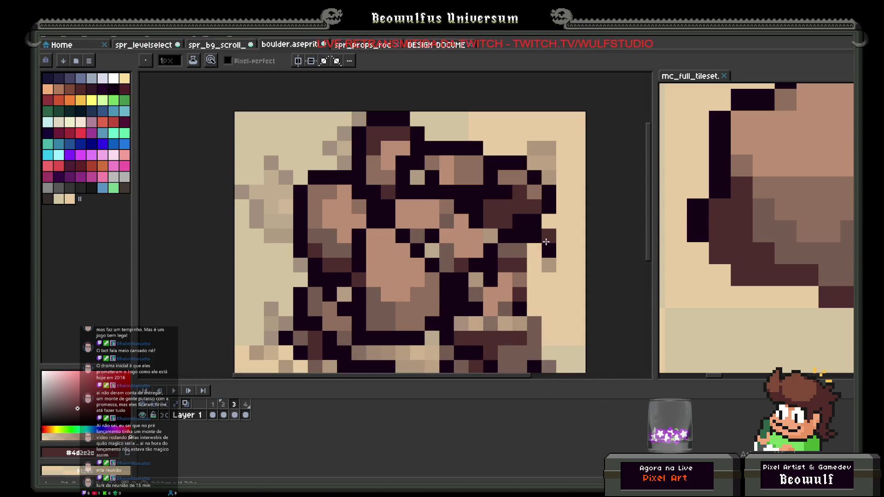
pyautogui.keyDown('alt'); pyautogui.click(537, 249); pyautogui.keyUp('alt')
pyautogui.moveTo(537, 249); pyautogui.dragTo(538, 292)
pyautogui.rightClick(548, 251)
pyautogui.rightClick(548, 236)
pyautogui.scroll(-3, 548, 250)
pyautogui.scroll(3, 515, 234)
pyautogui.rightClick(517, 234)
pyautogui.rightClick(507, 247)
# Darken remaining boulder cells, including the lower right, then go to frame 4.
pyautogui.click(464, 248)
pyautogui.click(406, 265)
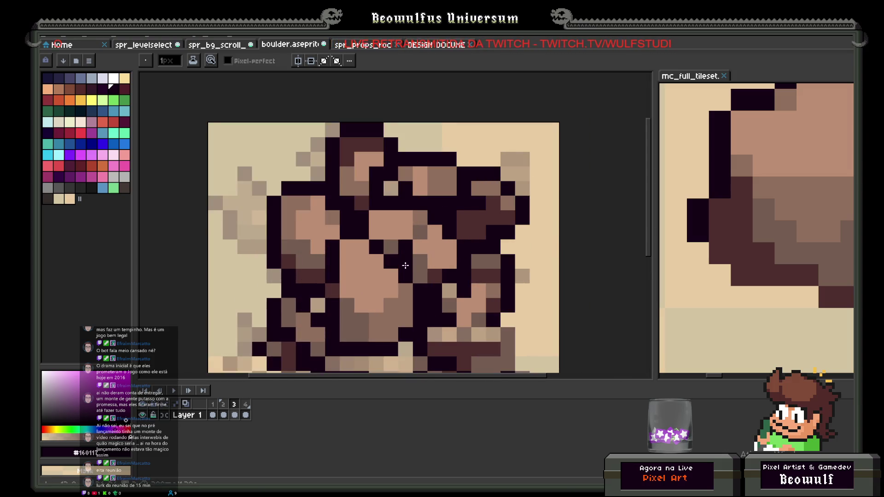
pyautogui.moveTo(444, 281)
pyautogui.mouseDown()
pyautogui.moveTo(450, 292)
pyautogui.moveTo(463, 273)
pyautogui.moveTo(424, 273)
pyautogui.moveTo(493, 260)
pyautogui.moveTo(504, 307)
pyautogui.moveTo(510, 300)
pyautogui.moveTo(493, 316)
pyautogui.moveTo(452, 292)
pyautogui.mouseUp()
pyautogui.scroll(-3, 450, 292)
pyautogui.scroll(3, 466, 272)
pyautogui.scroll(-3, 497, 312)
pyautogui.scroll(3, 497, 312)
pyautogui.click(379, 262)
pyautogui.scroll(-4, 375, 262)
pyautogui.scroll(2, 373, 248)
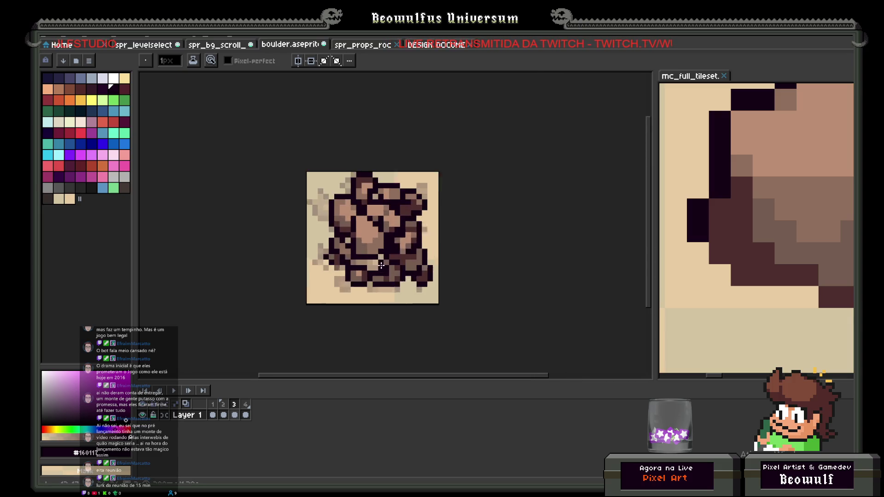
pyautogui.click(245, 415)
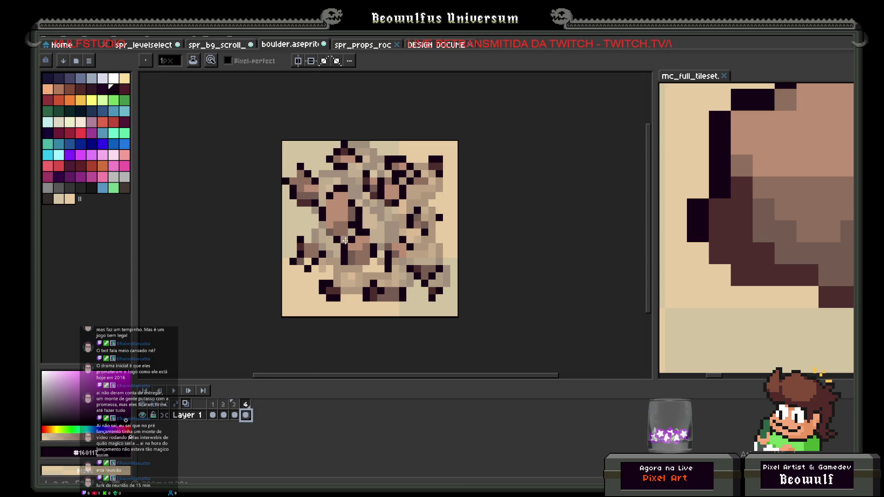
# In frame 4, paint a dark #160117 row, a column and outline pixels across the boulder's upper left.
pyautogui.scroll(2, 329, 251)
pyautogui.moveTo(325, 237)
pyautogui.mouseDown()
pyautogui.moveTo(318, 230)
pyautogui.moveTo(342, 246)
pyautogui.moveTo(372, 231)
pyautogui.mouseUp()
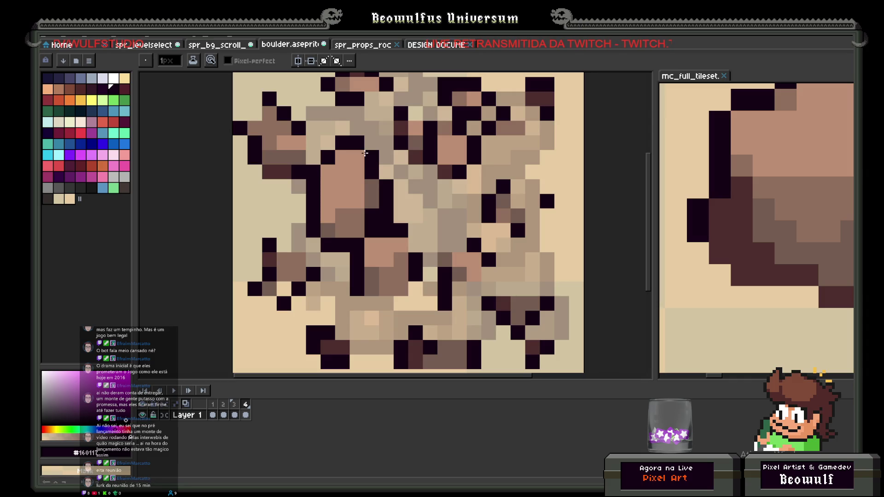
pyautogui.moveTo(314, 141)
pyautogui.mouseDown()
pyautogui.moveTo(281, 189)
pyautogui.moveTo(255, 171)
pyautogui.mouseUp()
pyautogui.click(254, 113)
pyautogui.scroll(-3, 307, 179)
pyautogui.scroll(3, 312, 148)
pyautogui.moveTo(341, 167); pyautogui.dragTo(369, 167)
pyautogui.click(373, 195)
pyautogui.click(402, 182)
pyautogui.click(387, 224)
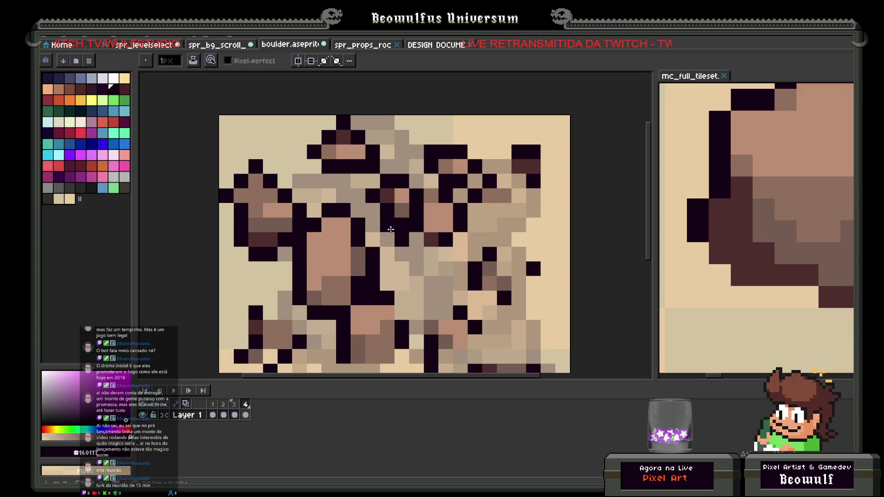
pyautogui.click(417, 239)
pyautogui.click(428, 193)
pyautogui.click(429, 183)
pyautogui.click(431, 252)
# Add dark outline pixels along the rubble's top-right, right side and lower-right edges.
pyautogui.click(519, 181)
pyautogui.click(504, 167)
pyautogui.click(547, 166)
pyautogui.click(519, 196)
pyautogui.click(504, 181)
pyautogui.click(504, 210)
pyautogui.click(504, 270)
pyautogui.click(519, 284)
pyautogui.click(518, 298)
pyautogui.click(490, 299)
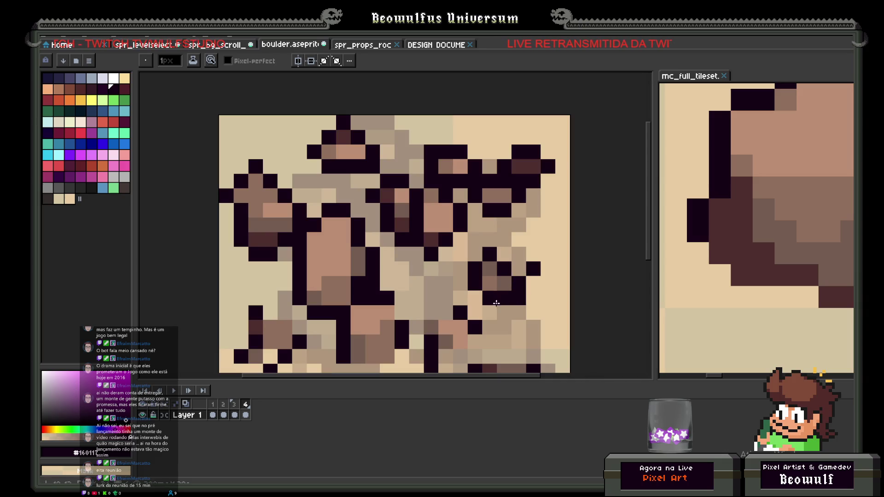
pyautogui.scroll(-1, 498, 299)
pyautogui.scroll(2, 496, 276)
# Outline the central rock chunks and darken pixels along the boulder's lower left.
pyautogui.click(475, 290)
pyautogui.click(454, 286)
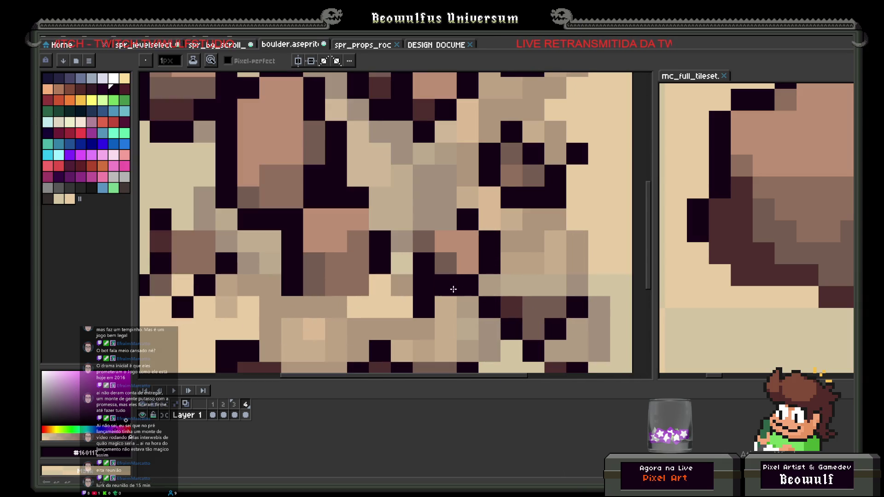
pyautogui.click(402, 242)
pyautogui.click(402, 220)
pyautogui.click(424, 220)
pyautogui.click(446, 218)
pyautogui.click(382, 216)
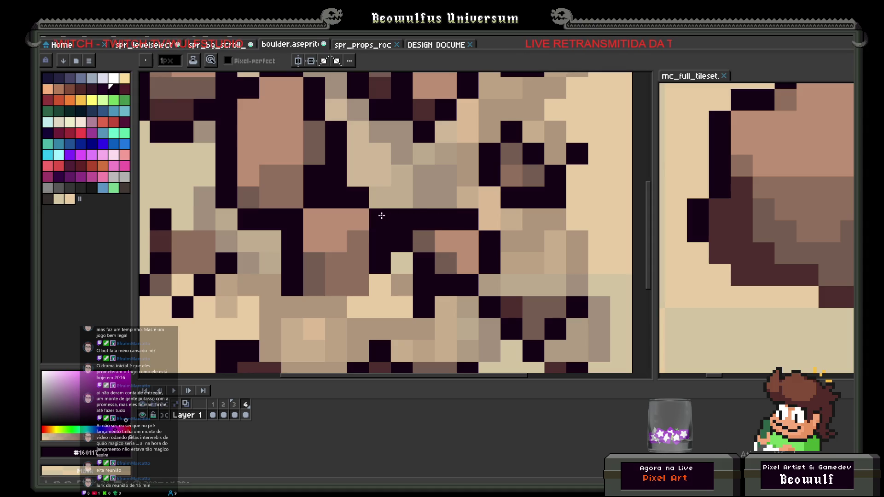
pyautogui.click(379, 284)
pyautogui.click(358, 307)
pyautogui.click(335, 307)
pyautogui.click(314, 307)
pyautogui.scroll(-8, 322, 285)
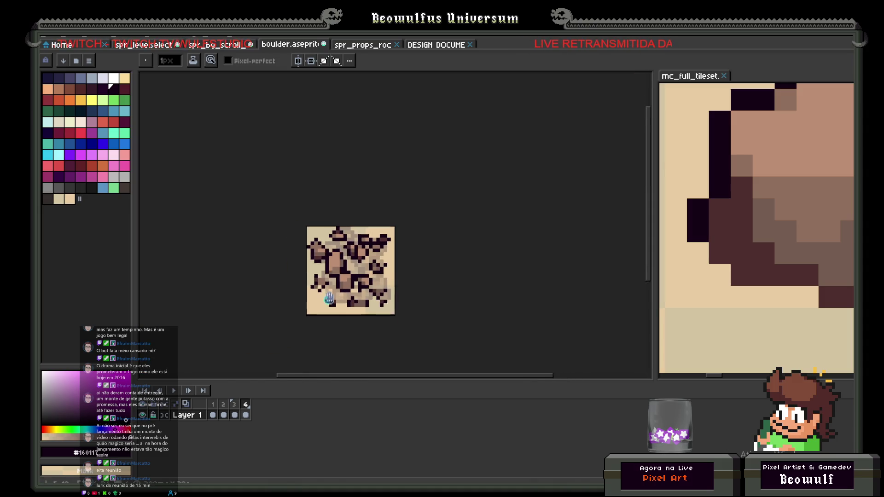
pyautogui.scroll(5, 378, 253)
# Darken a chunk's edge, restore a stray pixel to tan, and outline the bottom rubble in dark.
pyautogui.click(335, 214)
pyautogui.click(293, 192)
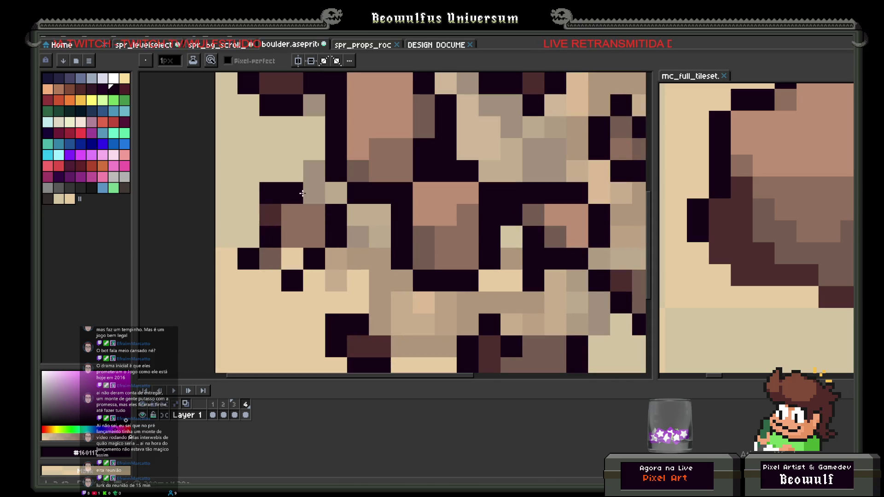
pyautogui.click(315, 192)
pyautogui.rightClick(271, 192)
pyautogui.click(275, 277)
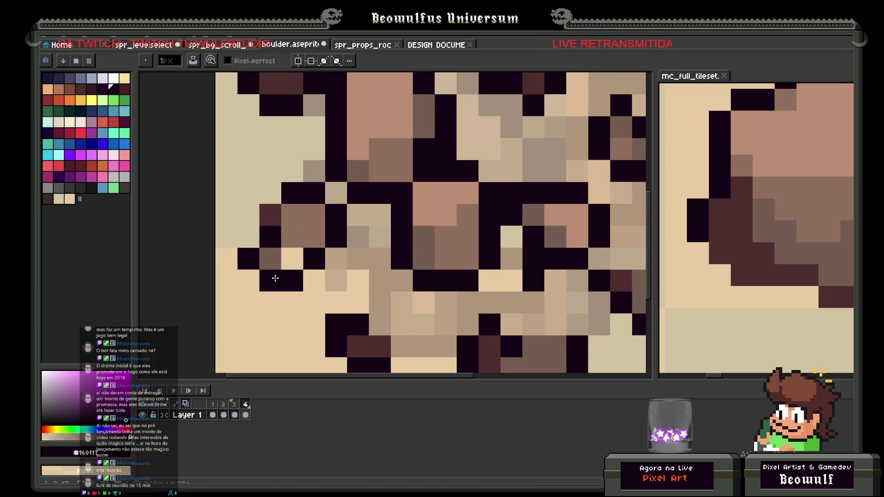
pyautogui.keyDown('alt'); pyautogui.click(276, 261); pyautogui.keyUp('alt')
pyautogui.scroll(-3, 276, 257)
pyautogui.scroll(3, 311, 247)
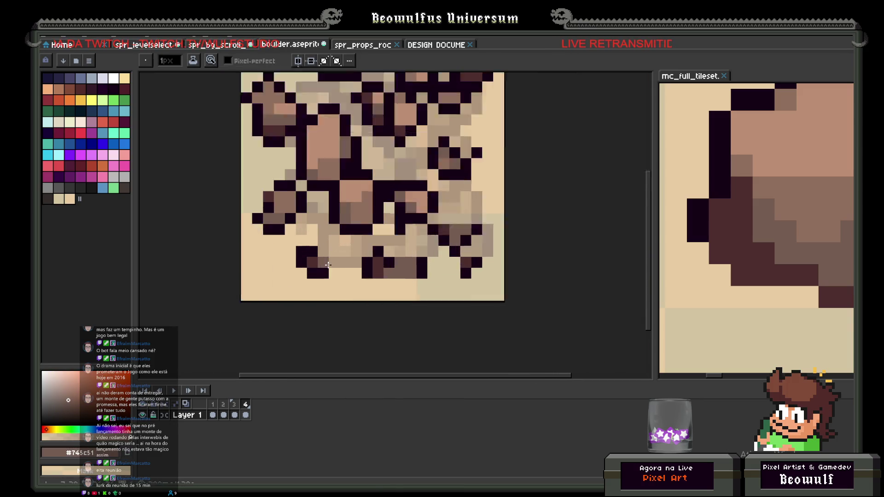
pyautogui.keyDown('alt'); pyautogui.click(292, 247); pyautogui.keyUp('alt')
pyautogui.moveTo(305, 248)
pyautogui.mouseDown()
pyautogui.moveTo(323, 250)
pyautogui.moveTo(336, 276)
pyautogui.mouseUp()
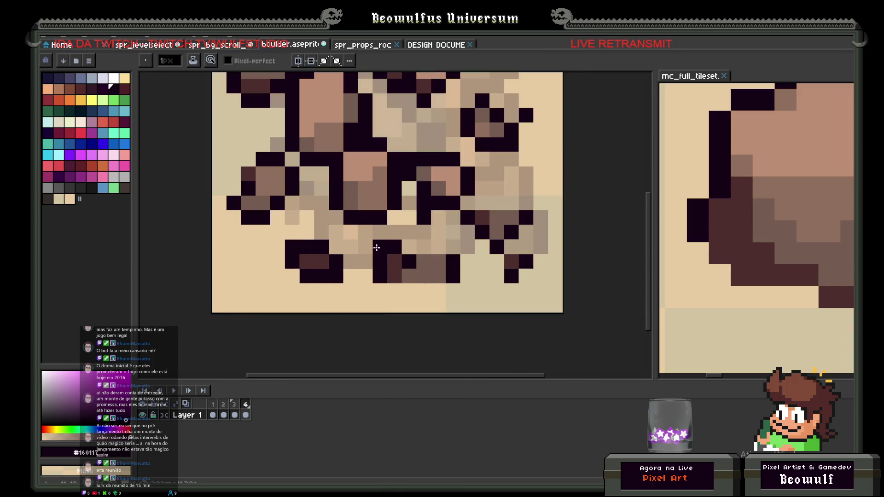
pyautogui.scroll(1, 382, 249)
pyautogui.click(416, 245)
pyautogui.moveTo(401, 293)
pyautogui.mouseDown()
pyautogui.moveTo(400, 310)
pyautogui.moveTo(456, 315)
pyautogui.mouseUp()
pyautogui.moveTo(460, 271)
pyautogui.mouseDown()
pyautogui.moveTo(450, 253)
pyautogui.moveTo(474, 253)
pyautogui.moveTo(452, 216)
pyautogui.moveTo(495, 201)
pyautogui.moveTo(496, 216)
pyautogui.mouseUp()
pyautogui.scroll(-5, 467, 293)
pyautogui.scroll(5, 479, 276)
# Touch up the rubble's right side with brown and dark pixels, then preview the crumble frames.
pyautogui.keyDown('alt'); pyautogui.click(480, 228); pyautogui.keyUp('alt')
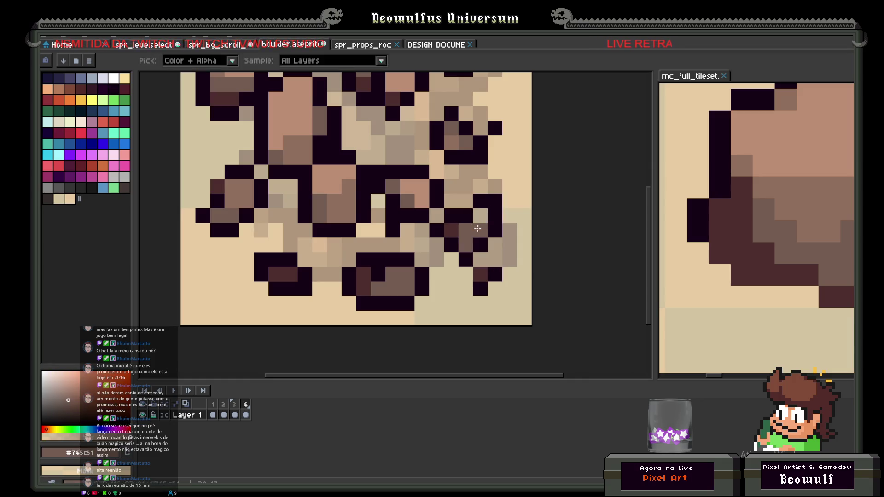
pyautogui.keyDown('alt'); pyautogui.click(492, 213); pyautogui.keyUp('alt')
pyautogui.moveTo(495, 261); pyautogui.dragTo(469, 279)
pyautogui.scroll(-4, 469, 279)
pyautogui.scroll(5, 450, 289)
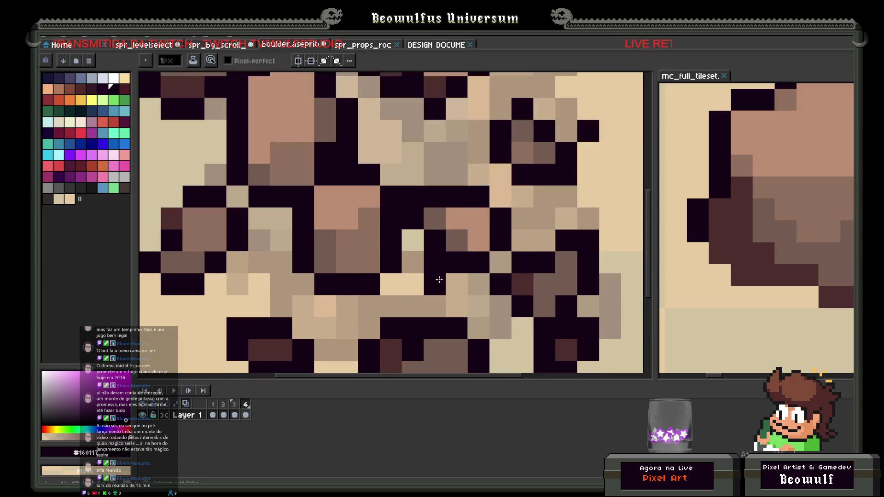
pyautogui.scroll(-4, 410, 219)
pyautogui.scroll(2, 393, 232)
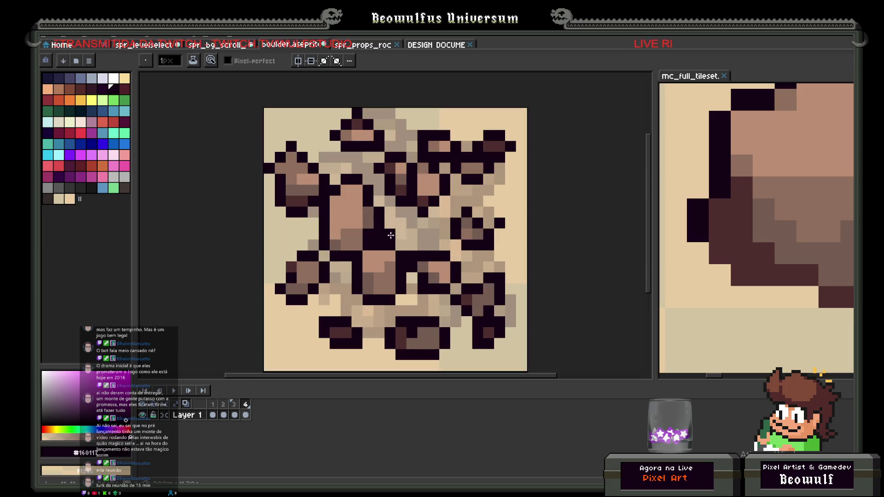
pyautogui.scroll(-3, 403, 245)
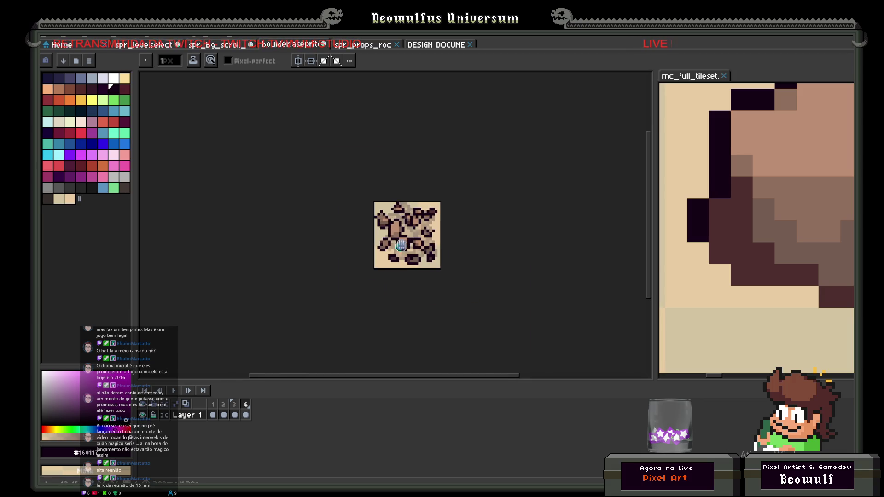
pyautogui.scroll(3, 408, 253)
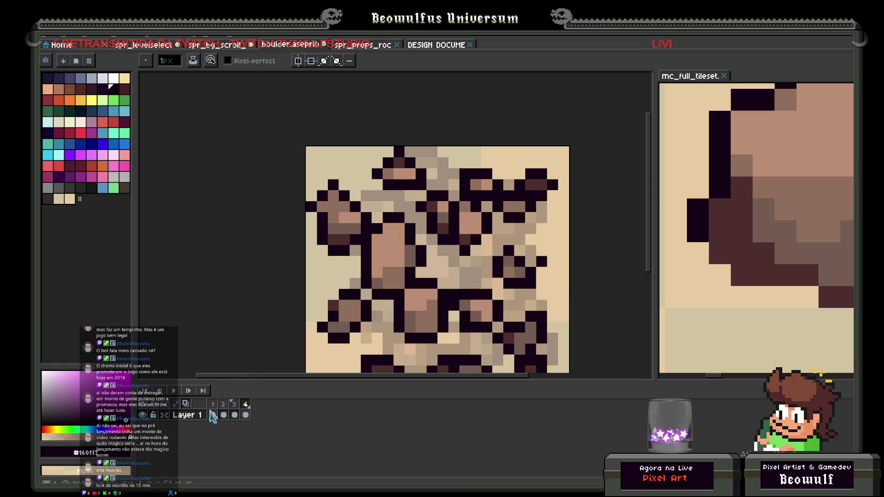
pyautogui.moveTo(213, 415); pyautogui.dragTo(258, 408)
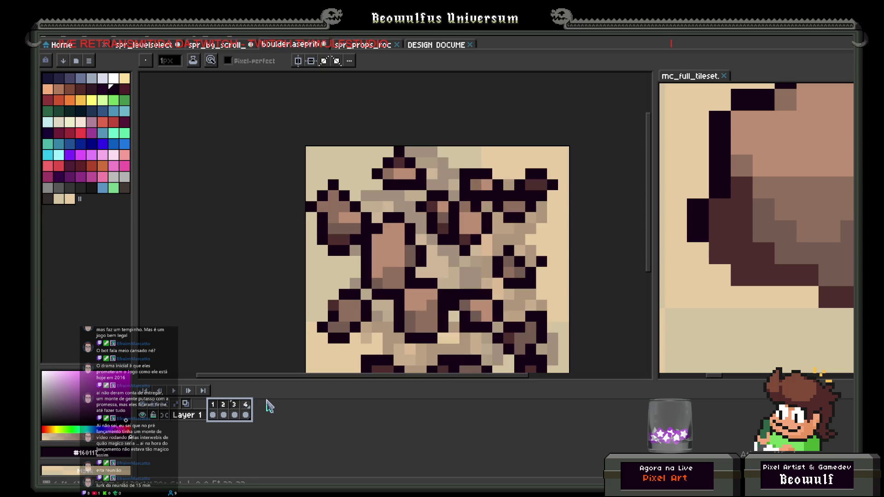
# Show the intact first boulder frame in the timeline.
pyautogui.click(213, 404)
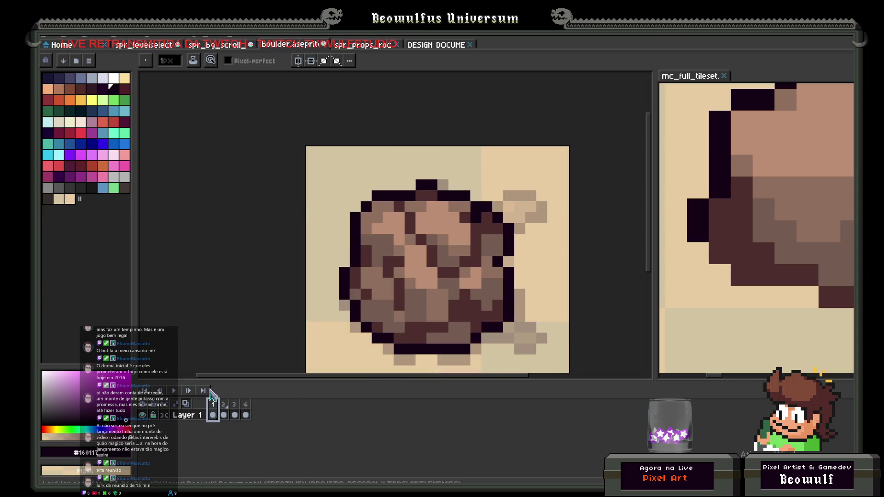
pyautogui.scroll(-5, 297, 300)
pyautogui.scroll(6, 347, 233)
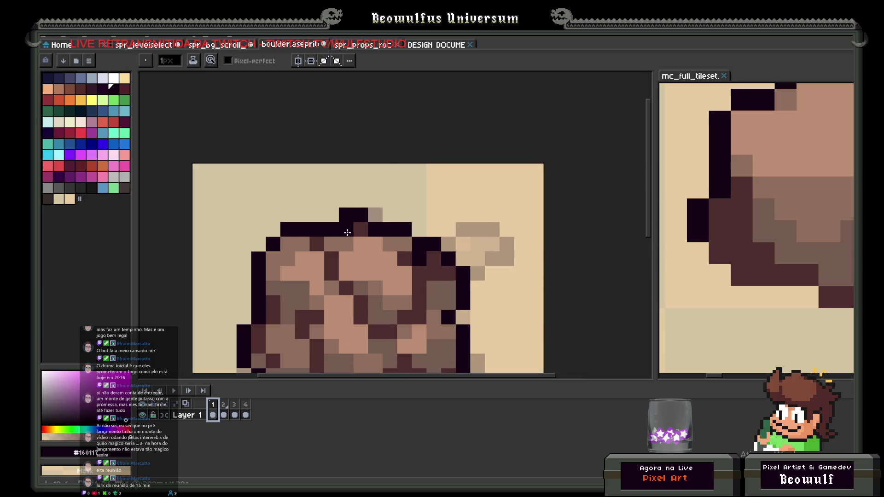
pyautogui.scroll(-3, 347, 233)
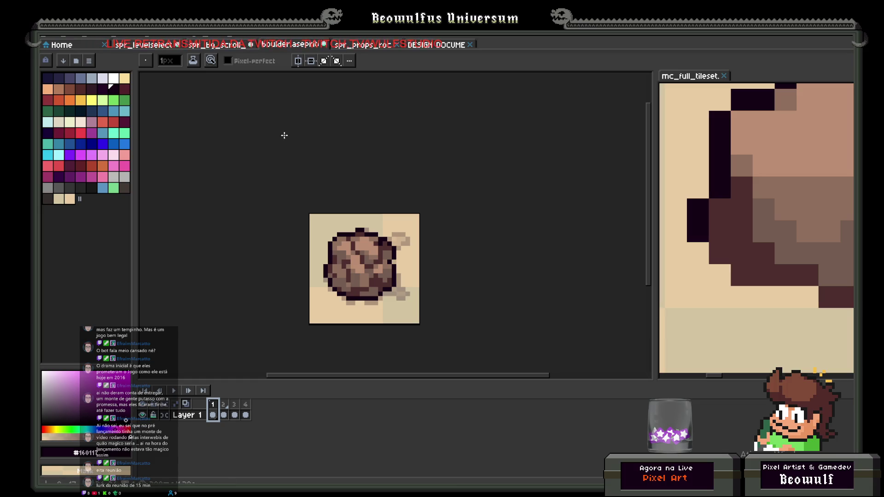
# Save the sprite as smallboulder.aseprite, then bring up Save As again.
pyautogui.click(48, 38)
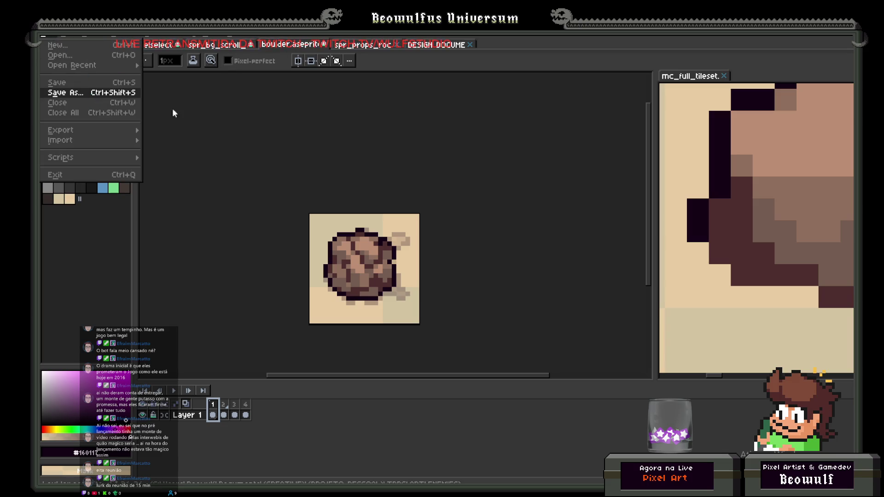
pyautogui.click(469, 336)
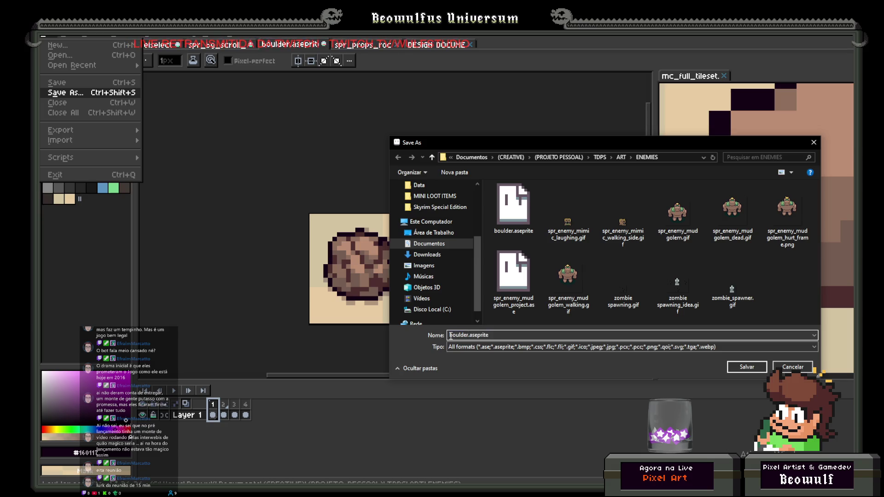
pyautogui.write('small')
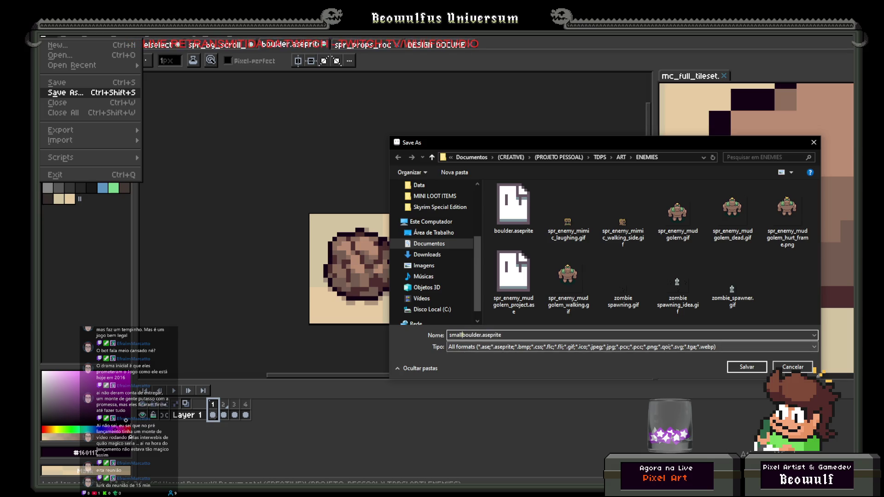
pyautogui.press('Return')
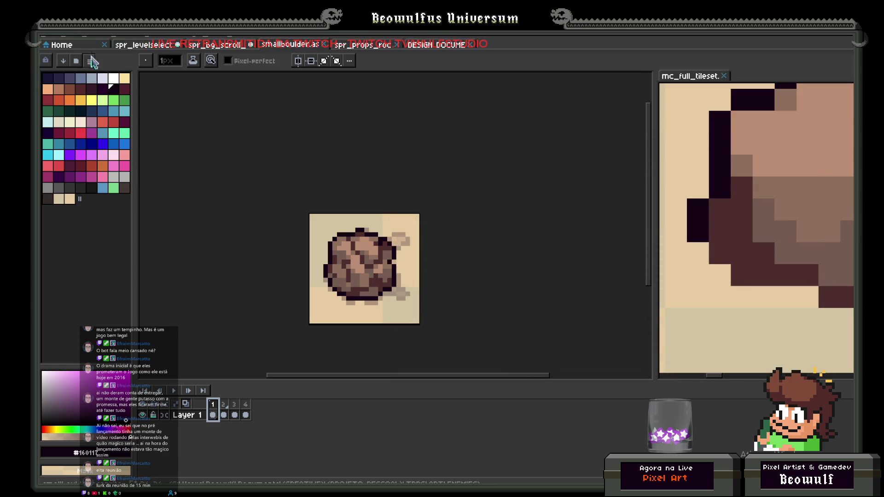
pyautogui.click(50, 38)
pyautogui.click(52, 94)
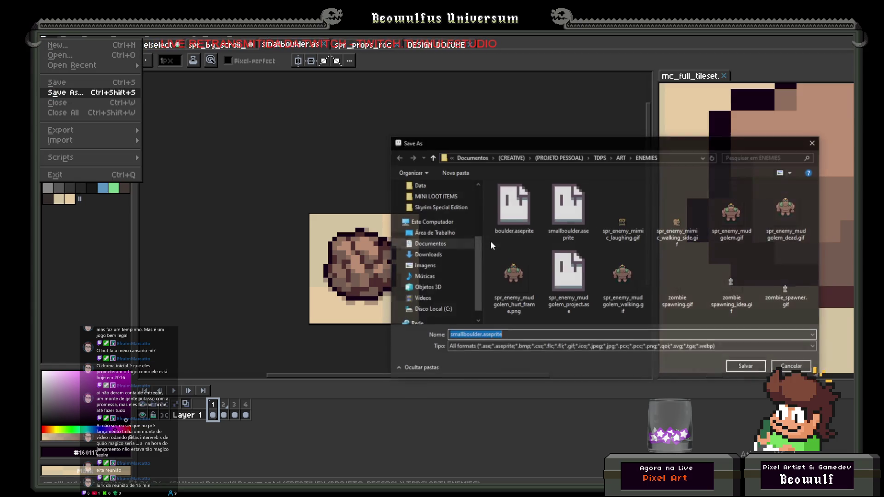
# Switch the file type to gif files (*.gif) and save as spr_small_boulder.gif.
pyautogui.click(479, 335)
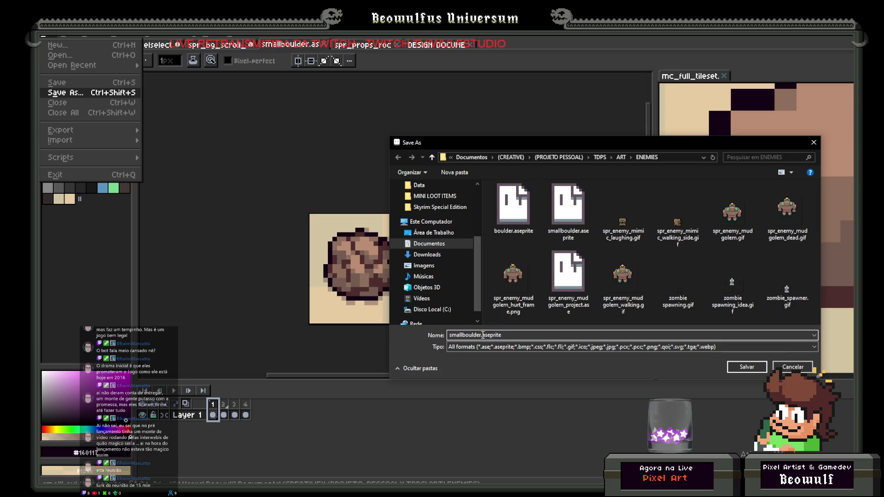
pyautogui.moveTo(482, 335); pyautogui.dragTo(443, 335)
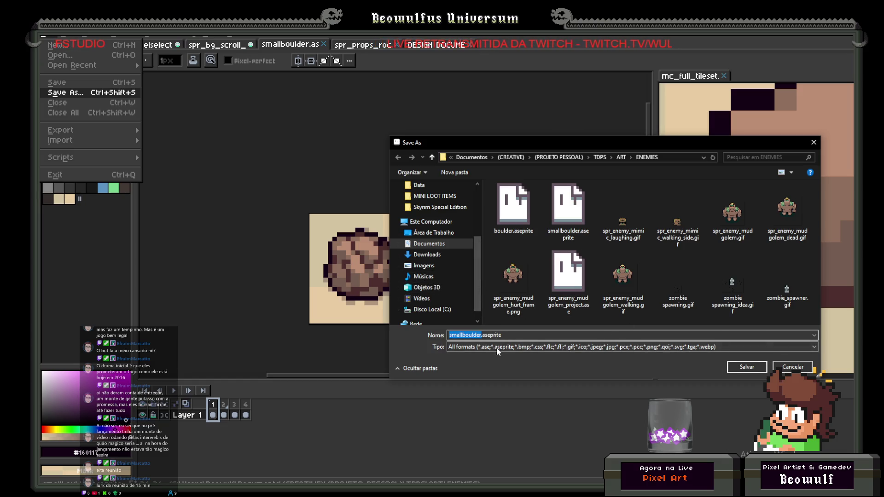
pyautogui.click(496, 348)
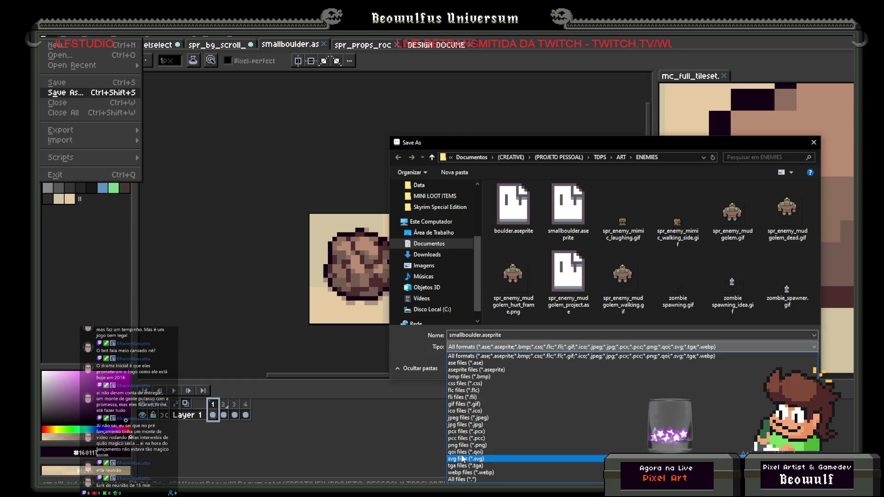
pyautogui.click(468, 405)
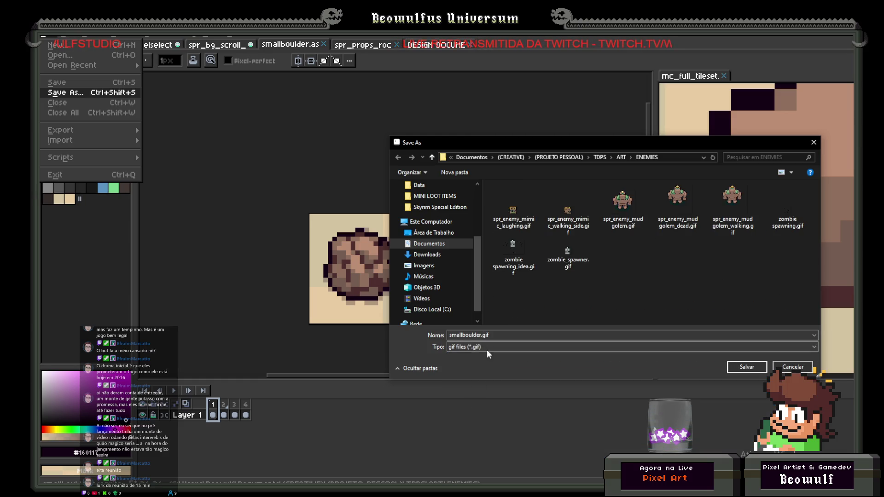
pyautogui.click(451, 335)
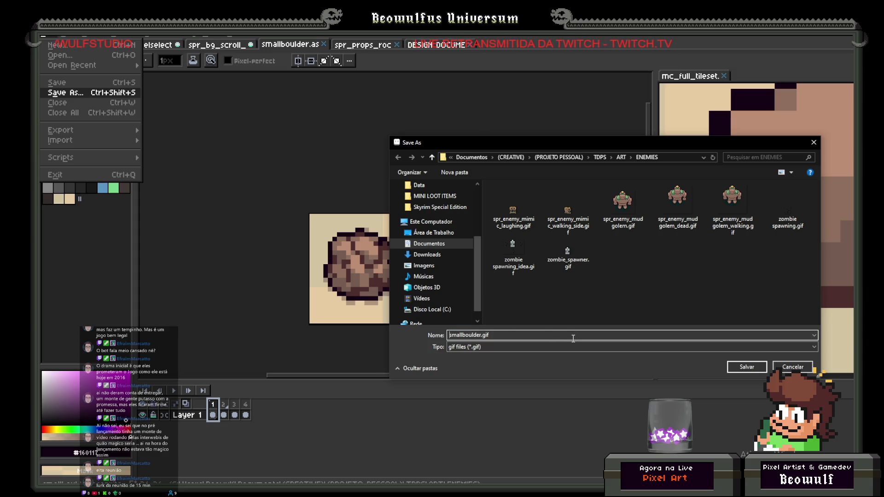
pyautogui.write('spr_small')
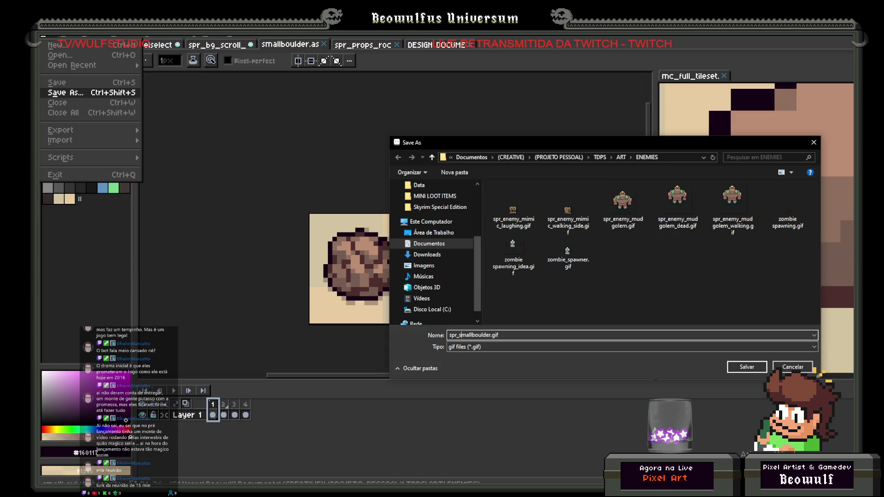
pyautogui.write('_')
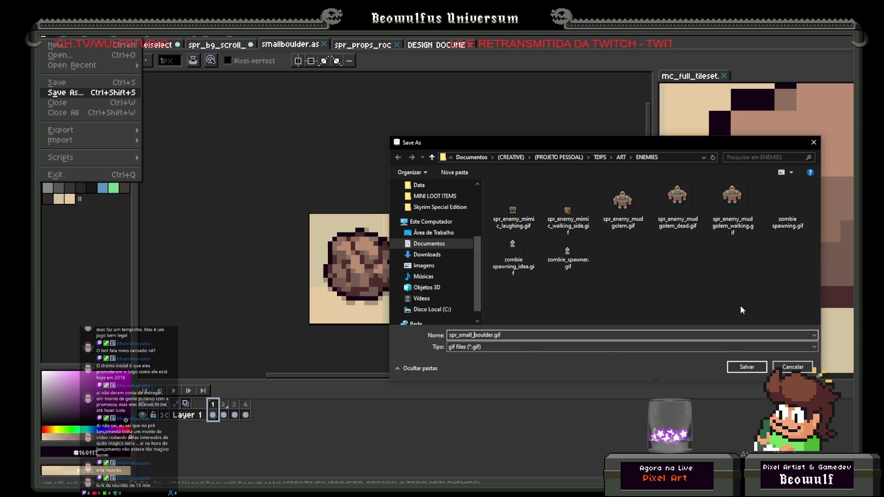
pyautogui.click(747, 367)
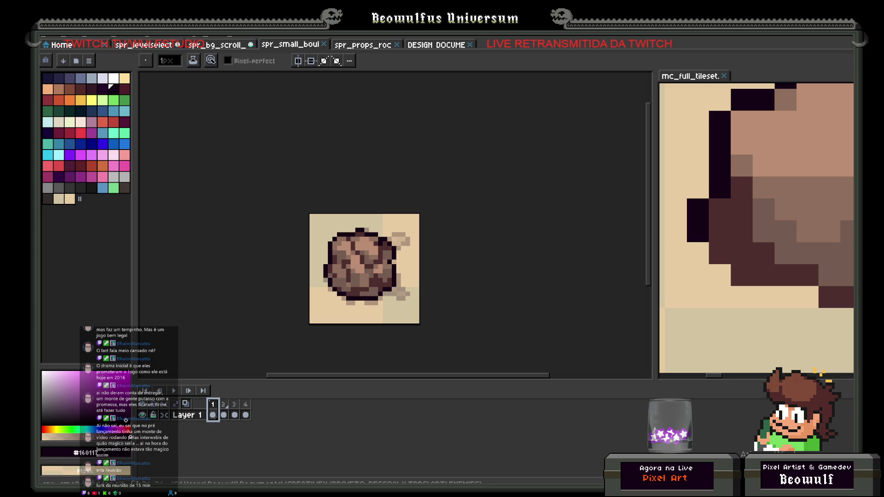
# Move the folder window aside and expand the props folder in GameMaker's Asset Browser.
pyautogui.moveTo(126, 420)
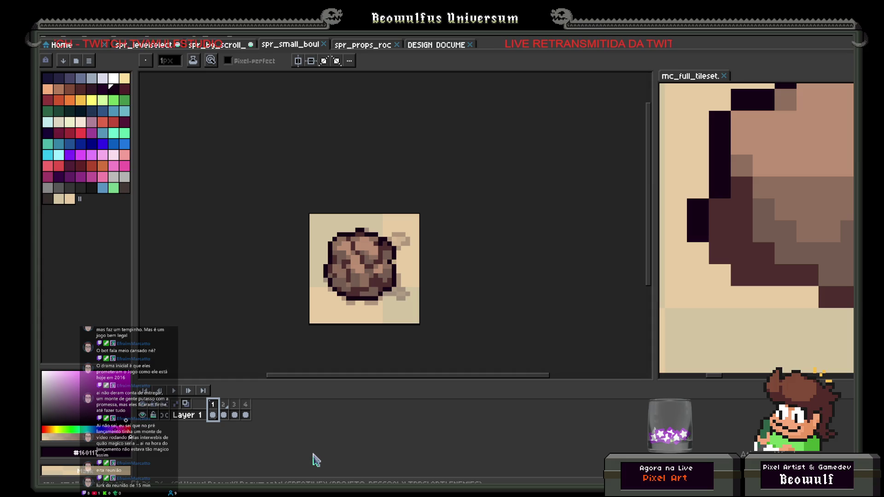
pyautogui.hotkey('alt', 'Tab')
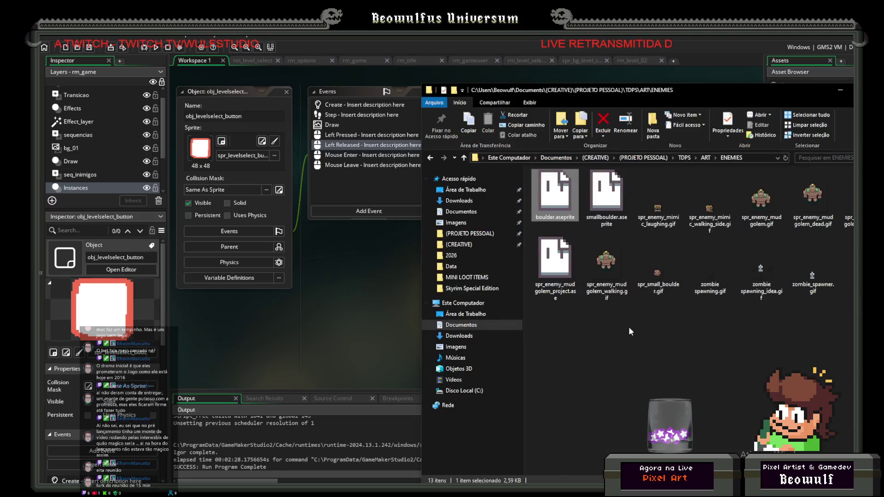
pyautogui.moveTo(742, 97); pyautogui.dragTo(486, 95)
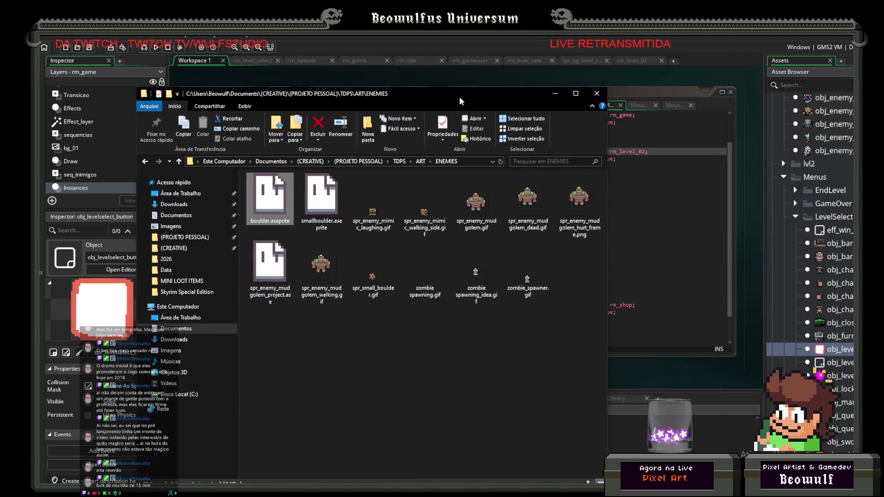
pyautogui.scroll(-5, 841, 325)
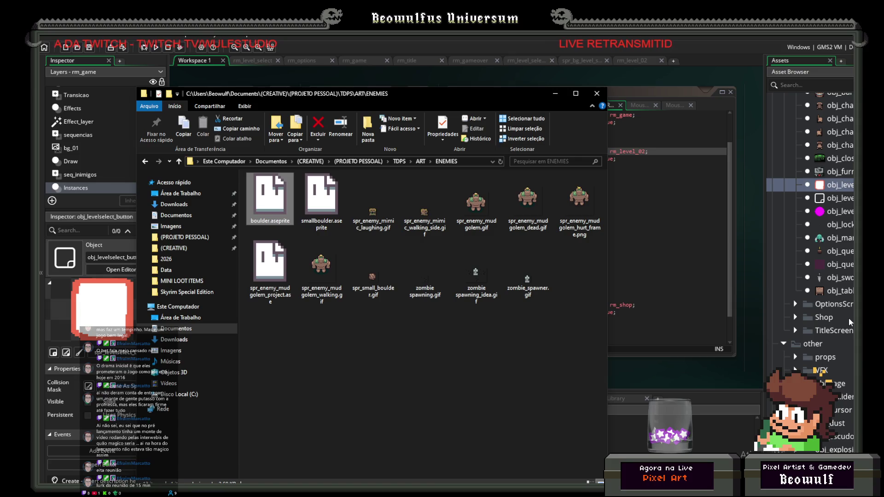
pyautogui.scroll(3, 841, 325)
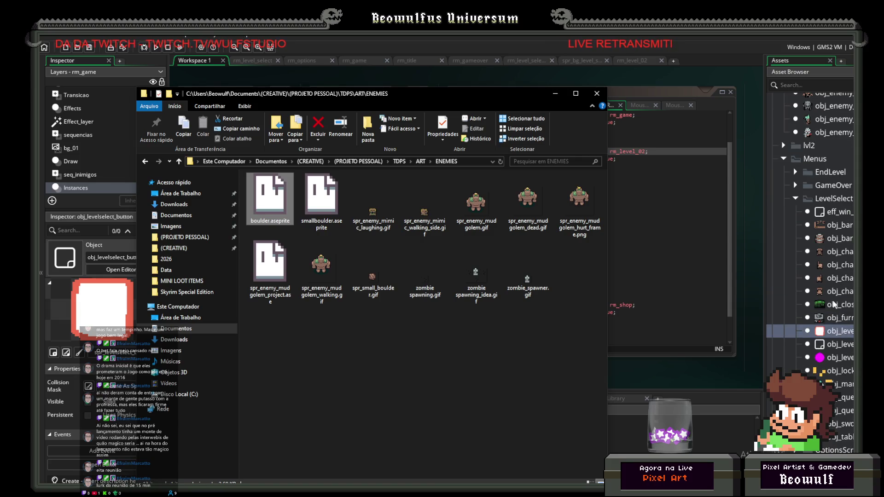
pyautogui.scroll(-2, 833, 307)
pyautogui.scroll(-5, 833, 307)
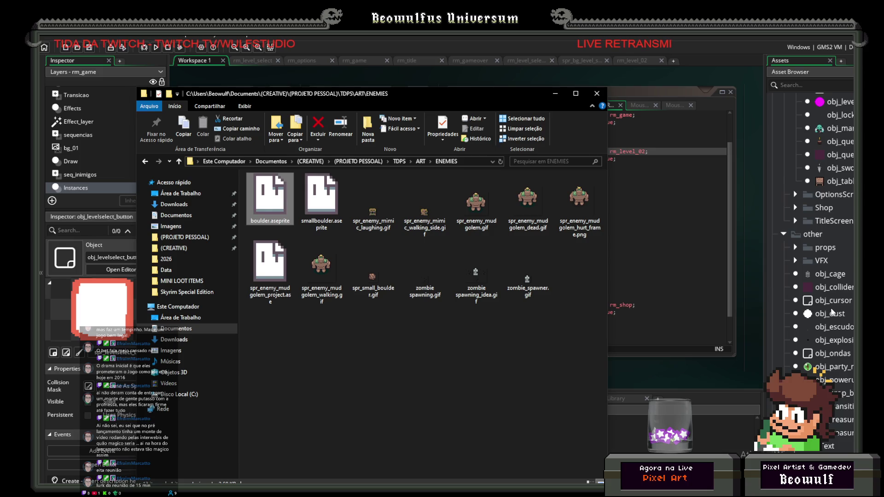
pyautogui.click(797, 229)
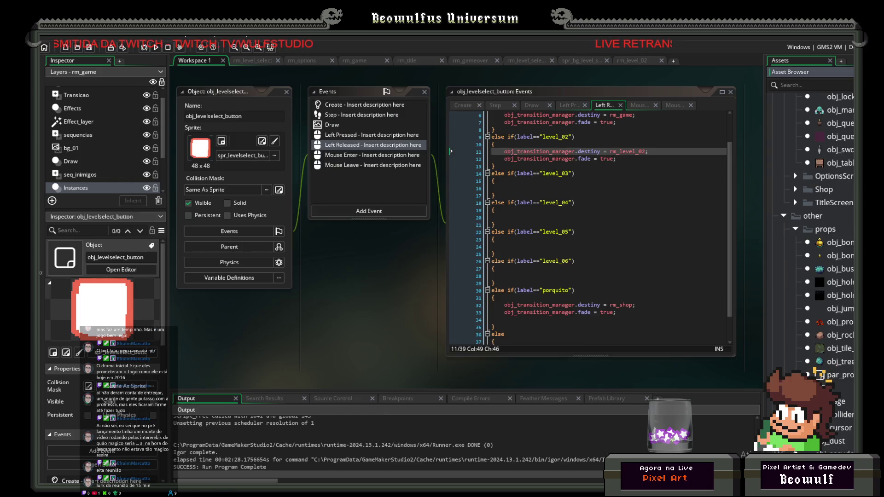
# Select spr_small_boulder.gif in the ENEMIES folder.
pyautogui.hotkey('alt', 'Tab')
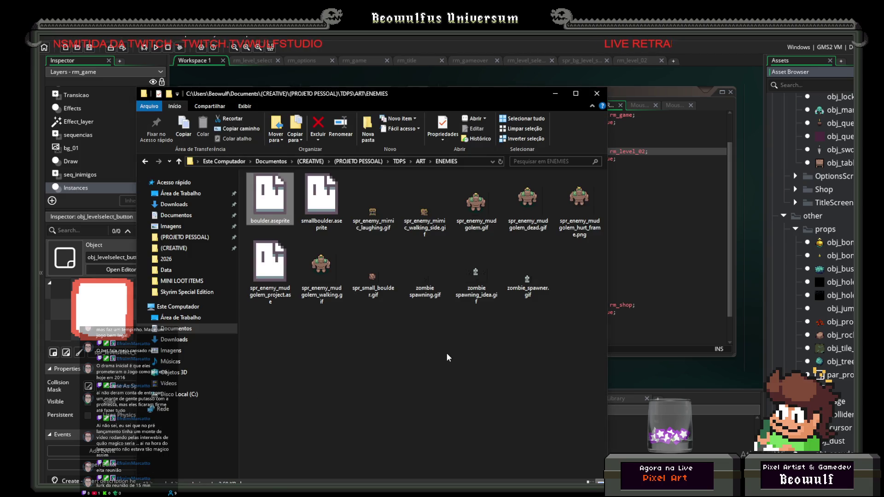
pyautogui.click(374, 276)
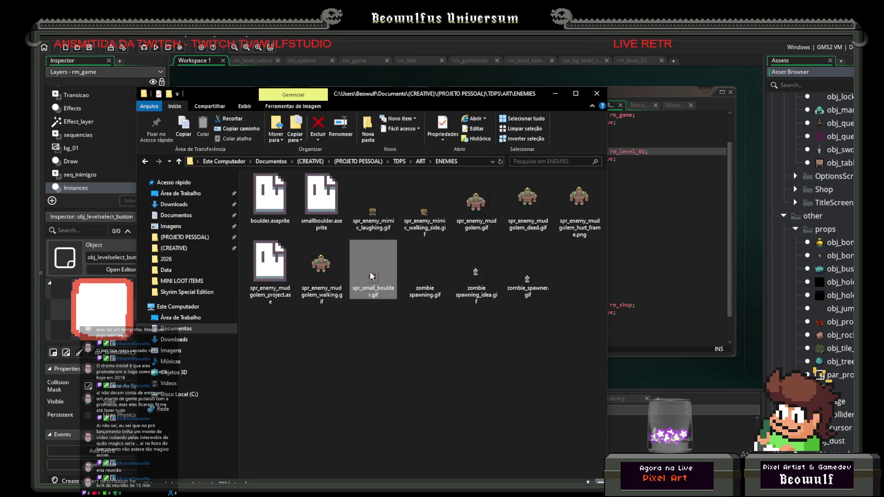
pyautogui.scroll(-5, 834, 367)
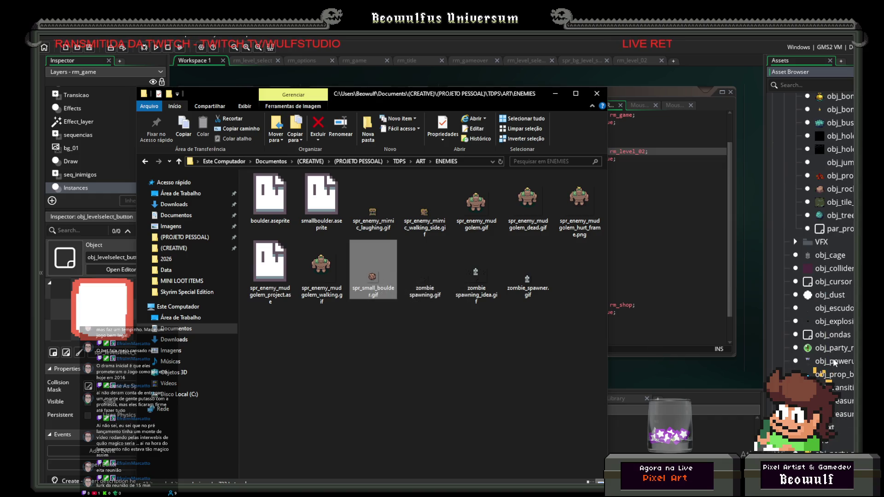
pyautogui.scroll(-10, 834, 367)
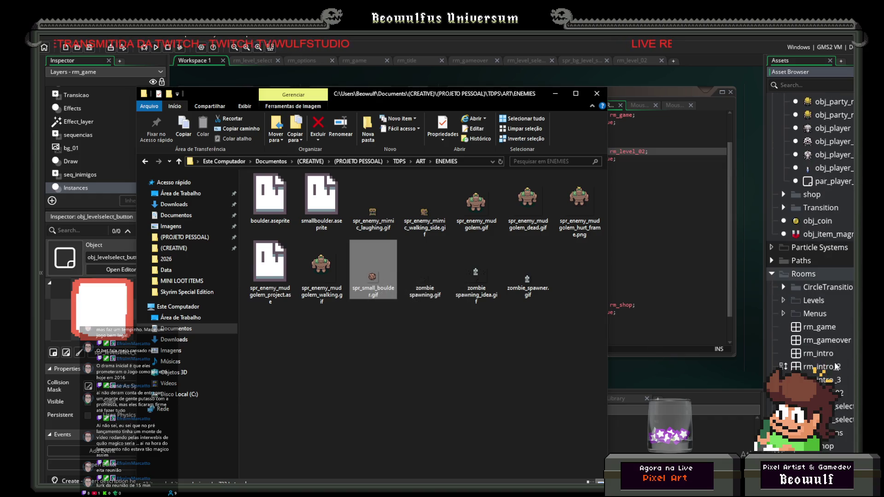
pyautogui.scroll(-15, 838, 367)
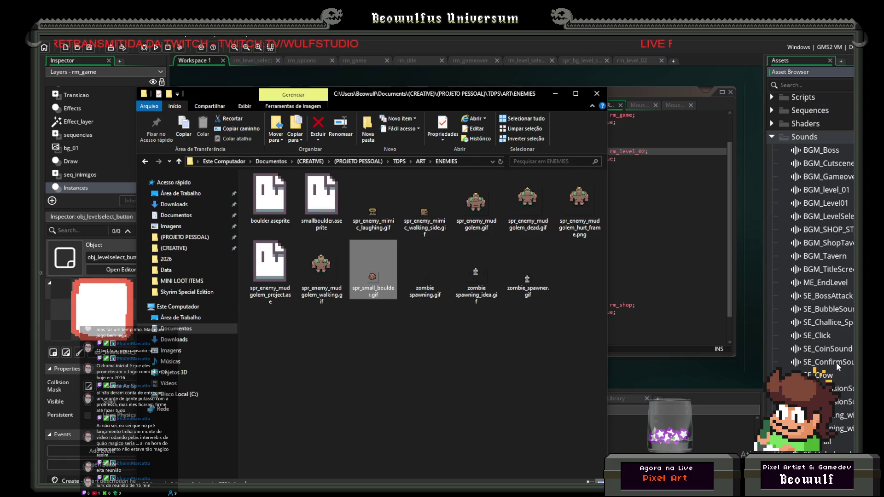
pyautogui.scroll(-15, 838, 367)
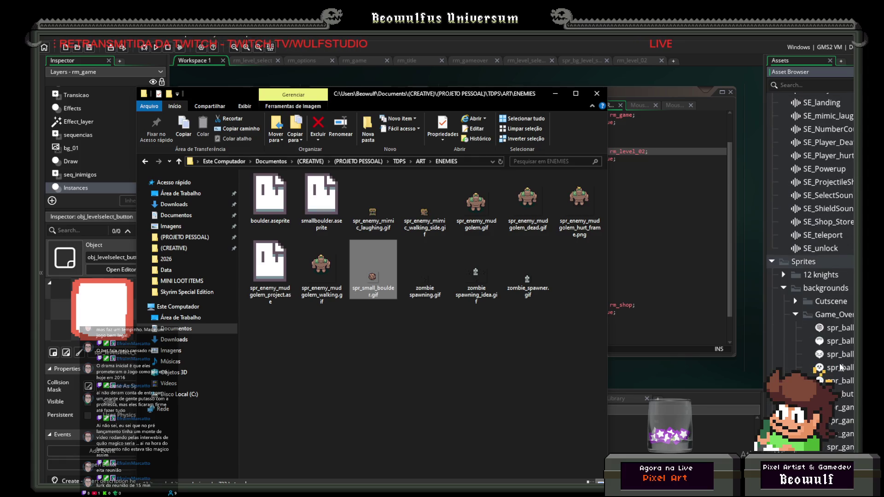
pyautogui.scroll(-5, 841, 367)
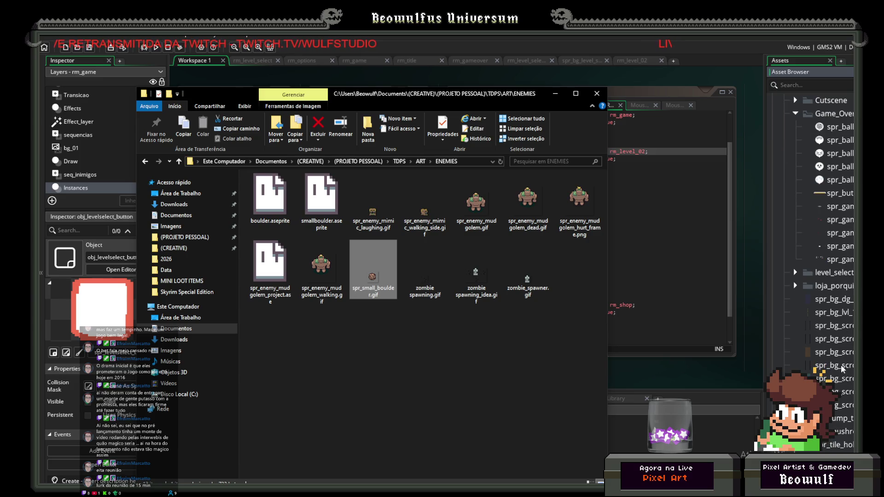
pyautogui.scroll(5, 841, 365)
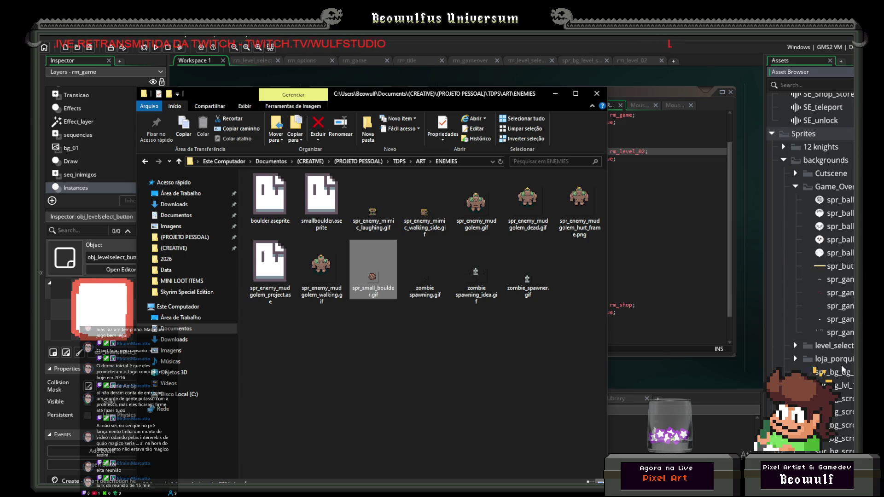
pyautogui.scroll(-8, 845, 363)
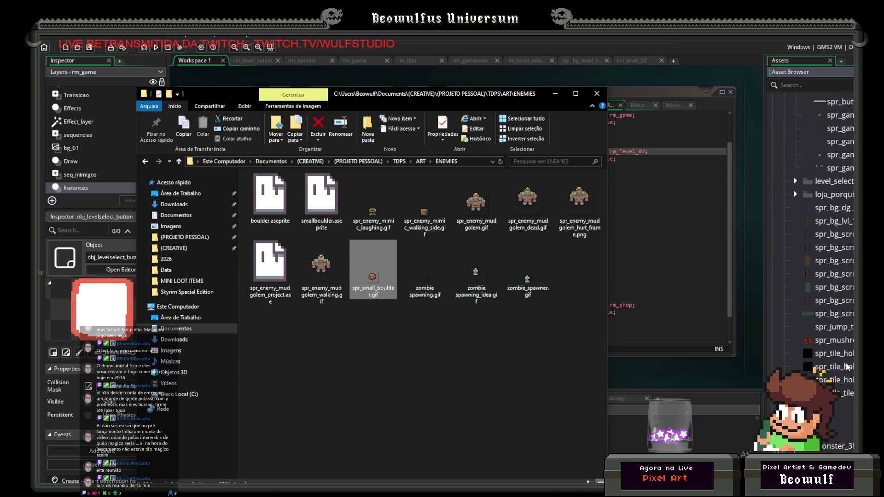
pyautogui.scroll(-8, 849, 366)
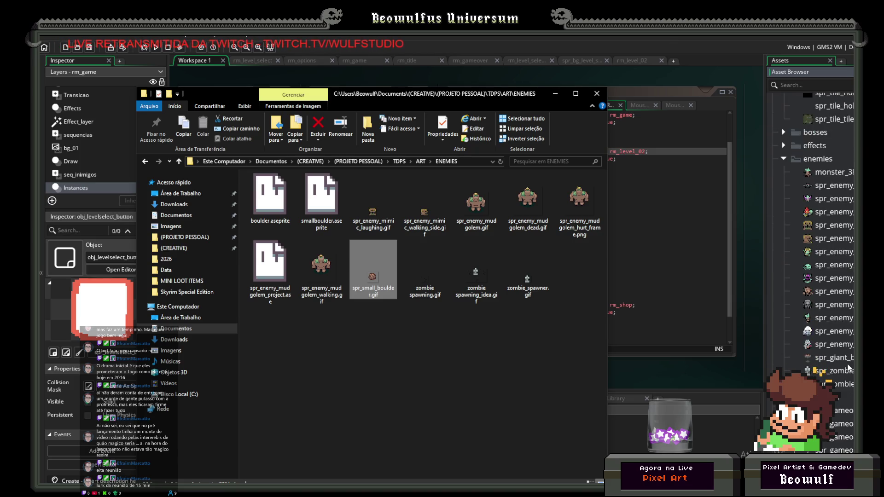
pyautogui.scroll(-2, 839, 352)
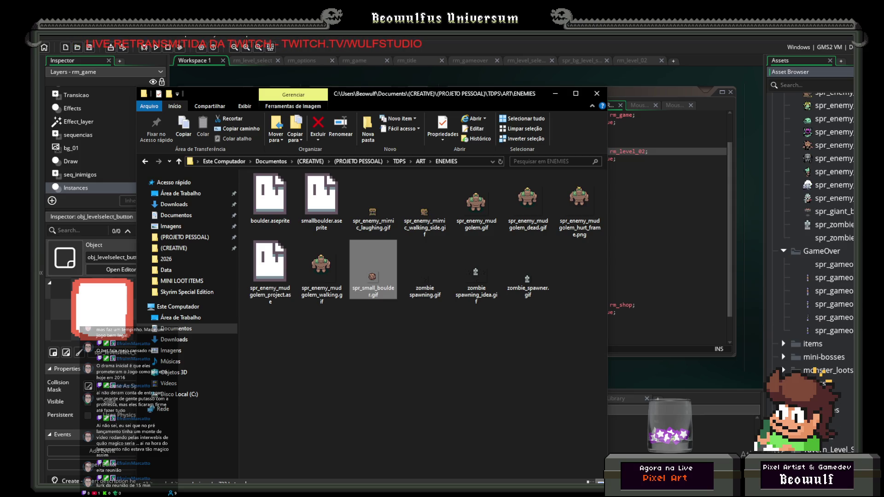
# Drag spr_small_boulder.gif onto GameMaker's spr_small_boulder sprite.
pyautogui.click(822, 371)
pyautogui.scroll(-4, 824, 372)
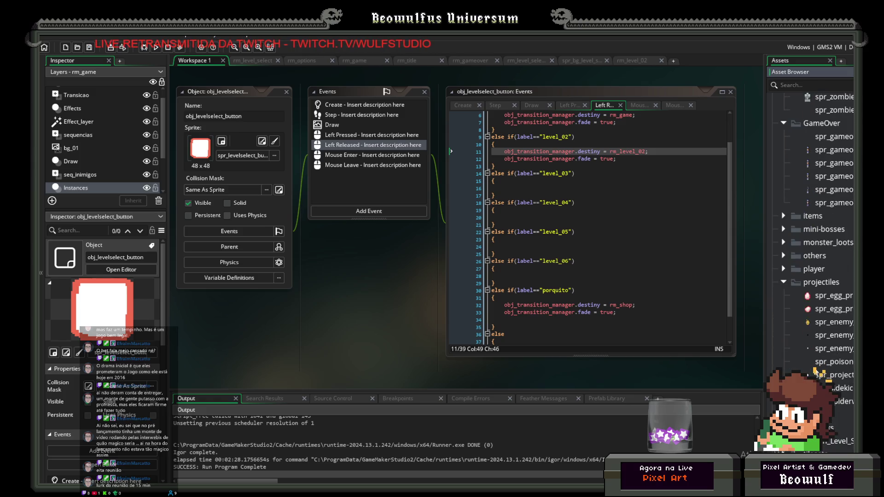
pyautogui.hotkey('alt', 'Tab')
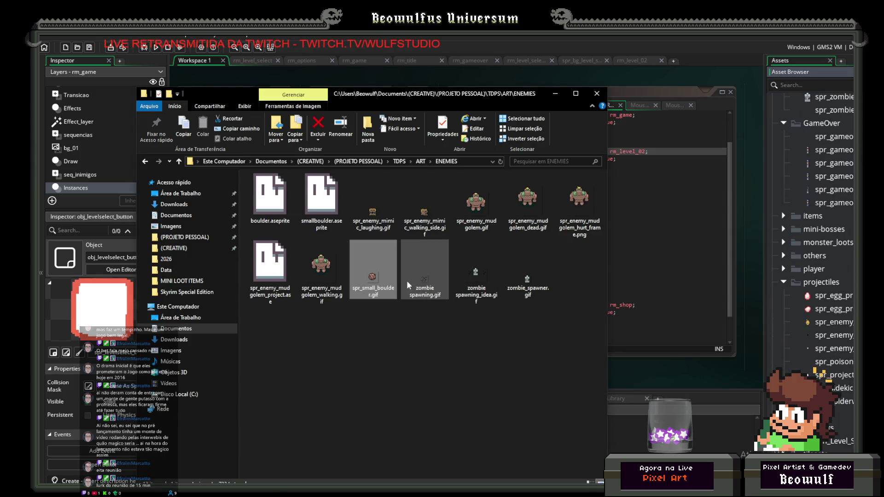
pyautogui.moveTo(371, 278)
pyautogui.mouseDown()
pyautogui.moveTo(828, 286)
pyautogui.moveTo(786, 272)
pyautogui.mouseUp()
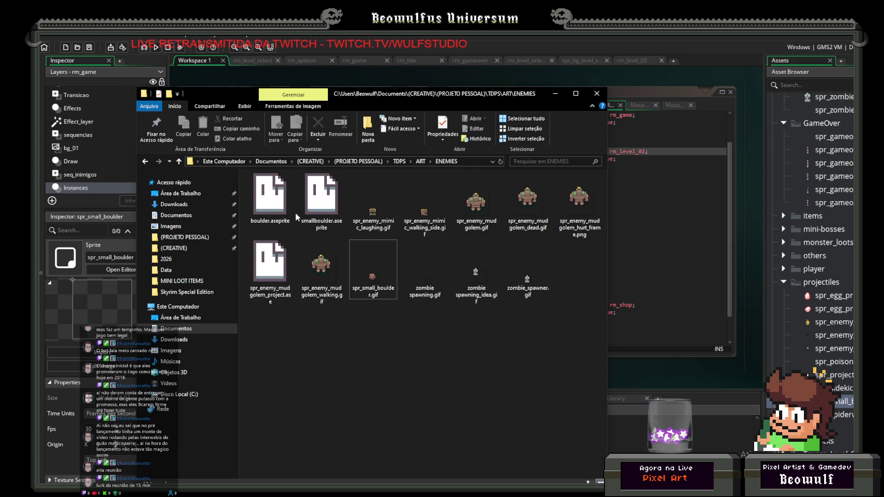
pyautogui.click(325, 475)
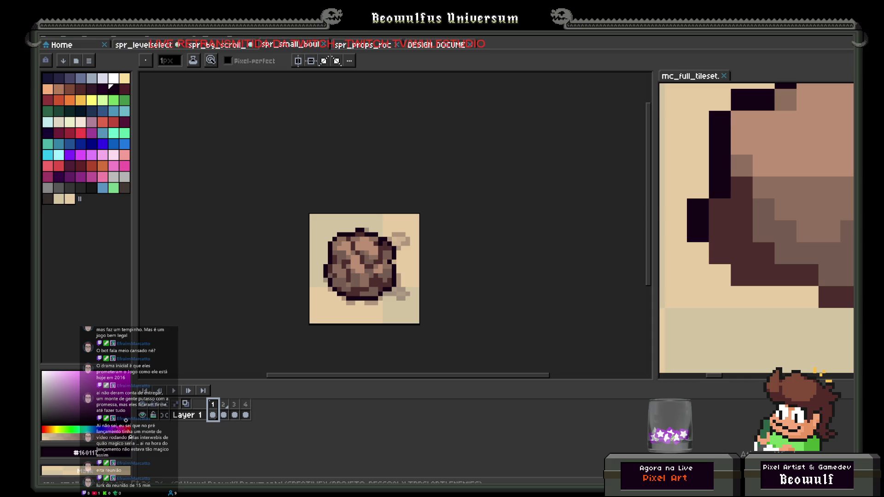
# Open boulder.aseprite and Save As, replacing 'small' with 'giant' to make spr_giant_boulder.gif.
pyautogui.click(135, 479)
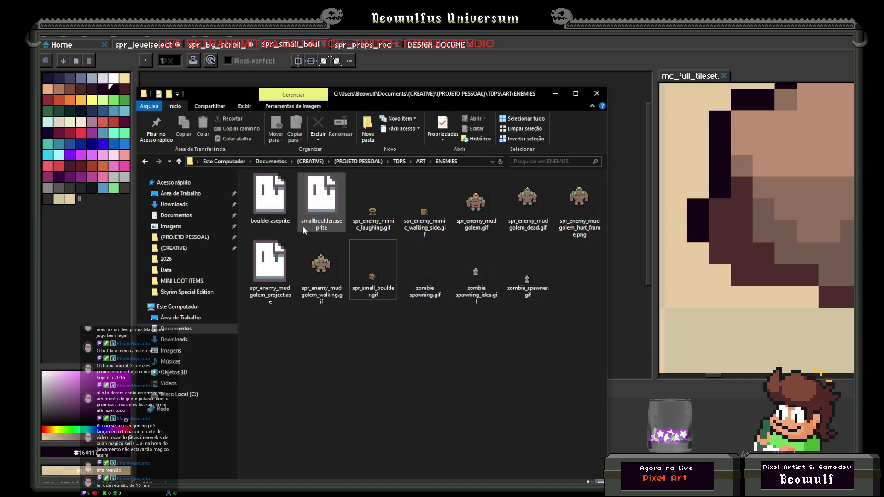
pyautogui.doubleClick(270, 198)
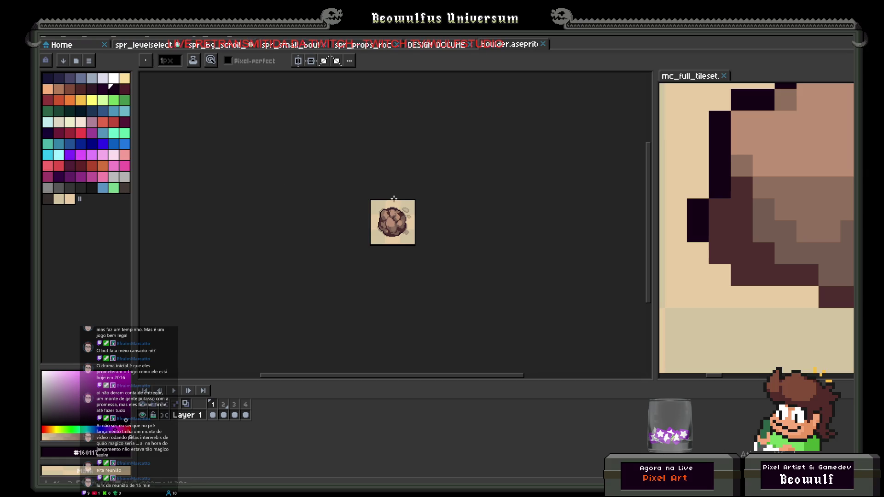
pyautogui.click(49, 37)
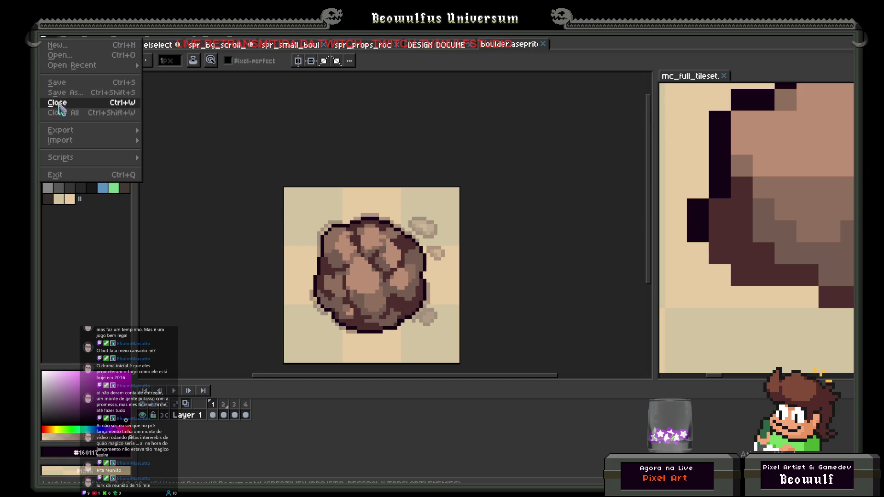
pyautogui.click(64, 95)
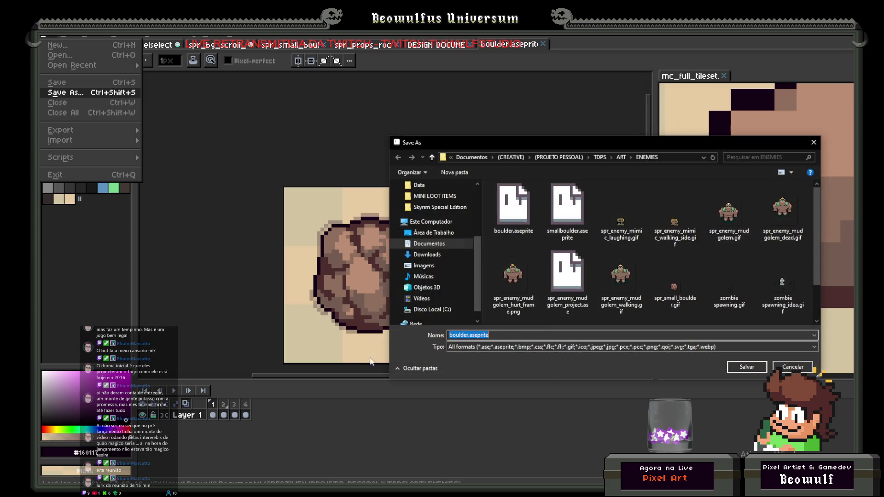
pyautogui.click(668, 286)
pyautogui.click(472, 335)
pyautogui.moveTo(472, 336); pyautogui.dragTo(459, 335)
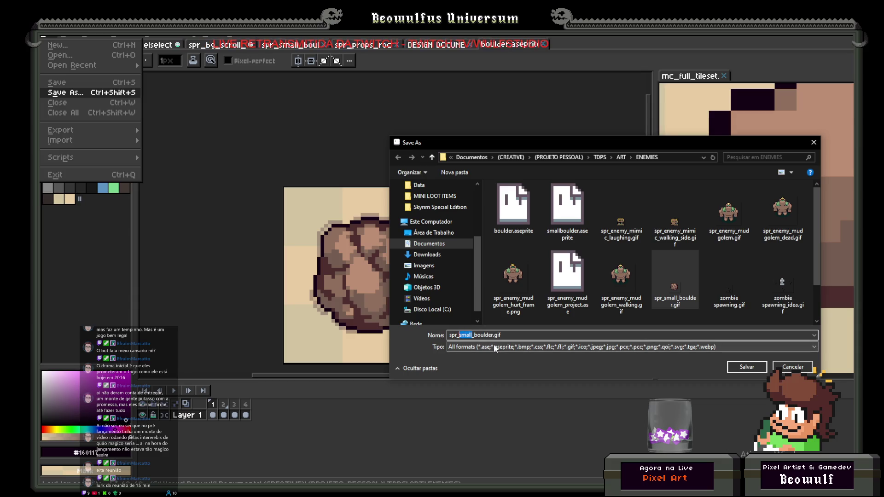
pyautogui.write('giant')
pyautogui.press('Return')
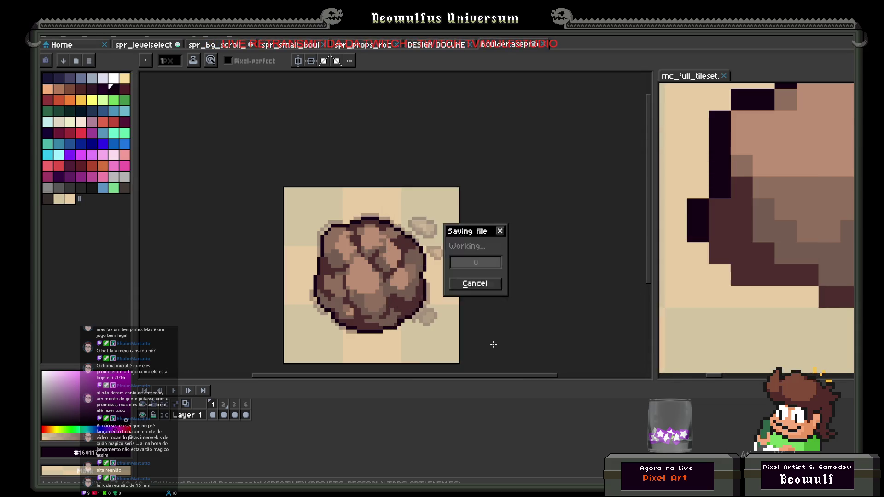
pyautogui.hotkey('alt', 'Tab')
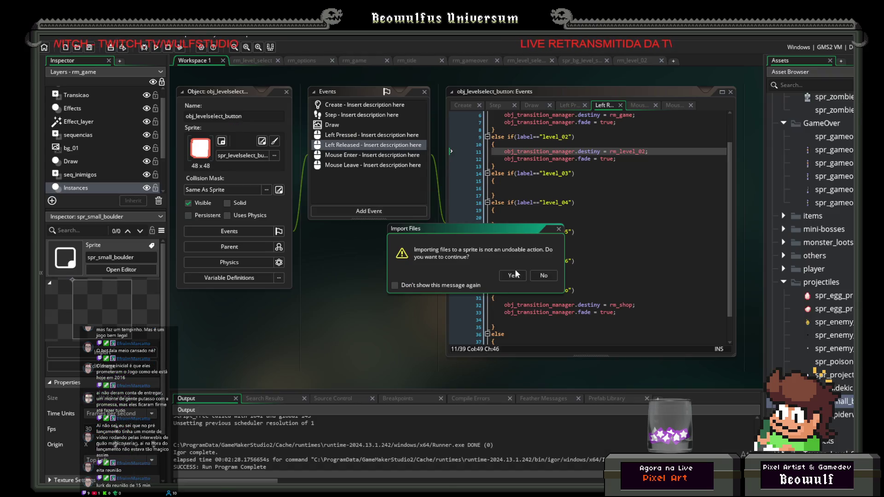
# Confirm the frame import into spr_small_boulder and centre its origin at 12 x 12.
pyautogui.click(516, 272)
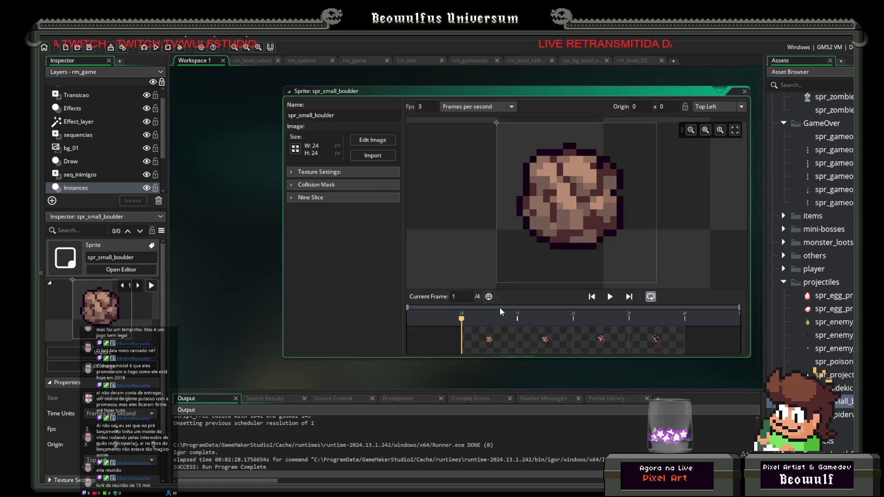
pyautogui.click(741, 107)
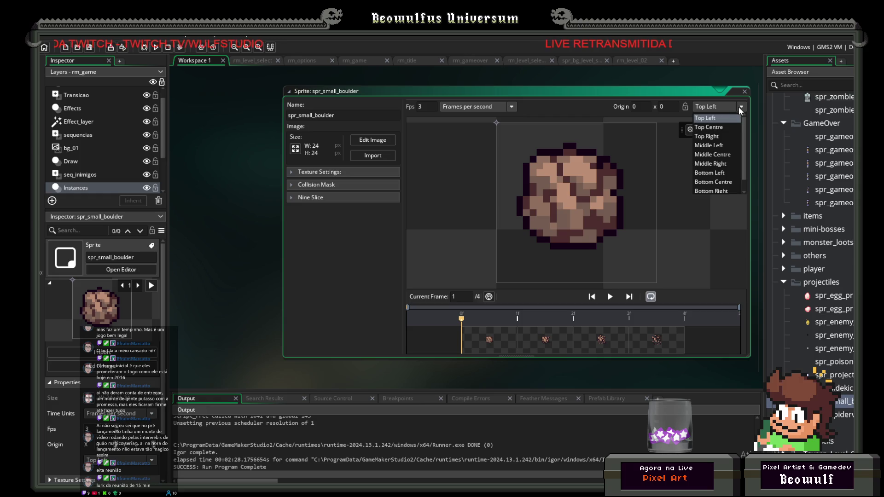
pyautogui.click(713, 155)
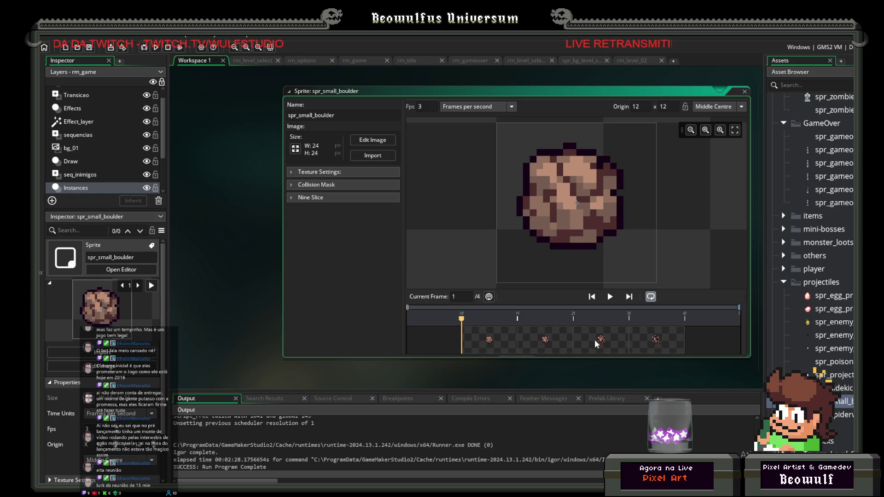
# Drop spr_giant_boulder.gif into projectiles, confirm the import, and set origin to Middle Centre.
pyautogui.hotkey('alt', 'Tab')
pyautogui.moveTo(367, 275)
pyautogui.mouseDown()
pyautogui.moveTo(732, 303)
pyautogui.moveTo(824, 283)
pyautogui.mouseUp()
pyautogui.click(558, 87)
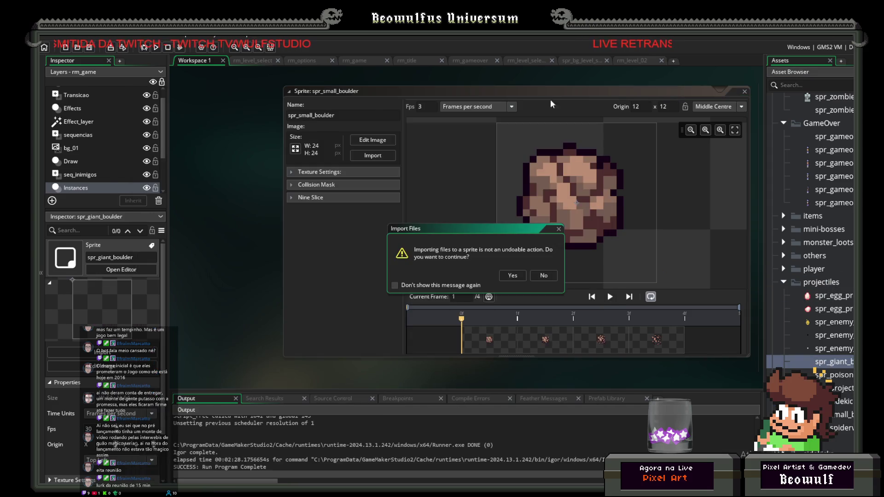
pyautogui.click(512, 276)
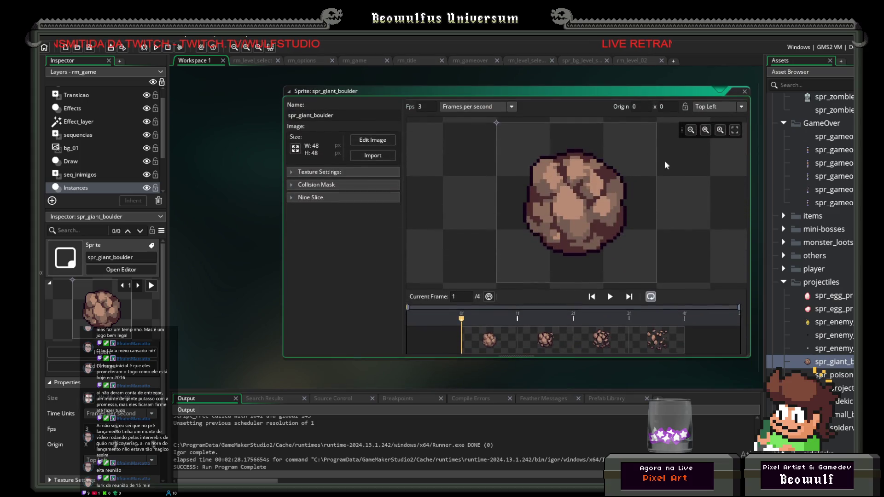
pyautogui.click(743, 107)
pyautogui.click(719, 155)
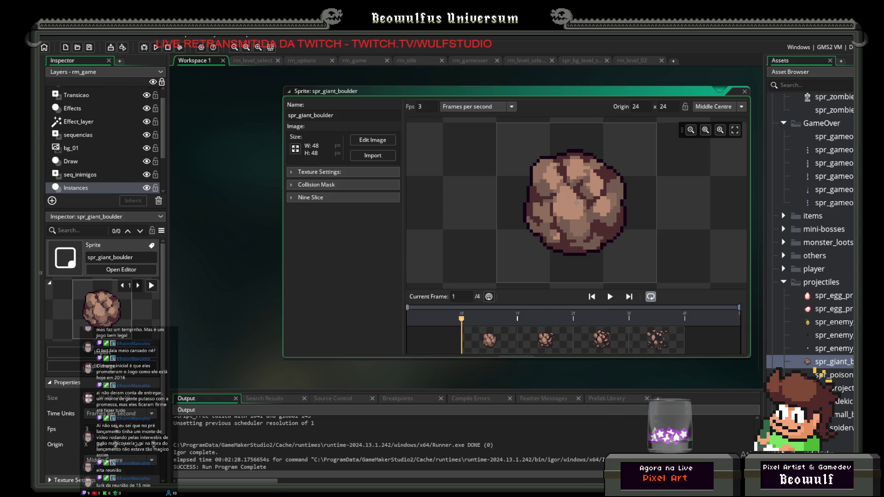
pyautogui.hotkey('alt', 'Tab')
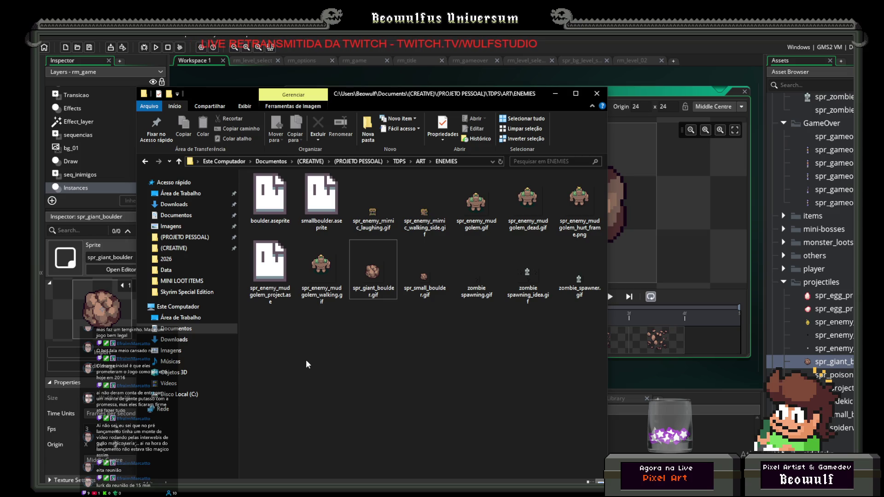
# Browse (CREATIVE) > (LOJA) > (PROJECTS LOJA) to ALL MONSTERS v2.1 and select spr_mini_monsters_spritesheet.png.
pyautogui.hotkey('alt', 'Tab')
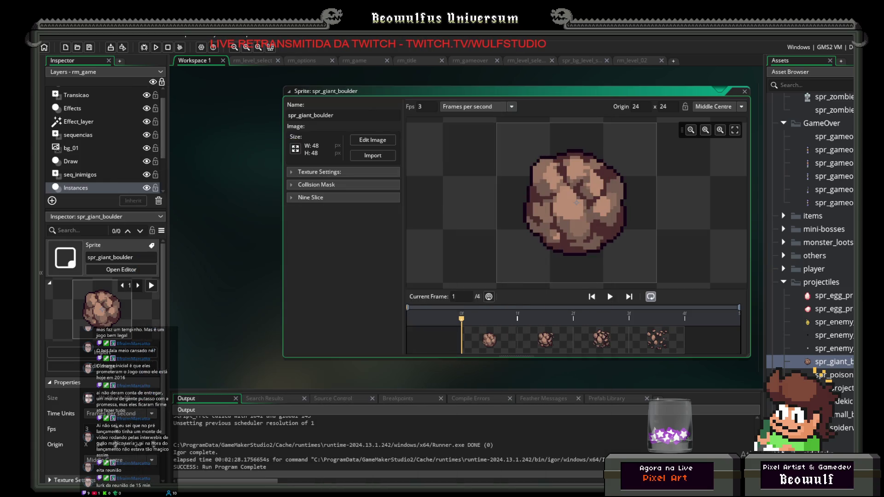
pyautogui.hotkey('alt', 'Tab')
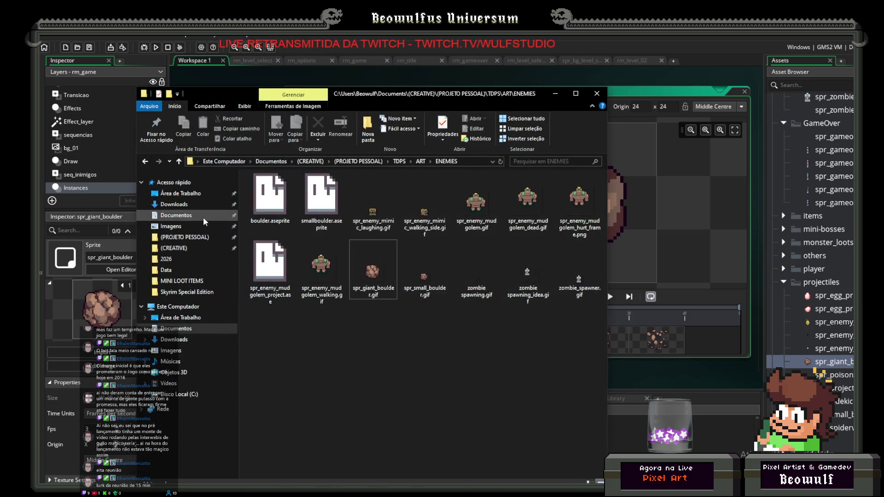
pyautogui.click(192, 237)
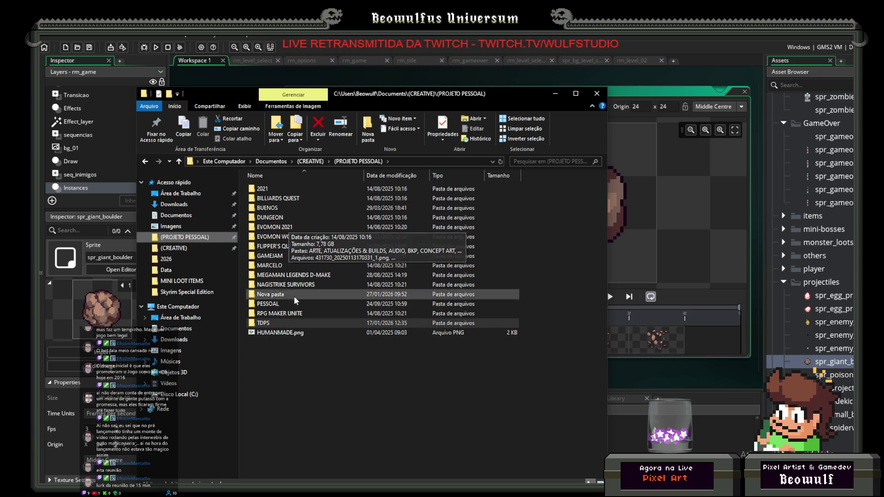
pyautogui.click(306, 162)
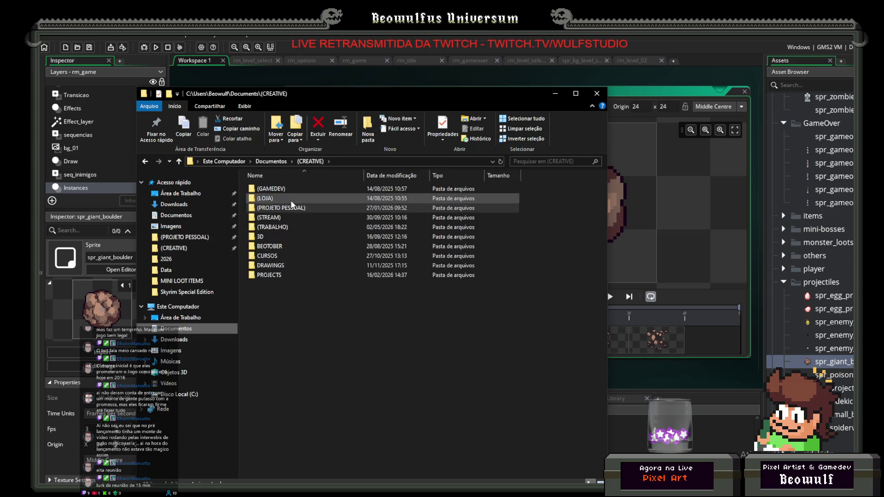
pyautogui.doubleClick(286, 199)
pyautogui.doubleClick(290, 190)
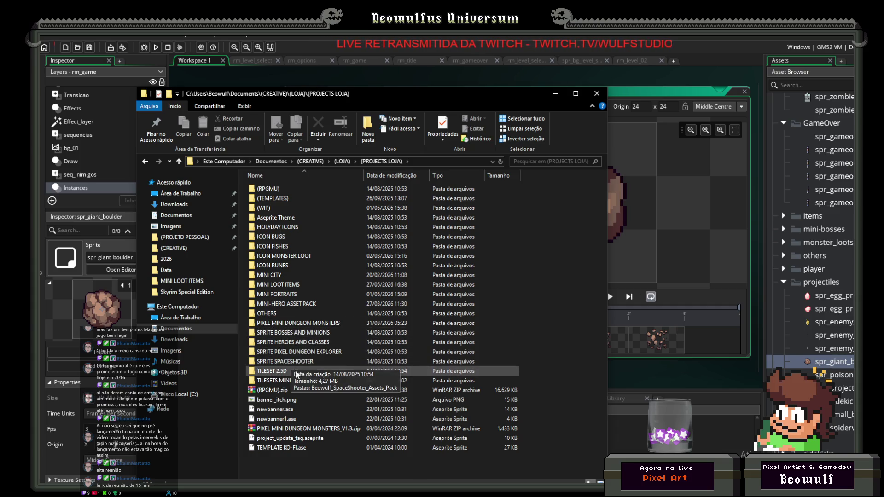
pyautogui.doubleClick(308, 323)
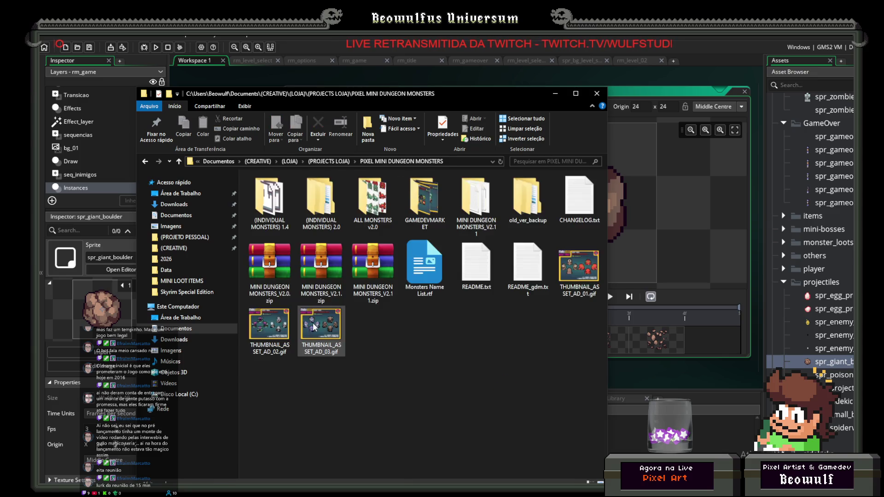
pyautogui.doubleClick(474, 209)
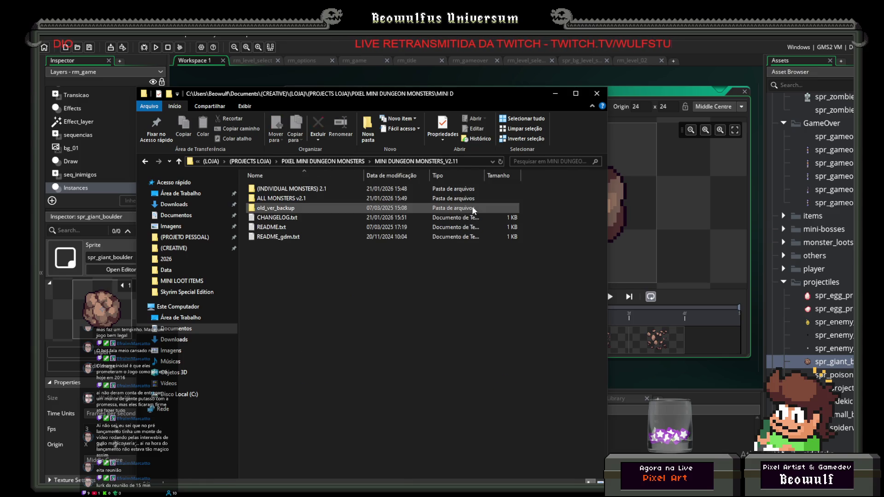
pyautogui.doubleClick(295, 202)
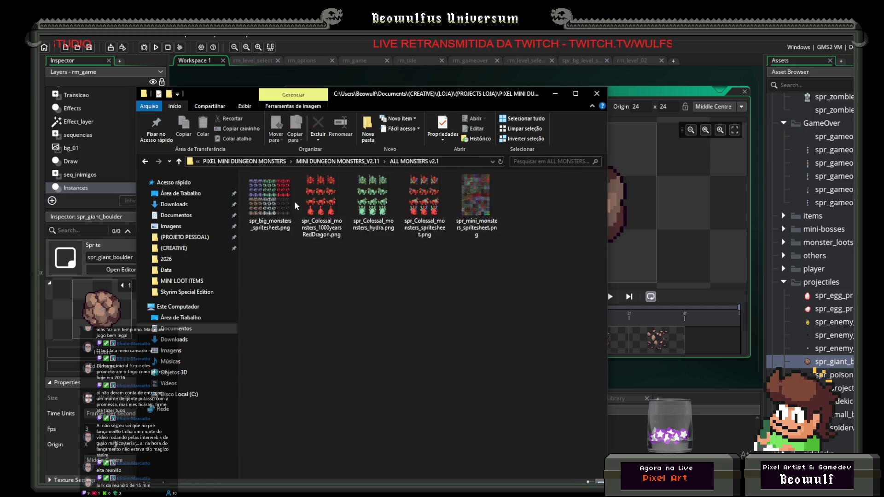
pyautogui.click(461, 194)
pyautogui.click(339, 475)
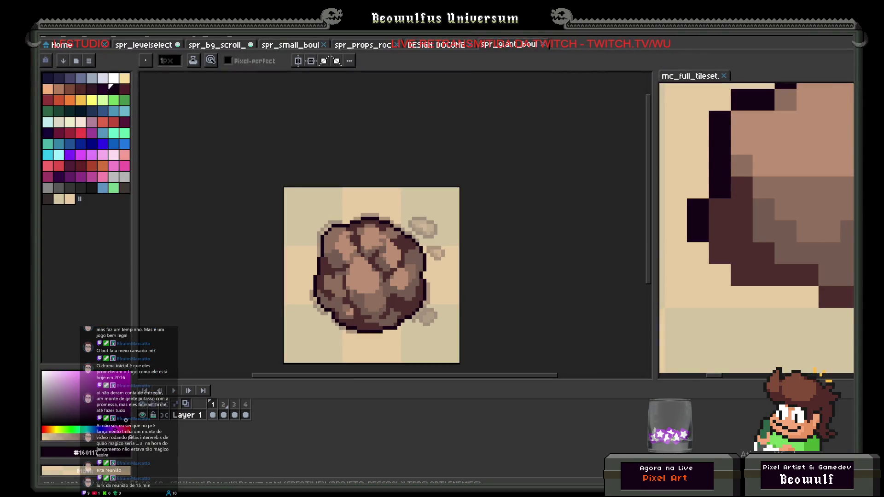
# Open the mini monsters spritesheet in Aseprite and copy the three brown golem cells.
pyautogui.hotkey('alt', 'Tab')
pyautogui.moveTo(478, 212); pyautogui.dragTo(617, 200)
pyautogui.scroll(5, 618, 201)
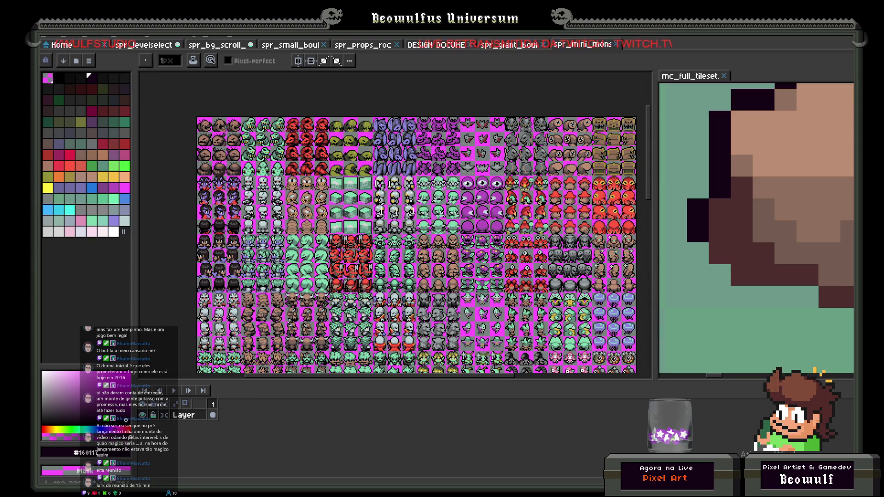
pyautogui.scroll(4, 513, 162)
pyautogui.scroll(-2, 483, 168)
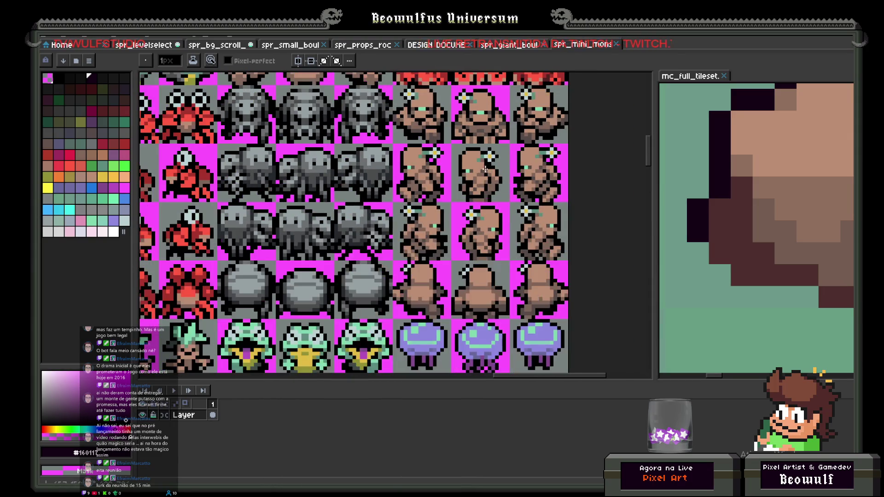
pyautogui.press('m')
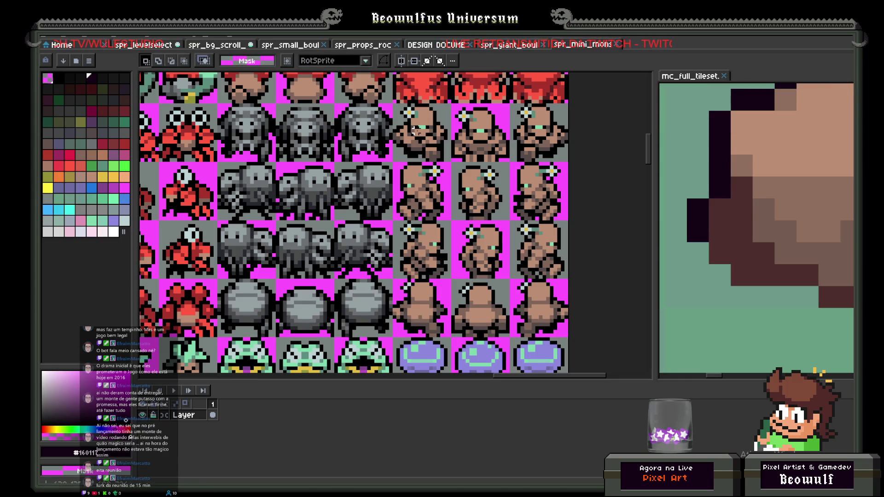
pyautogui.moveTo(414, 131)
pyautogui.mouseDown()
pyautogui.moveTo(446, 159)
pyautogui.moveTo(511, 148)
pyautogui.moveTo(546, 154)
pyautogui.mouseUp()
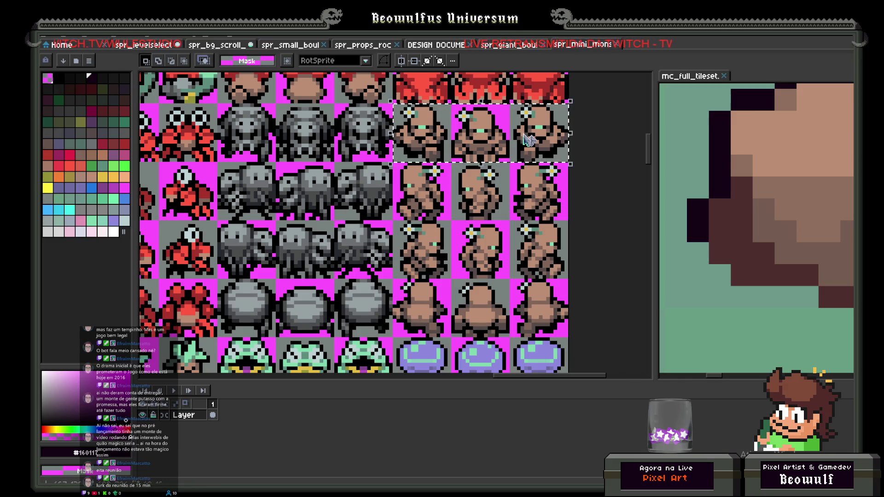
pyautogui.press('Delete')
pyautogui.hotkey('ctrl', 'v')
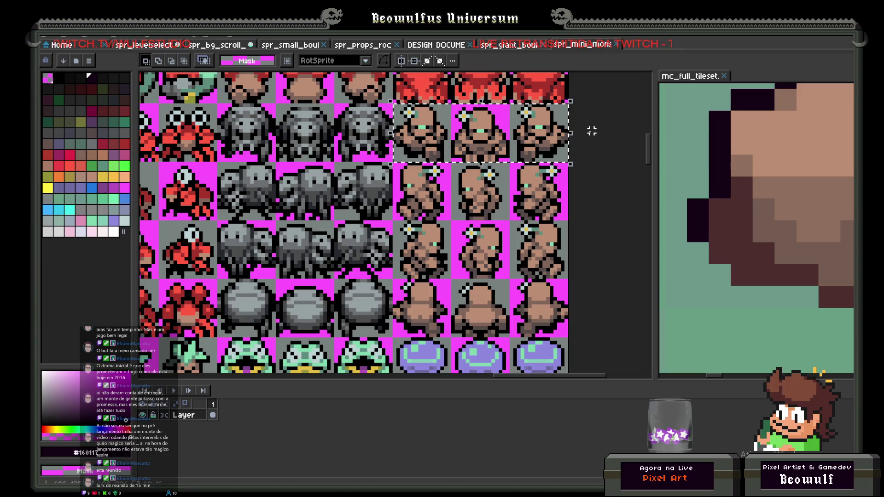
# Create a new 48x16 sprite and paste the three golems into it.
pyautogui.hotkey('alt', 'f')
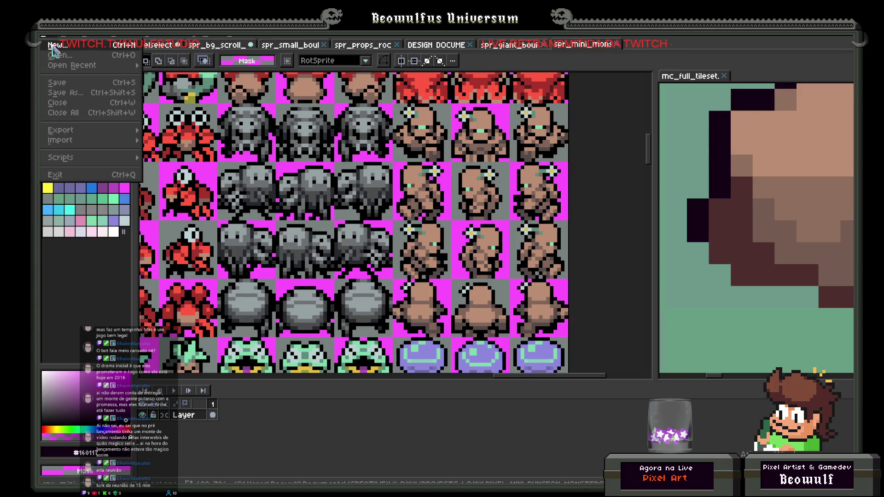
pyautogui.press('n')
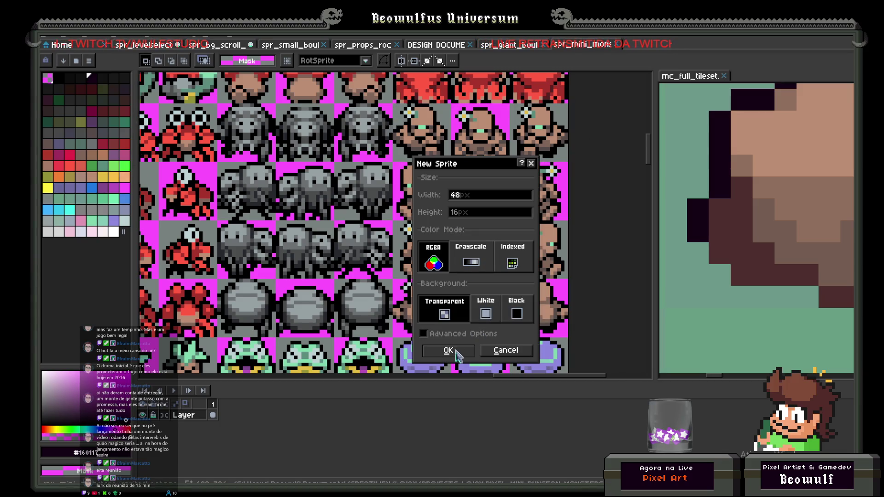
pyautogui.click(455, 350)
pyautogui.hotkey('ctrl', 'v')
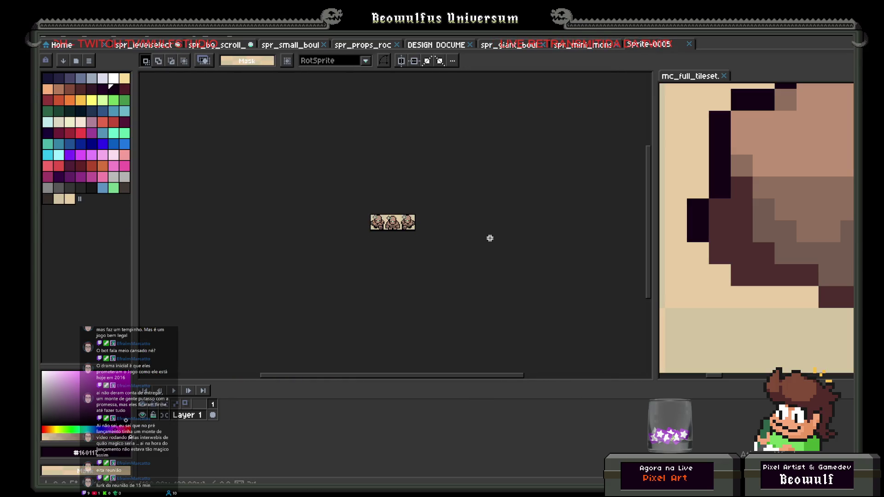
pyautogui.scroll(5, 490, 237)
pyautogui.click(45, 37)
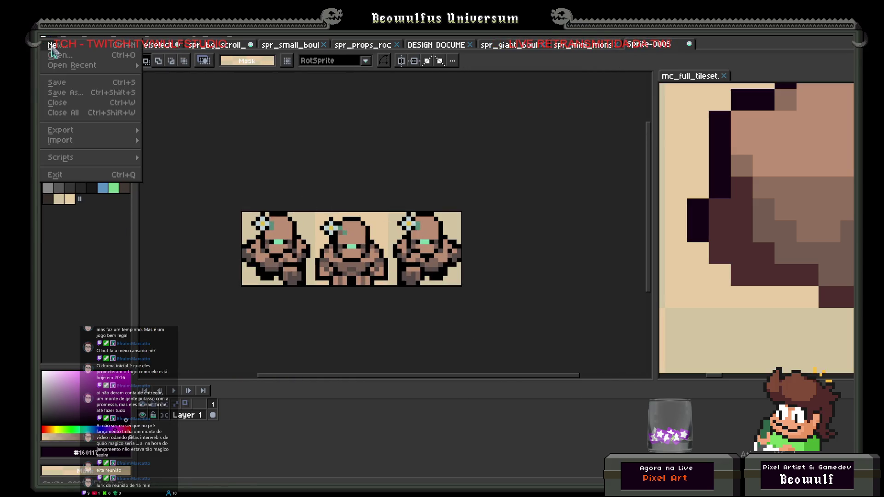
# Import the golem strip as a sprite sheet split into three 16x16 frames.
pyautogui.moveTo(58, 130)
pyautogui.moveTo(92, 141)
pyautogui.click(218, 140)
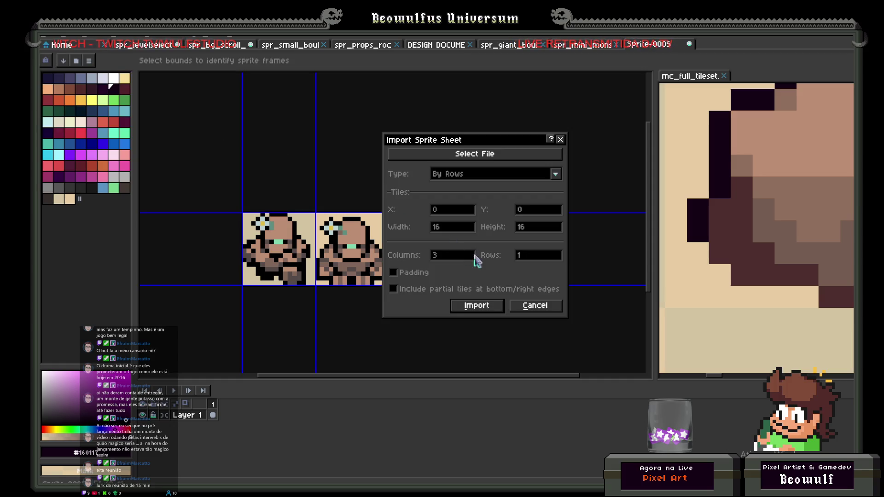
pyautogui.click(471, 306)
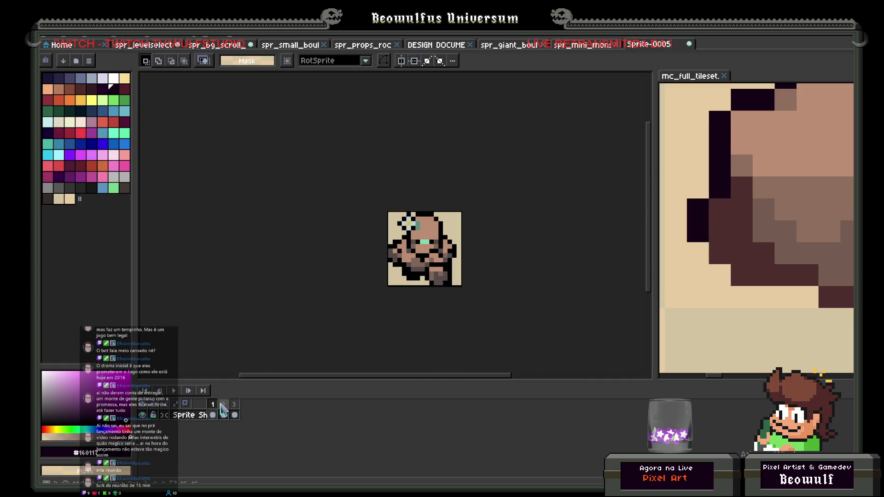
# Preview the three-frame golem animation and compare the first two poses.
pyautogui.moveTo(212, 412); pyautogui.dragTo(244, 411)
pyautogui.click(213, 412)
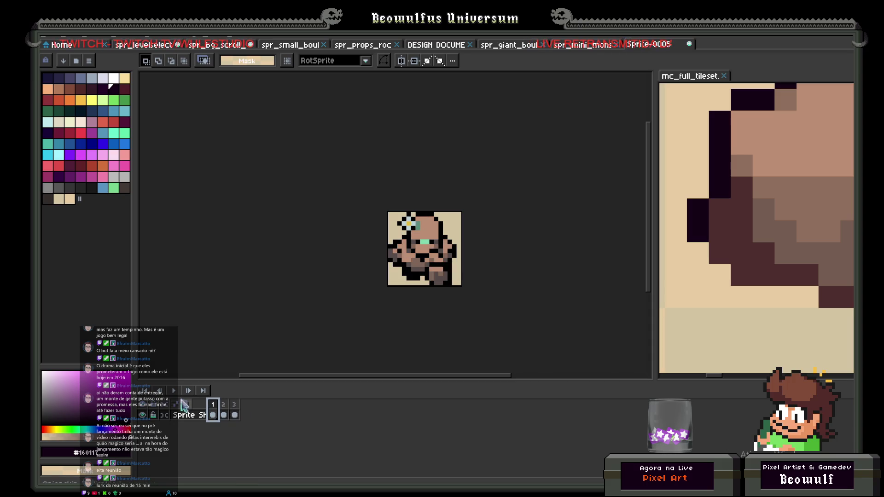
pyautogui.click(174, 391)
pyautogui.click(174, 391)
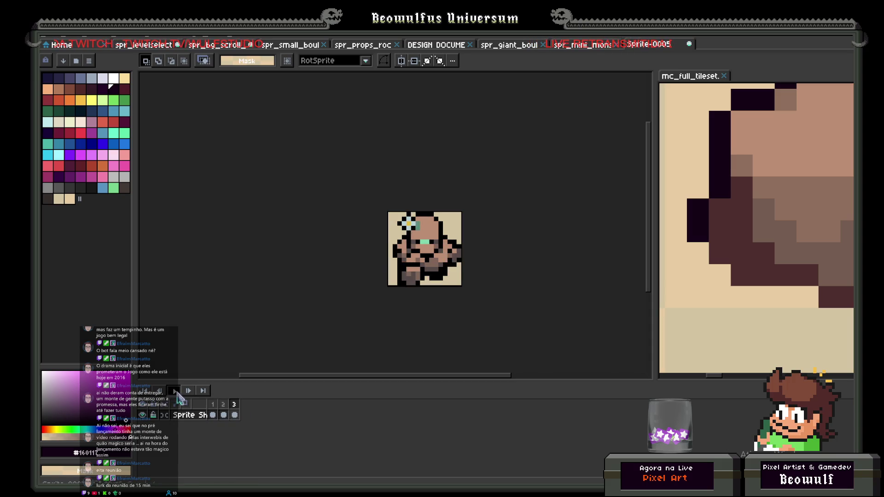
pyautogui.moveTo(213, 406); pyautogui.dragTo(224, 410)
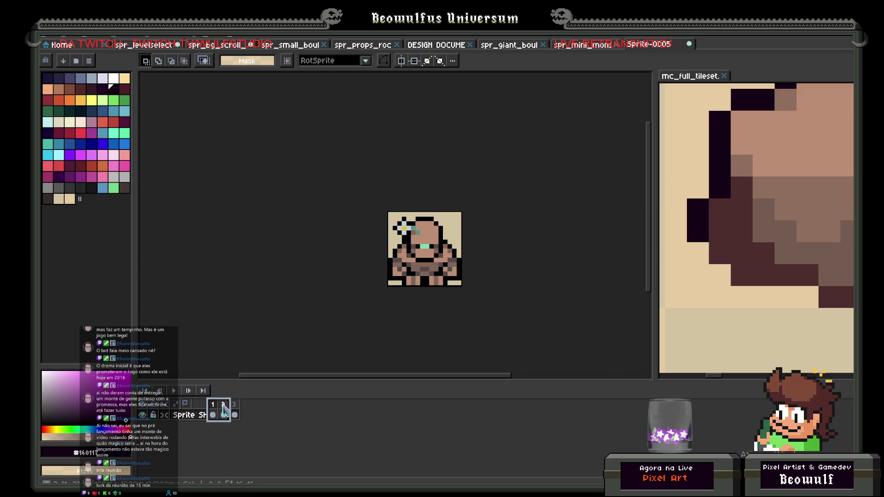
pyautogui.click(216, 410)
pyautogui.click(223, 409)
pyautogui.click(218, 410)
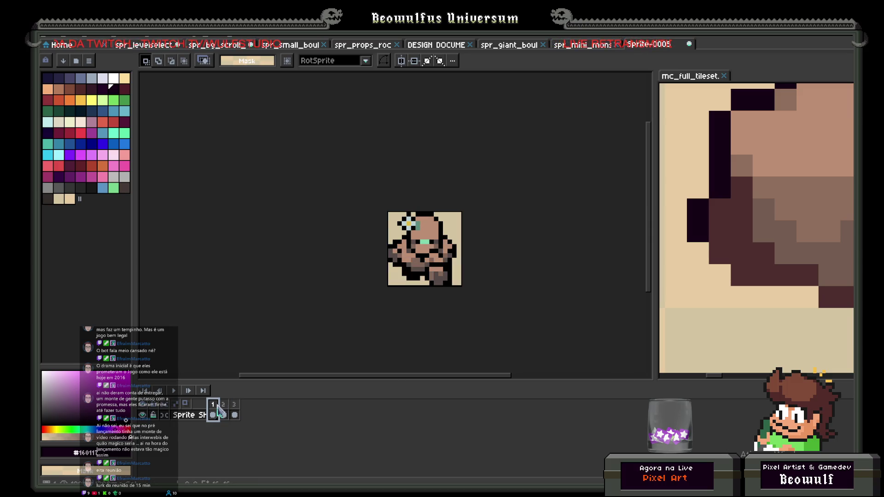
pyautogui.moveTo(219, 408); pyautogui.dragTo(224, 405)
# Set the selected frames' duration to 200 ms and preview the animation.
pyautogui.rightClick(229, 404)
pyautogui.click(256, 403)
pyautogui.write('200')
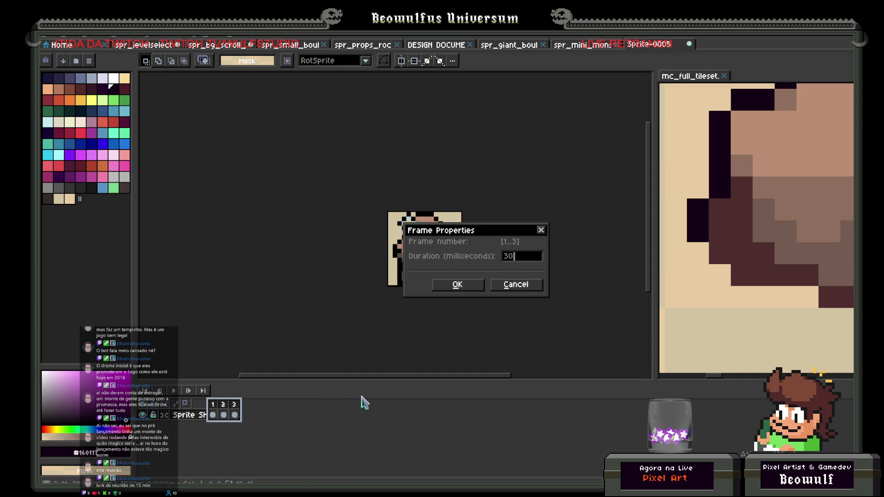
pyautogui.press('Return')
pyautogui.click(174, 392)
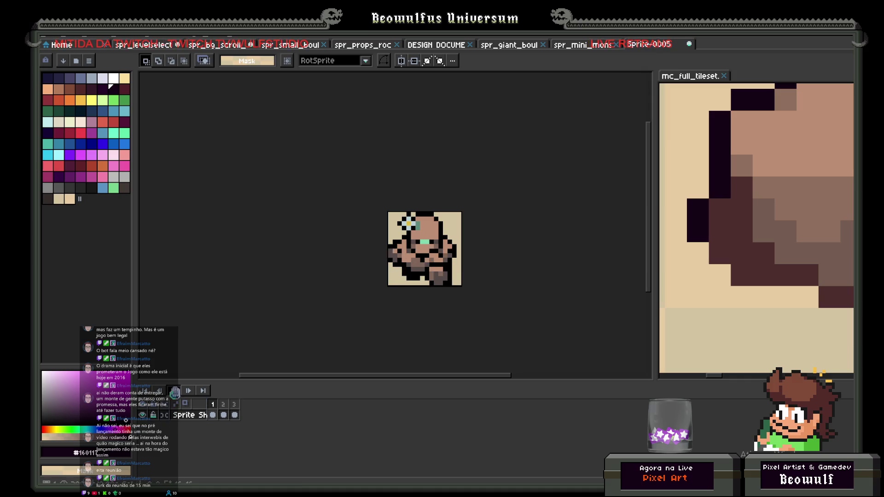
pyautogui.click(212, 415)
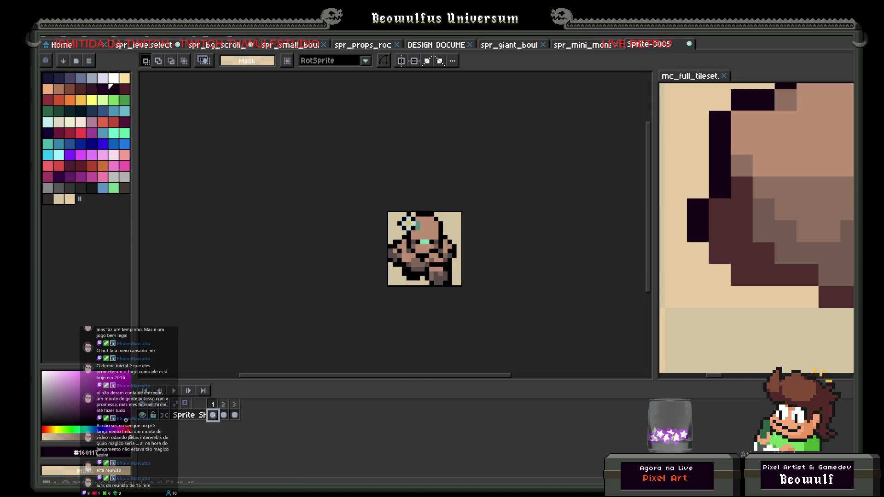
# Step through frames 1–3 and add a new empty frame after frame 3.
pyautogui.click(224, 415)
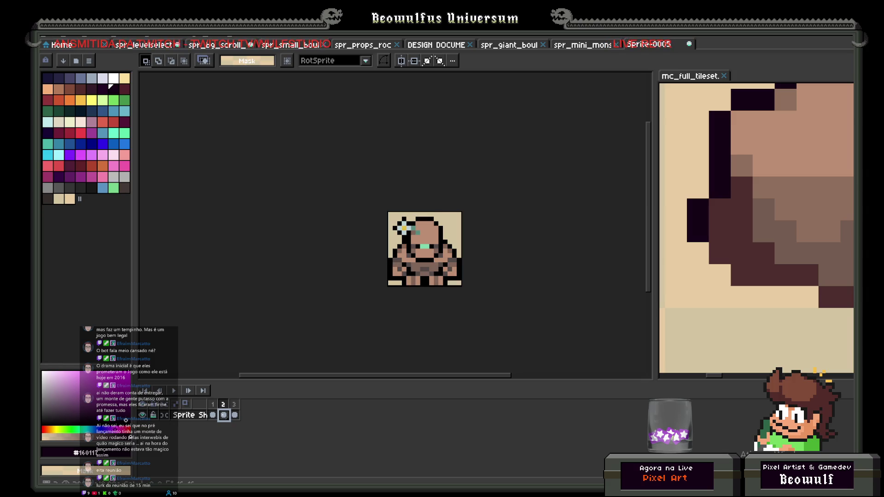
pyautogui.click(235, 416)
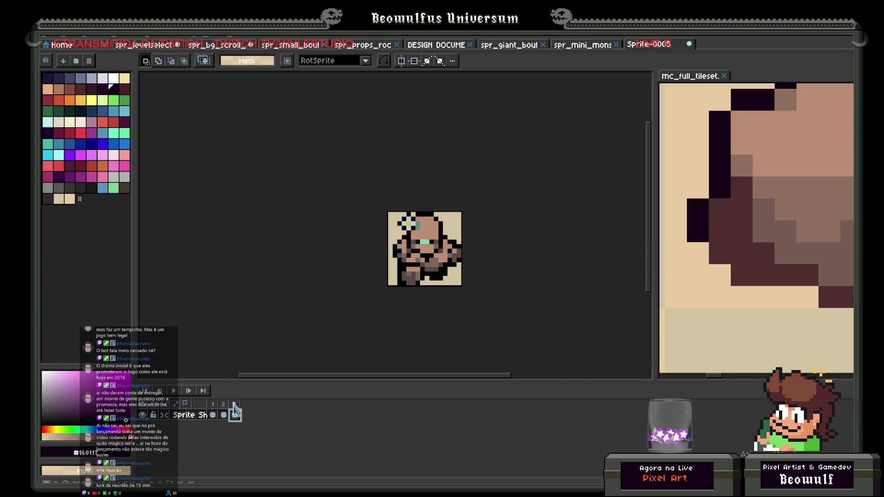
pyautogui.rightClick(235, 409)
pyautogui.click(251, 427)
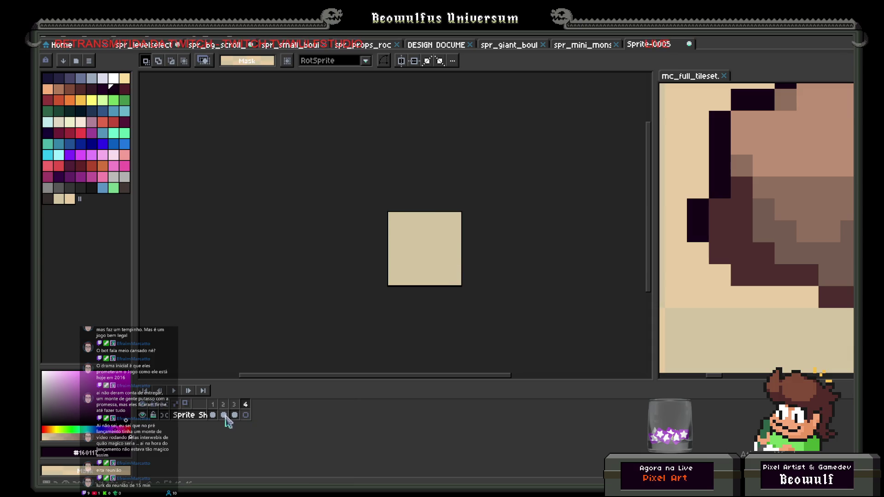
pyautogui.click(235, 415)
pyautogui.click(213, 409)
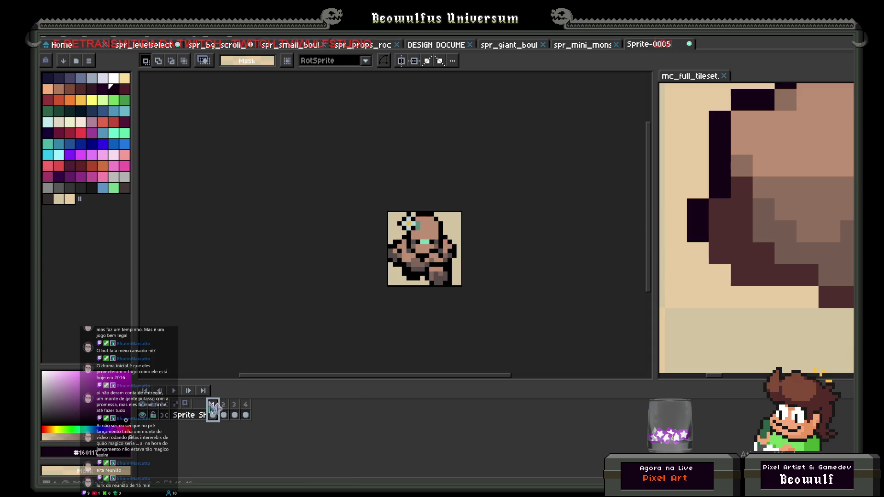
pyautogui.click(175, 390)
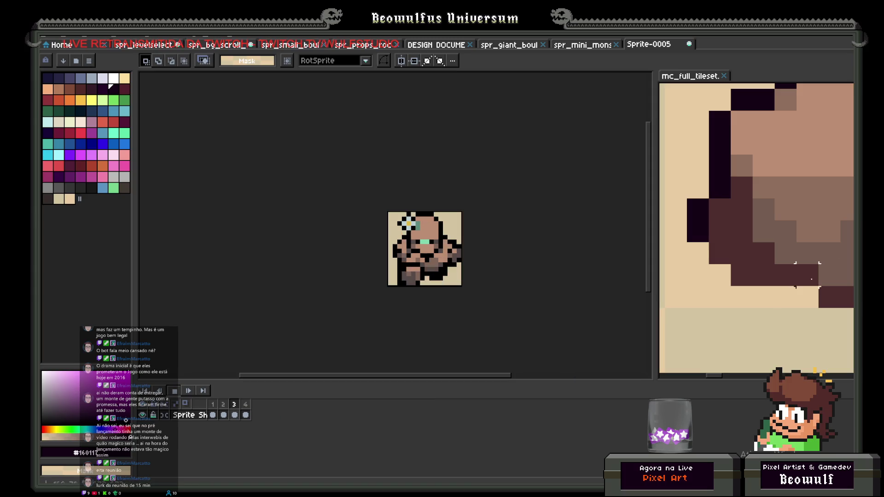
# Close the tileset reference view, stop playback, and start Save As.
pyautogui.click(724, 76)
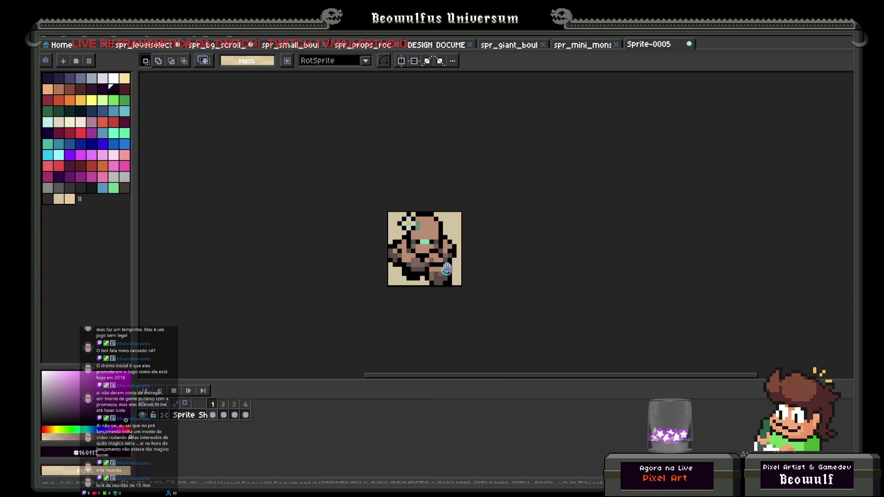
pyautogui.click(174, 391)
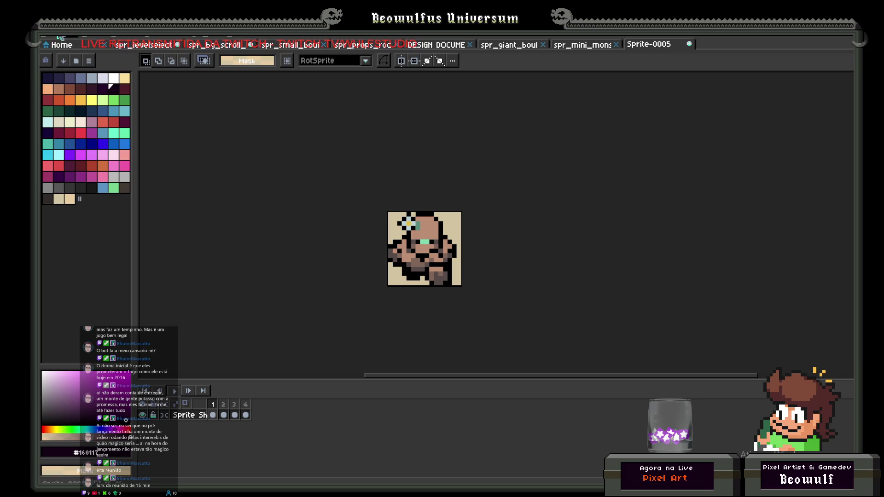
pyautogui.click(43, 37)
pyautogui.click(69, 92)
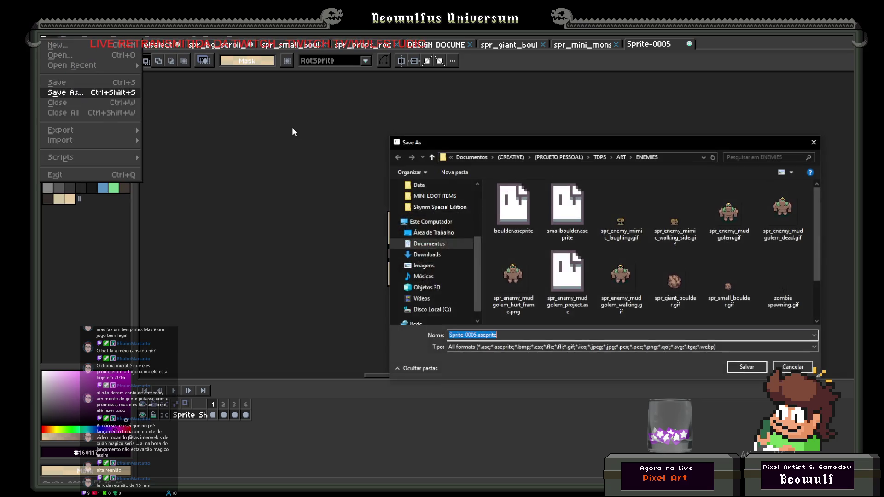
# Choose the gif files format, name the file spr_enemy_mud_golem, and save.
pyautogui.click(494, 349)
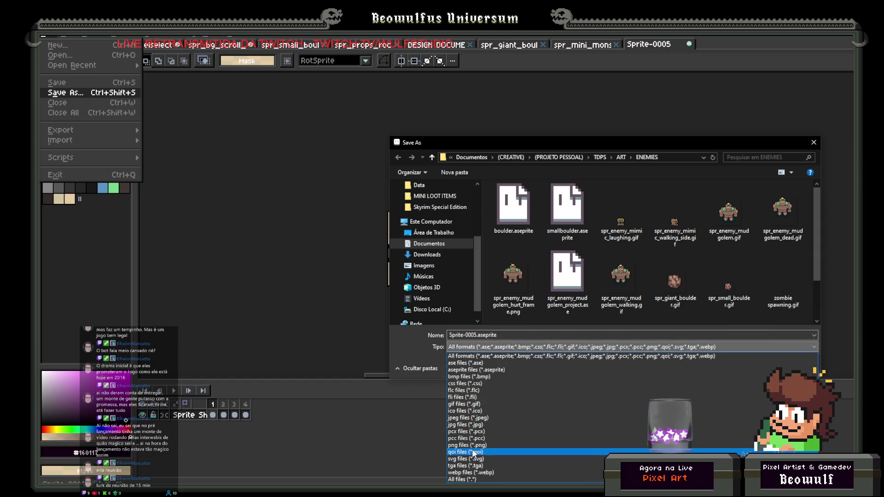
pyautogui.click(465, 404)
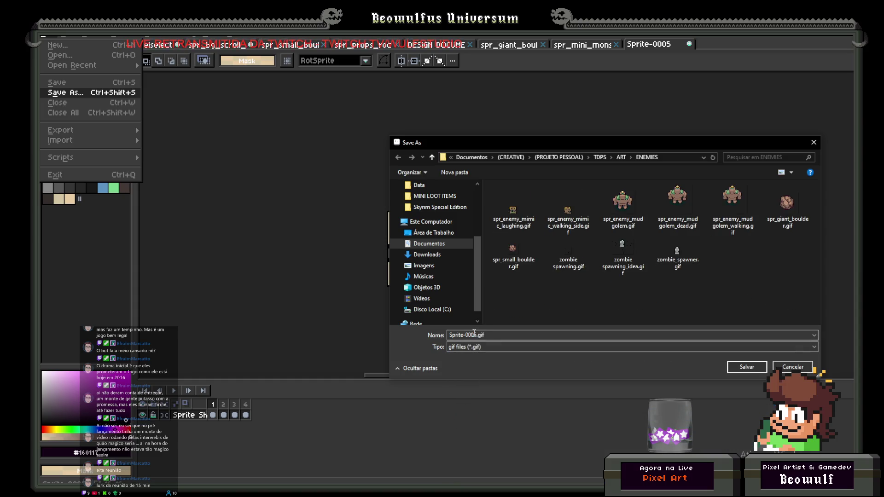
pyautogui.doubleClick(477, 335)
pyautogui.write('s')
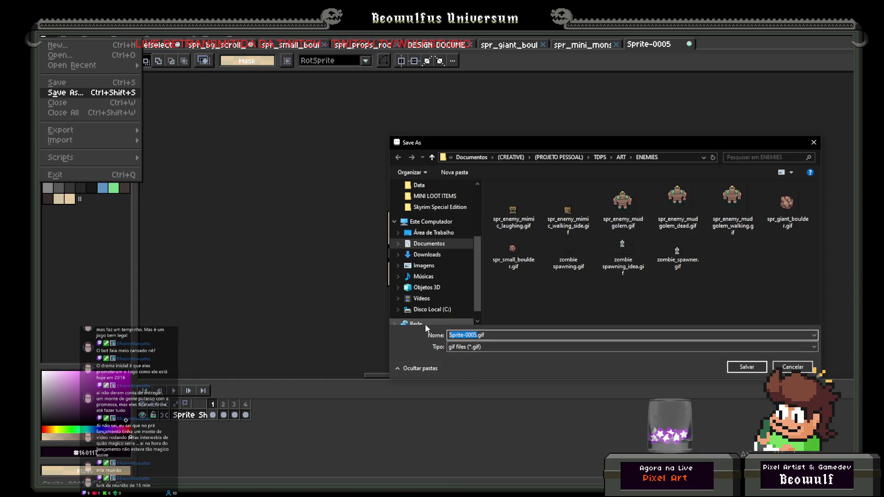
pyautogui.write('pr_enemy')
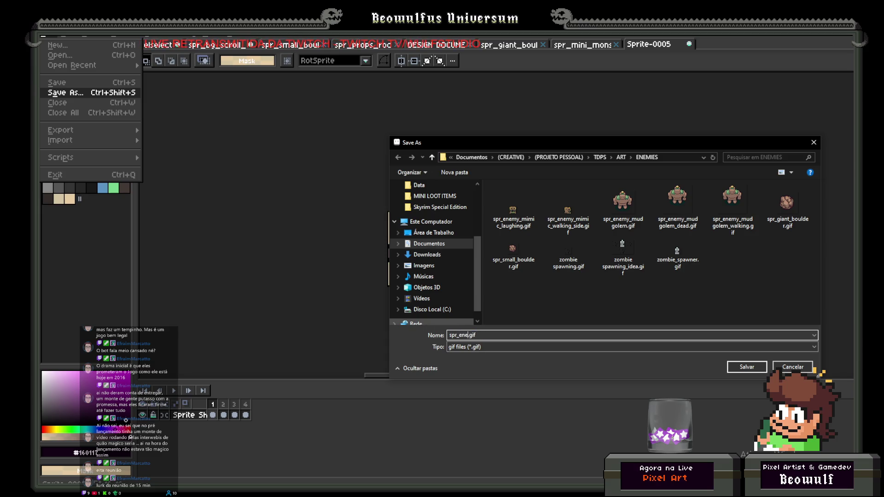
pyautogui.write('_mud_g')
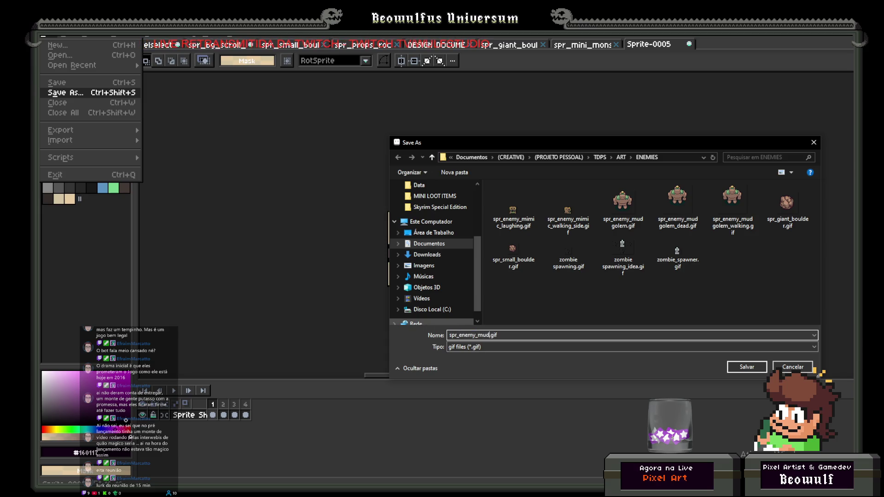
pyautogui.write('olem')
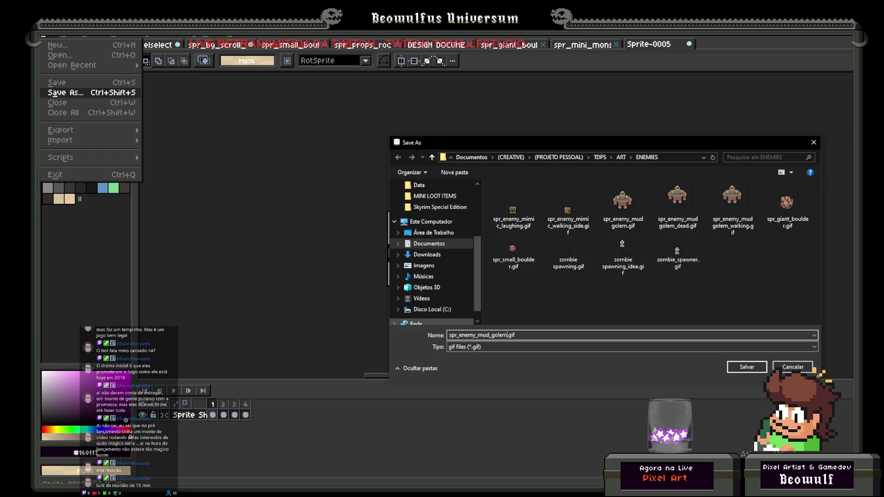
pyautogui.click(746, 367)
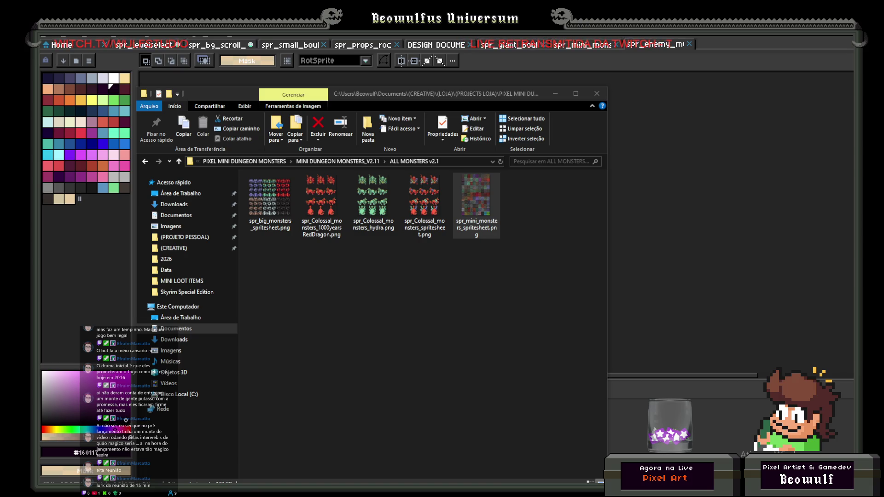
# Browse File Explorer to (PROJETO PESSOAL) > TDPS > ART > ENEMIES, then return to GameMaker.
pyautogui.click(161, 437)
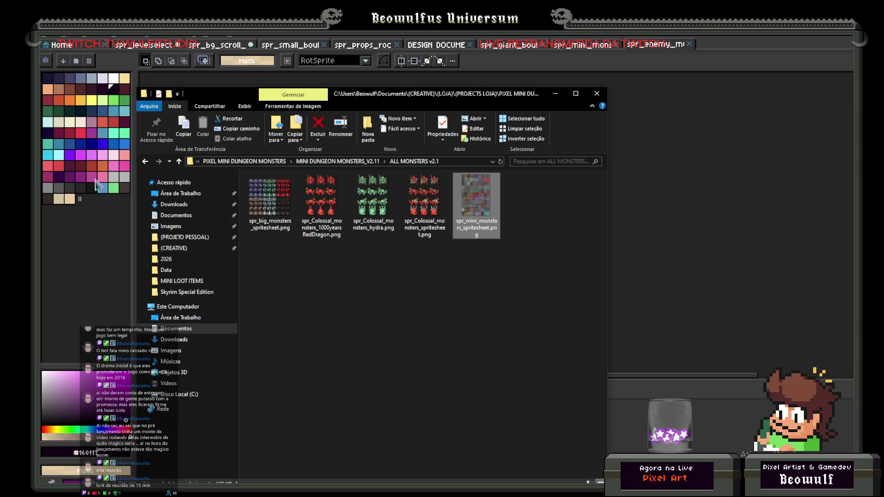
pyautogui.click(446, 274)
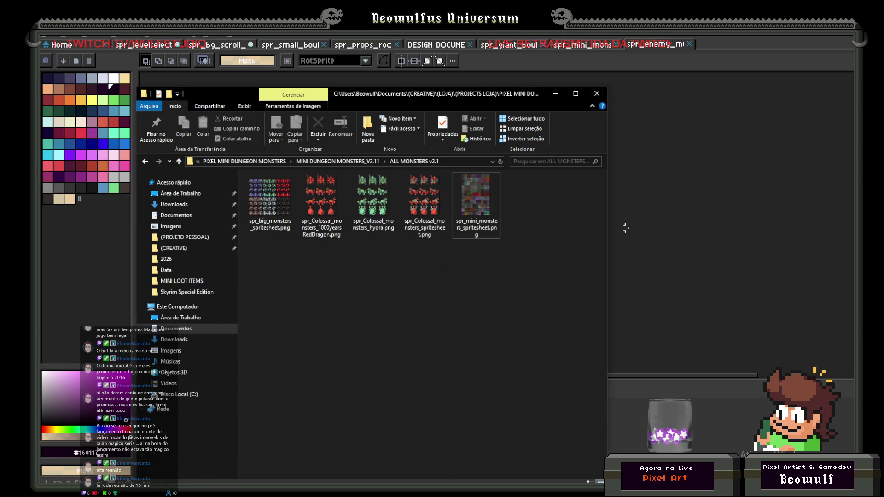
pyautogui.hotkey('alt', 'Tab')
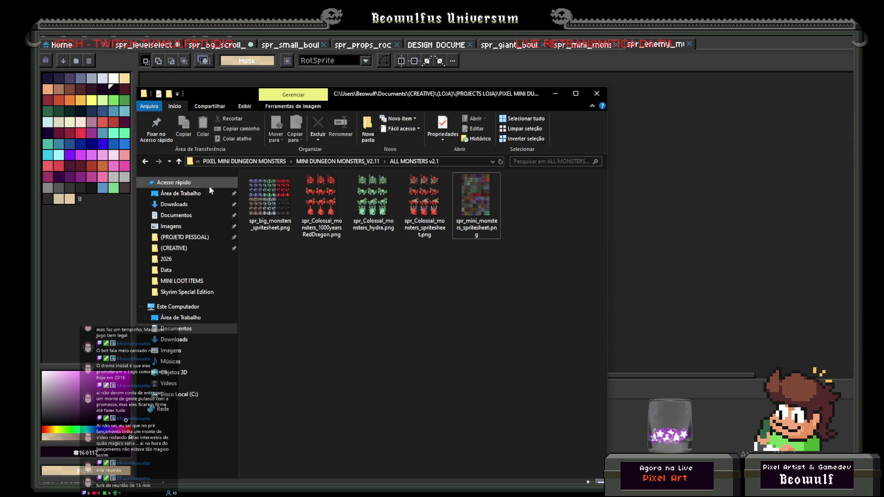
pyautogui.click(195, 237)
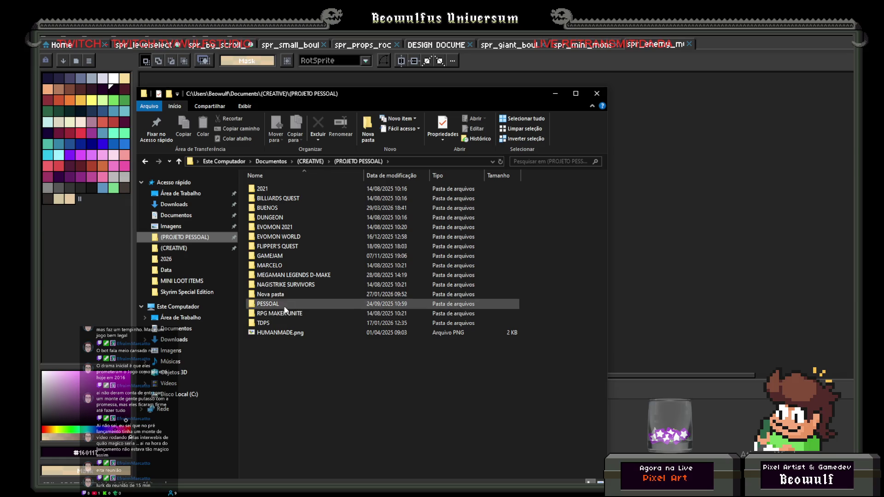
pyautogui.click(272, 313)
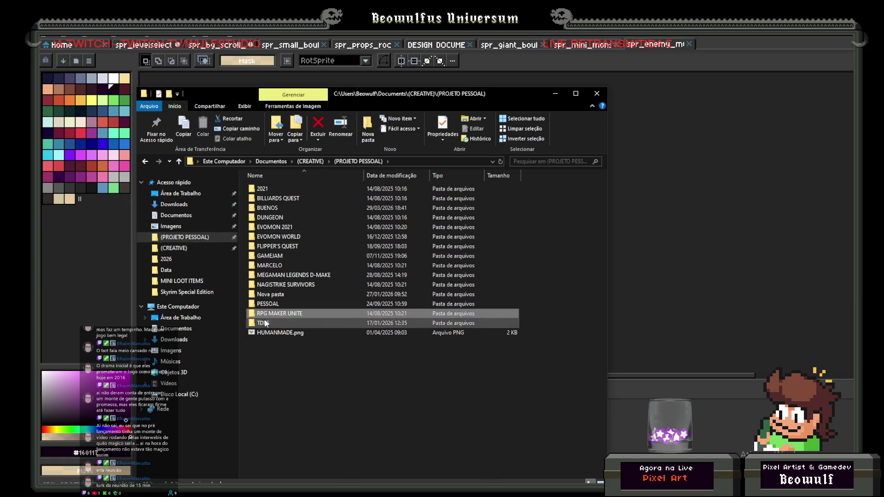
pyautogui.doubleClick(266, 323)
pyautogui.doubleClick(270, 203)
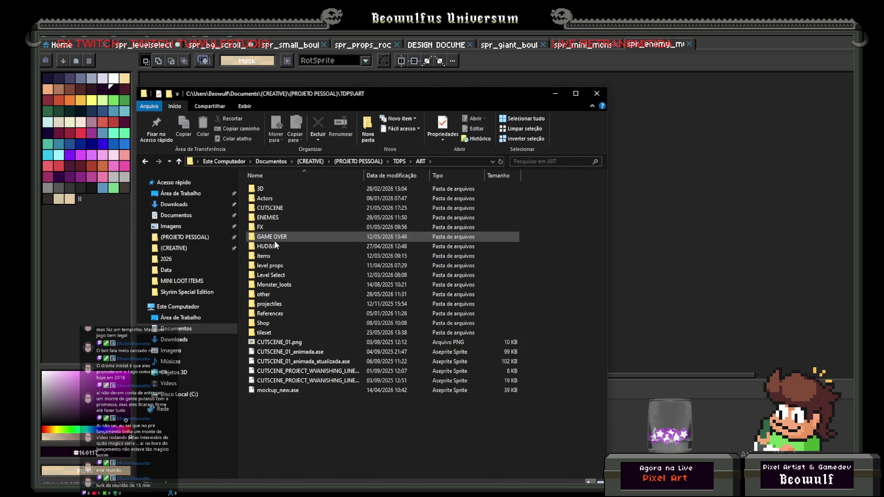
pyautogui.doubleClick(270, 218)
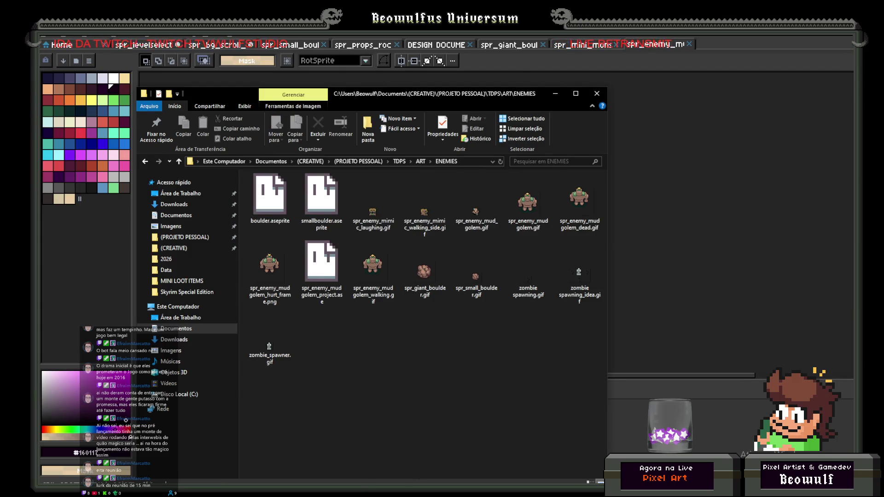
pyautogui.hotkey('alt', 'Tab')
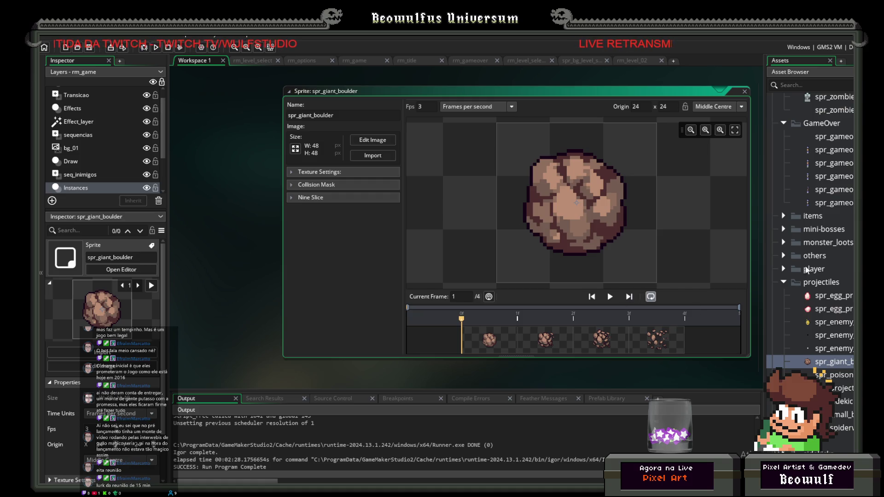
# Drop spr_enemy_mud_golem.gif onto the sprite editor and confirm replacing its frames.
pyautogui.click(783, 282)
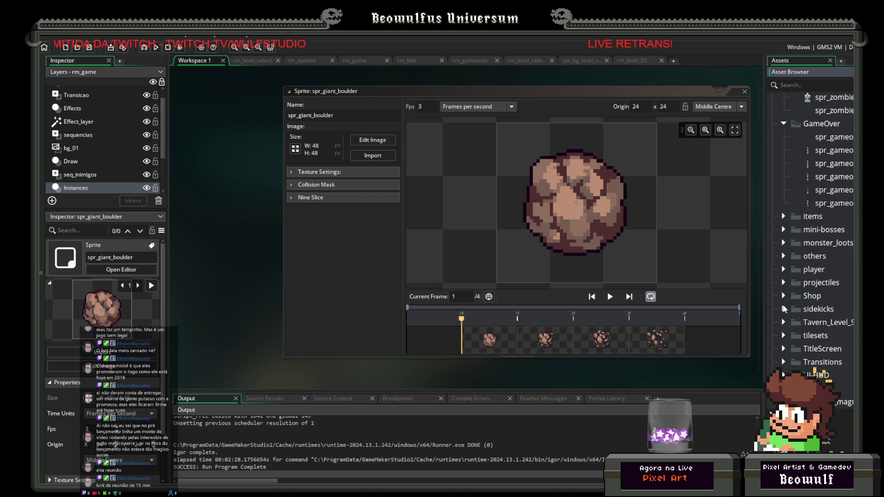
pyautogui.scroll(4, 783, 286)
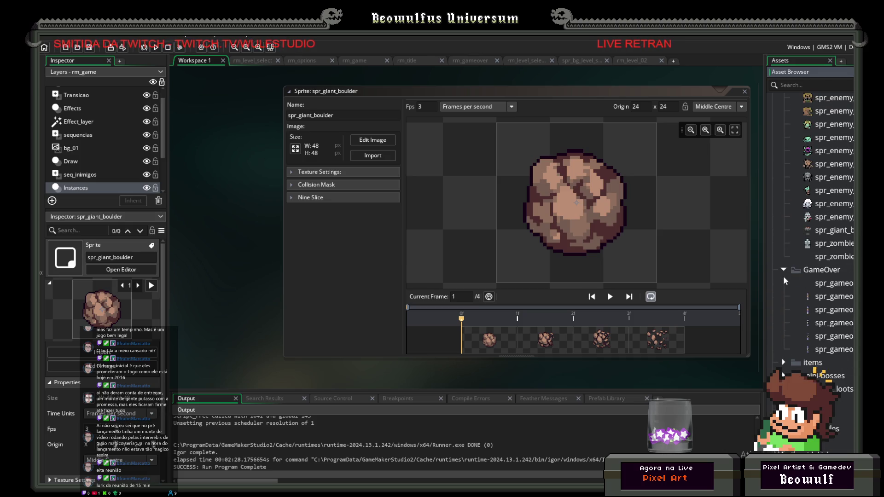
pyautogui.scroll(2, 784, 275)
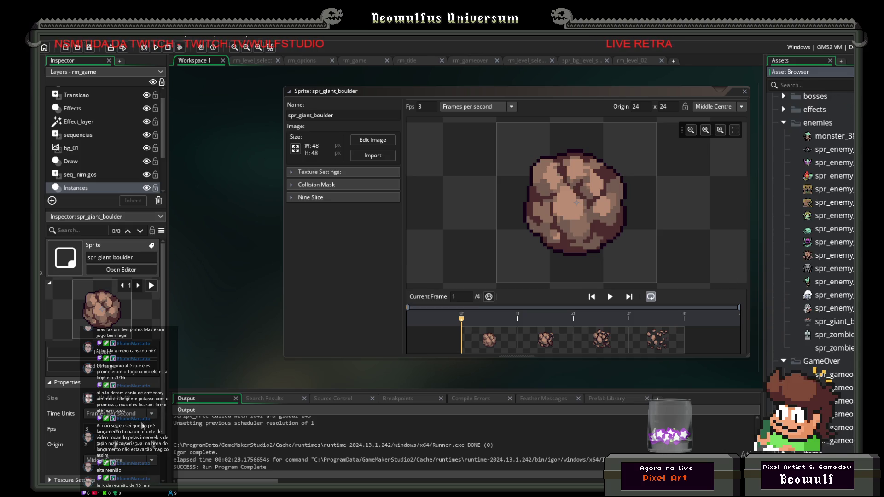
pyautogui.hotkey('alt', 'Tab')
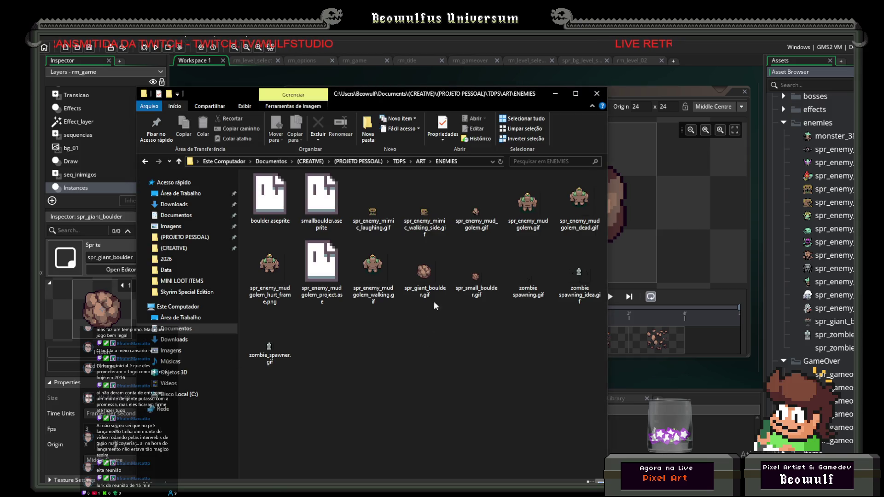
pyautogui.click(478, 224)
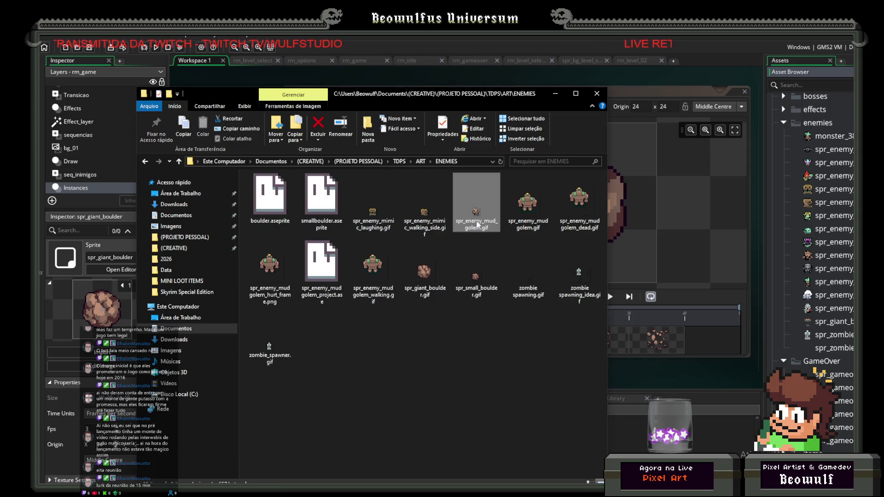
pyautogui.moveTo(473, 217)
pyautogui.mouseDown()
pyautogui.moveTo(589, 197)
pyautogui.moveTo(825, 131)
pyautogui.moveTo(819, 123)
pyautogui.mouseUp()
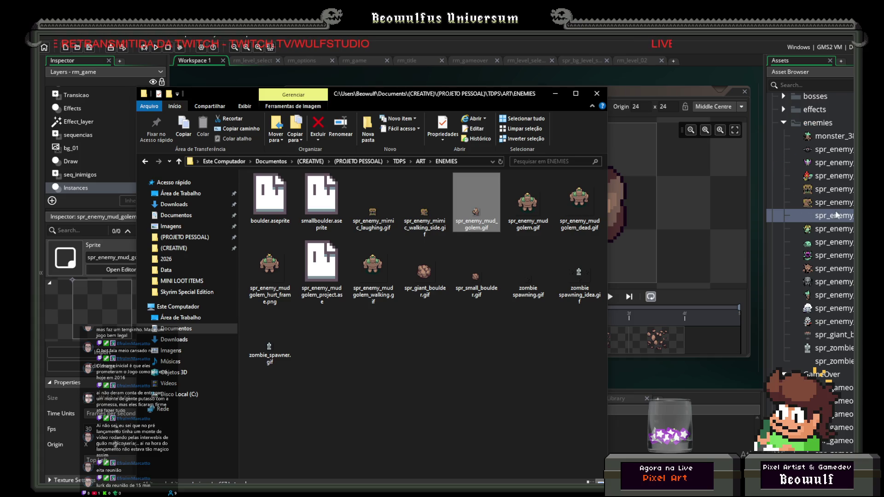
pyautogui.click(592, 70)
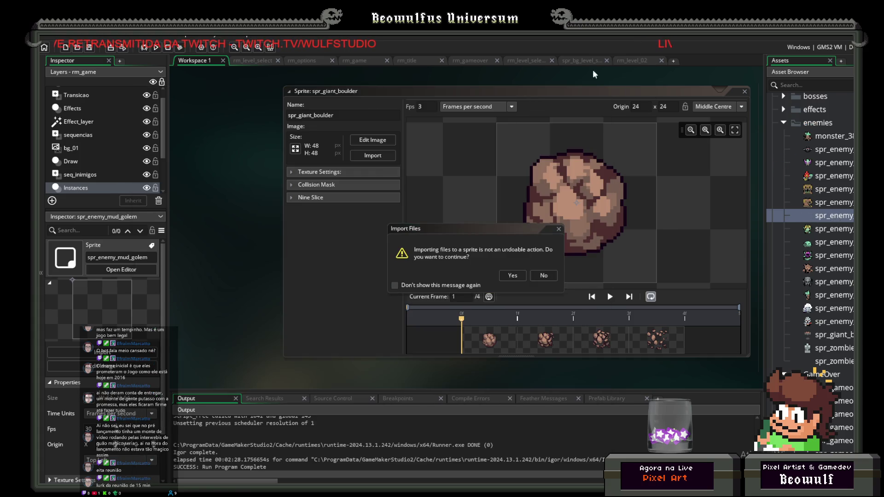
pyautogui.click(512, 275)
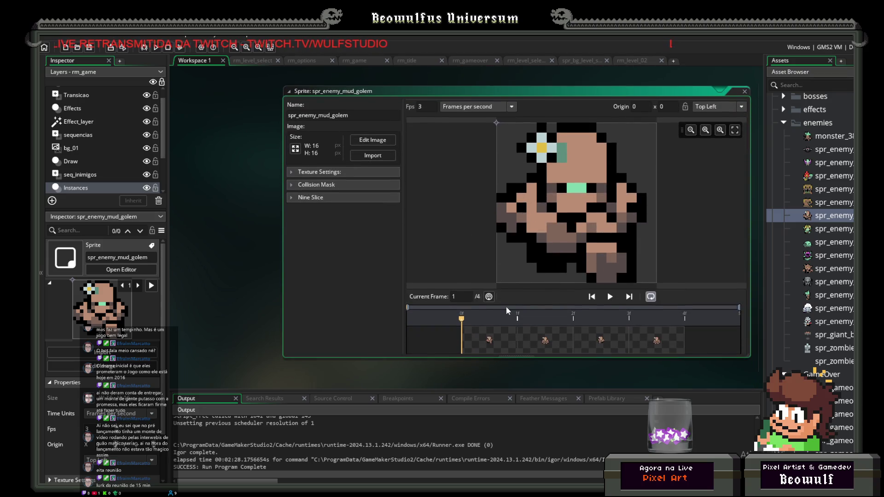
pyautogui.click(611, 298)
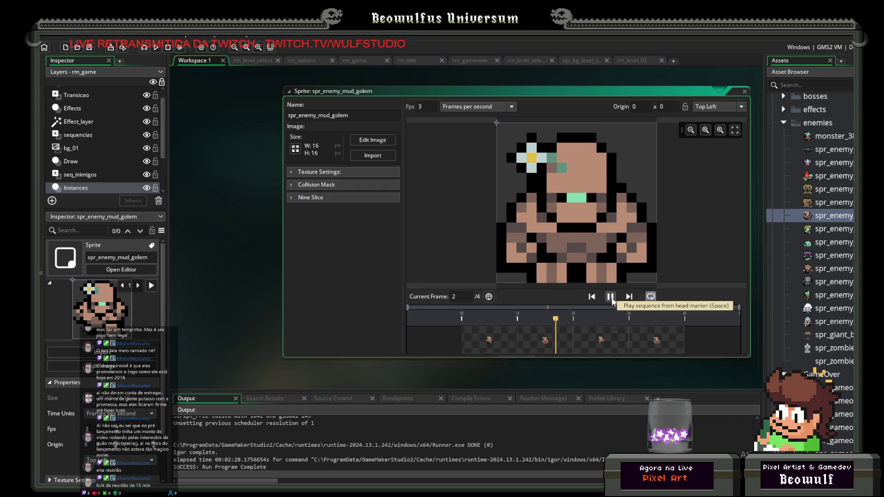
pyautogui.click(611, 298)
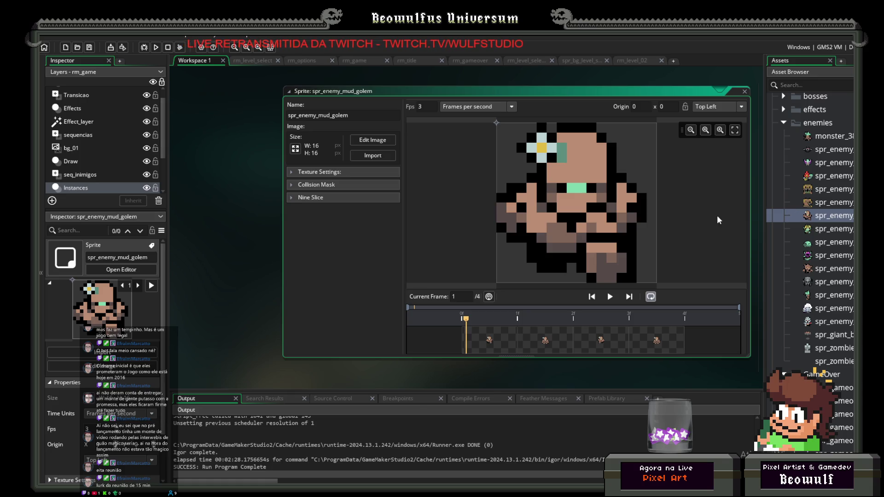
pyautogui.moveTo(581, 91); pyautogui.dragTo(500, 93)
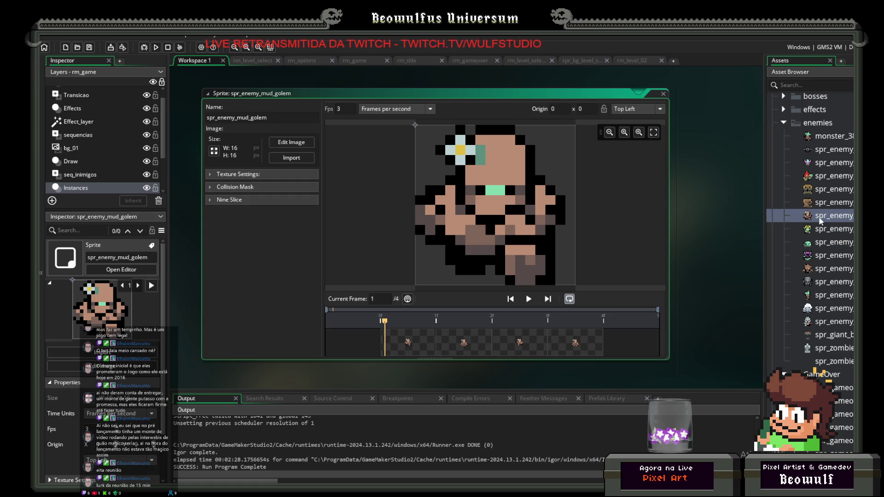
# Pick the Middle Centre origin preset so the origin sits at 8 x 8.
pyautogui.click(651, 112)
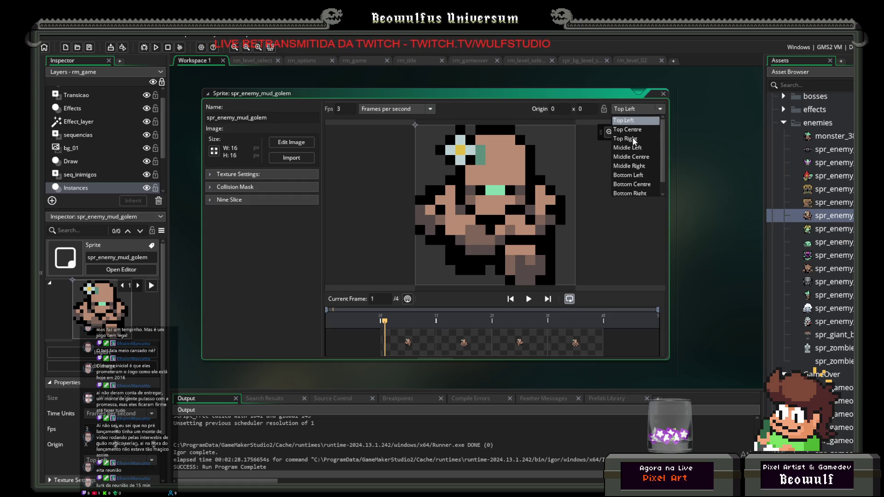
pyautogui.click(628, 159)
pyautogui.scroll(1, 711, 216)
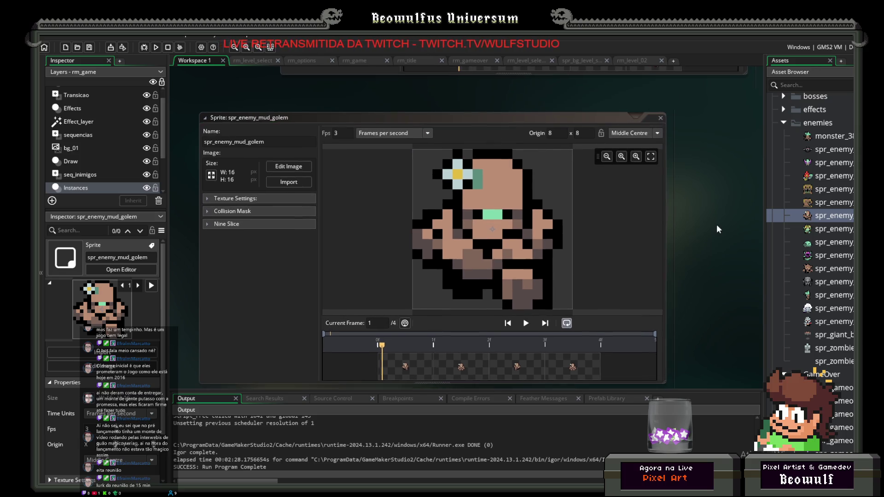
pyautogui.scroll(6, 811, 216)
pyautogui.scroll(10, 794, 281)
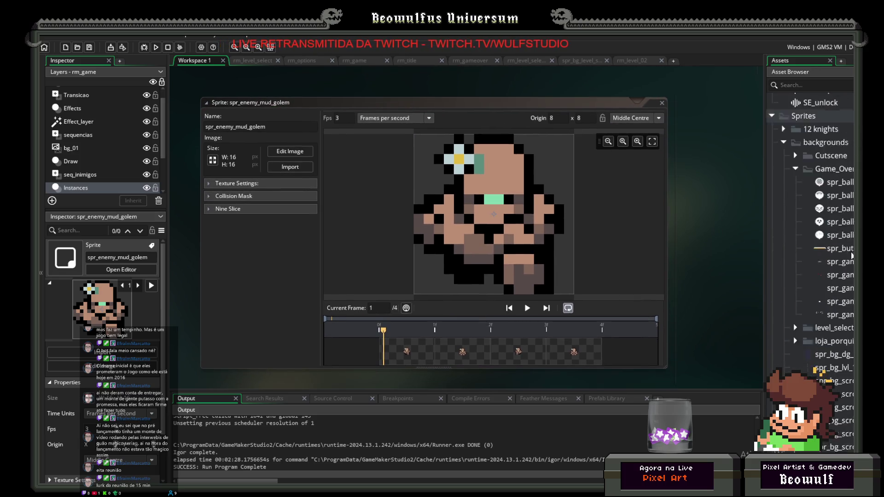
pyautogui.scroll(10, 852, 249)
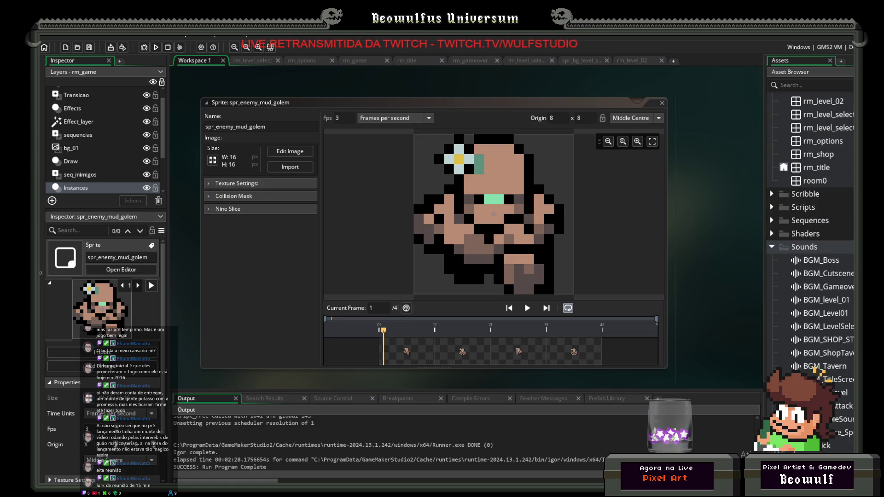
pyautogui.scroll(7, 852, 248)
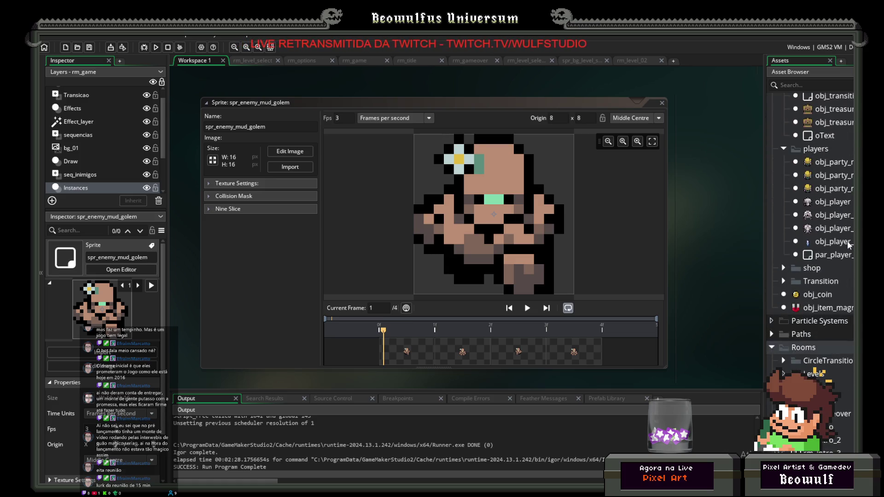
pyautogui.scroll(10, 837, 244)
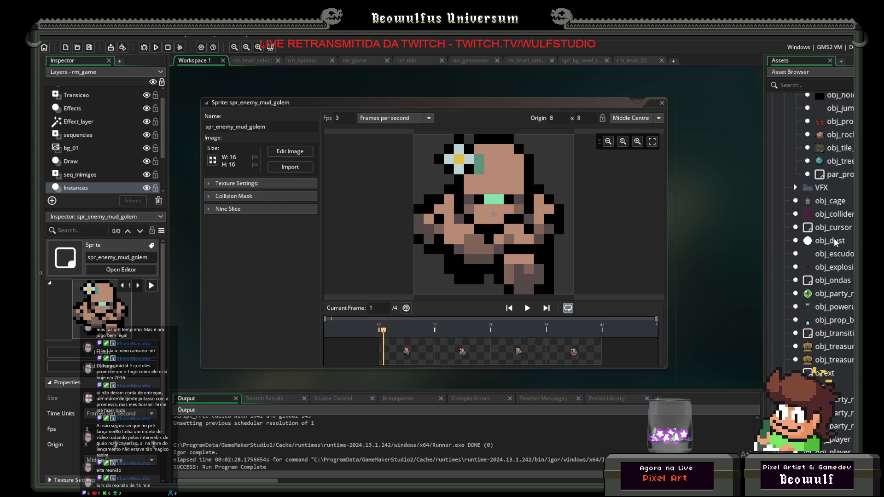
pyautogui.scroll(10, 827, 237)
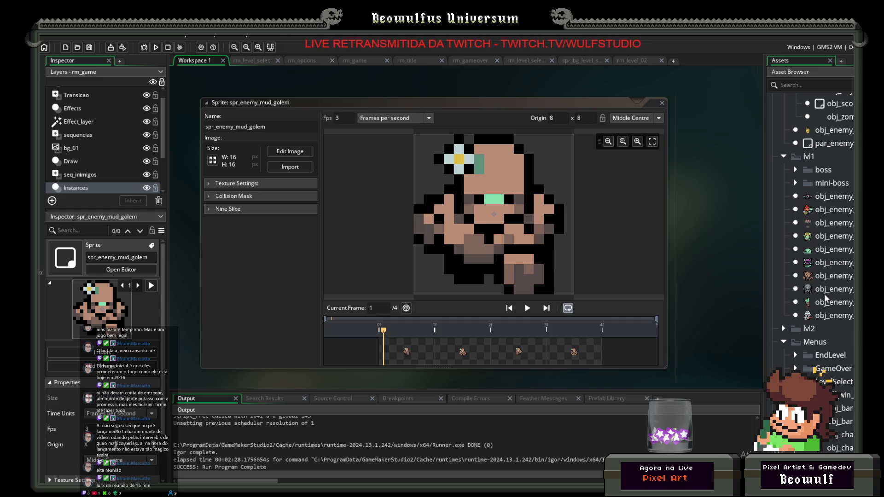
pyautogui.scroll(5, 825, 294)
pyautogui.scroll(-3, 824, 322)
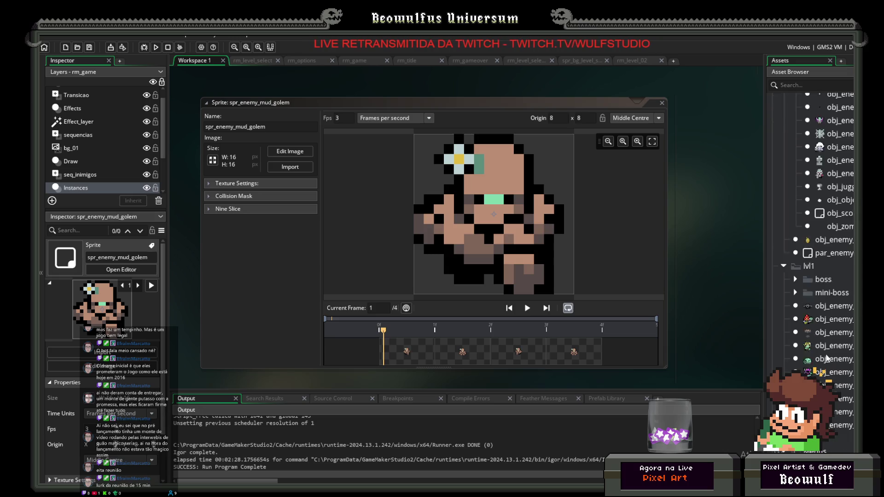
pyautogui.click(842, 389)
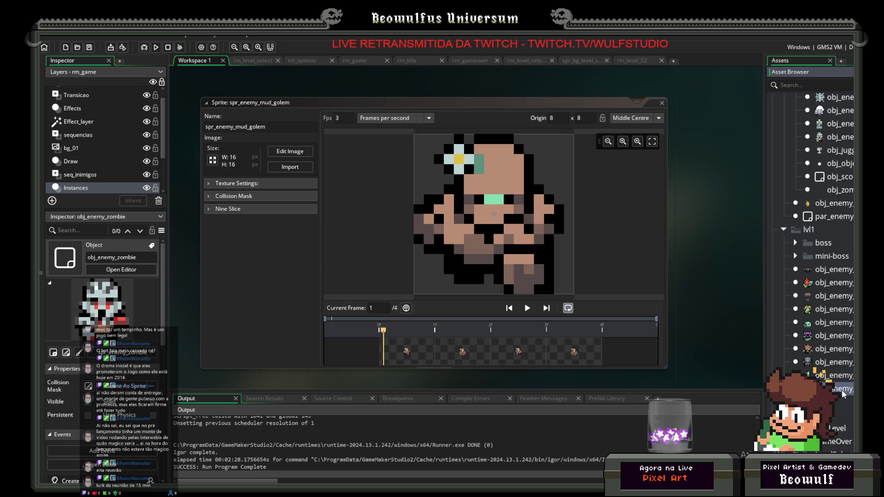
# Delete the obj_enemy_zombie object.
pyautogui.press('Delete')
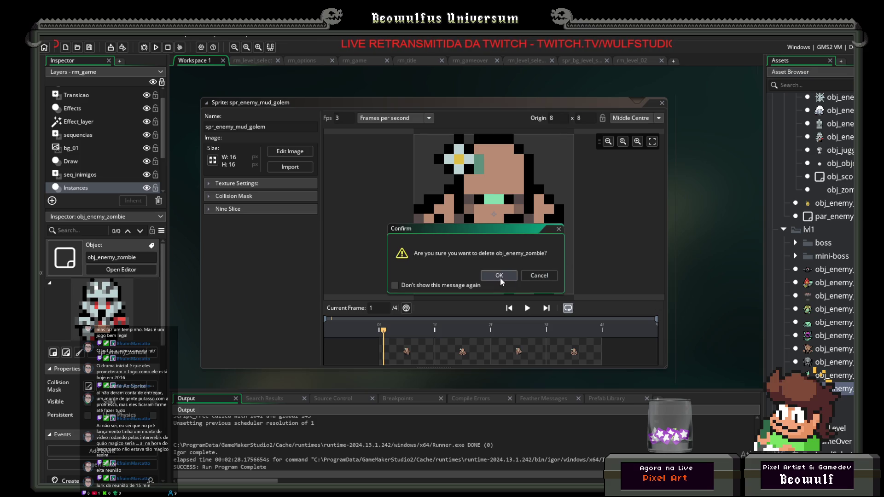
pyautogui.click(505, 276)
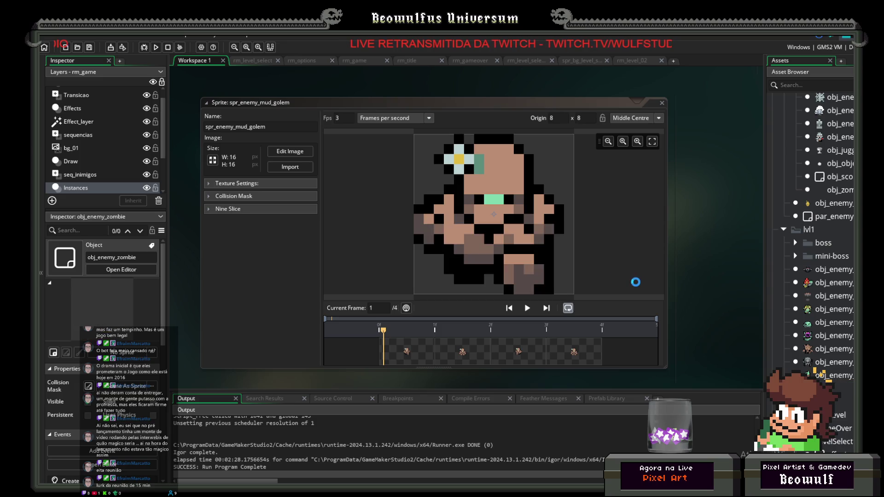
pyautogui.scroll(2, 828, 291)
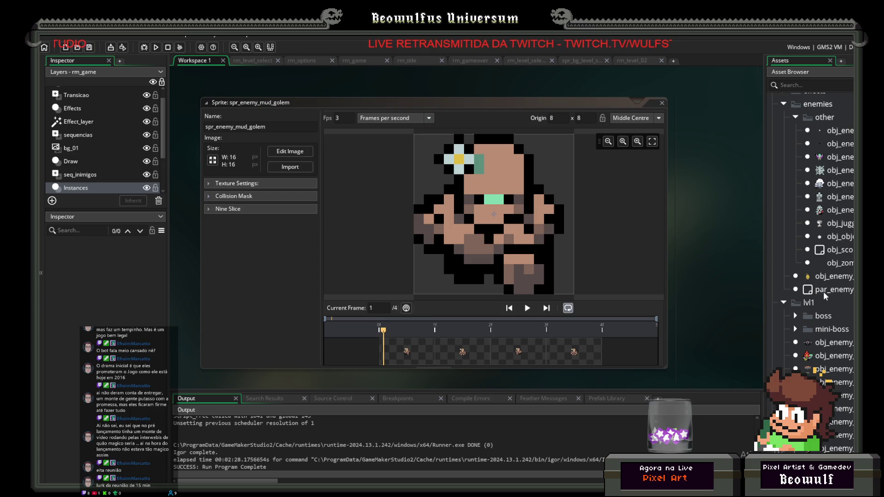
pyautogui.scroll(-1, 823, 291)
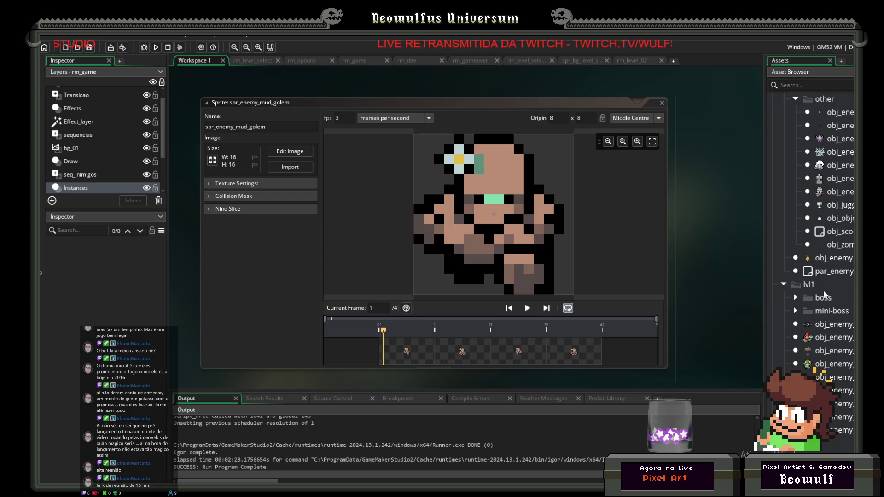
# Collapse lvl1, expand lvl2, and create a new object inside the lvl2 folder.
pyautogui.click(782, 284)
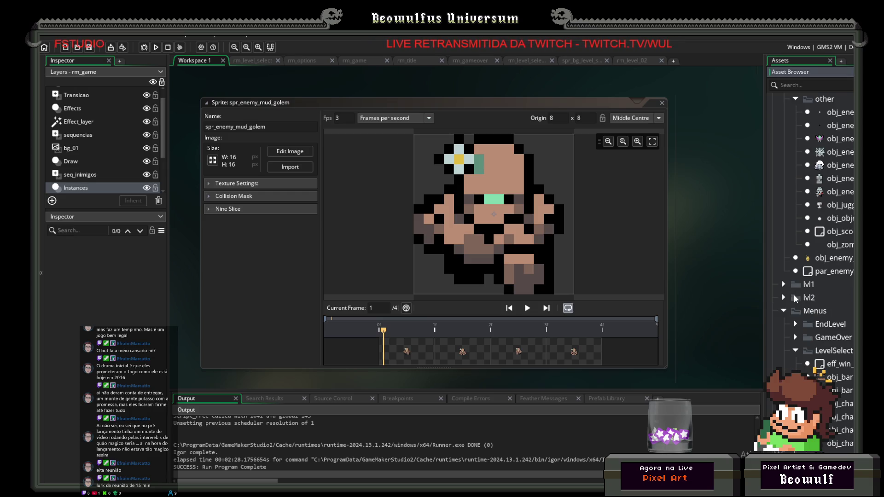
pyautogui.doubleClick(807, 302)
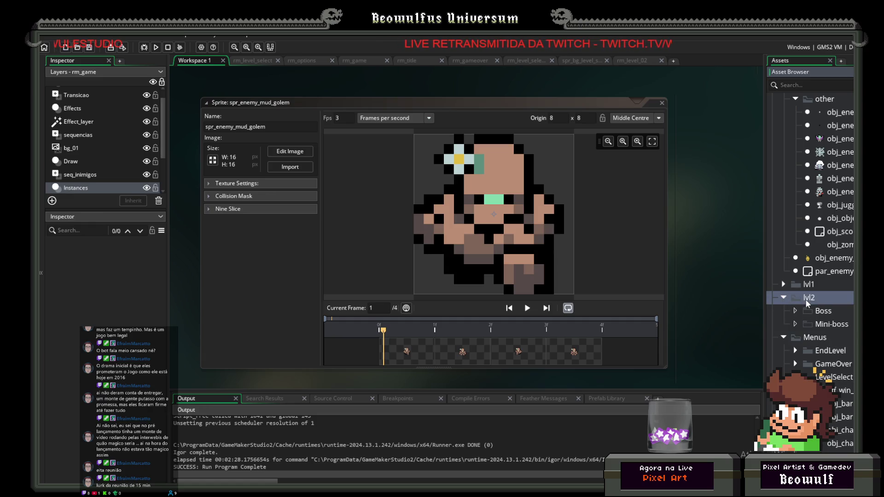
pyautogui.rightClick(807, 303)
pyautogui.moveTo(815, 306)
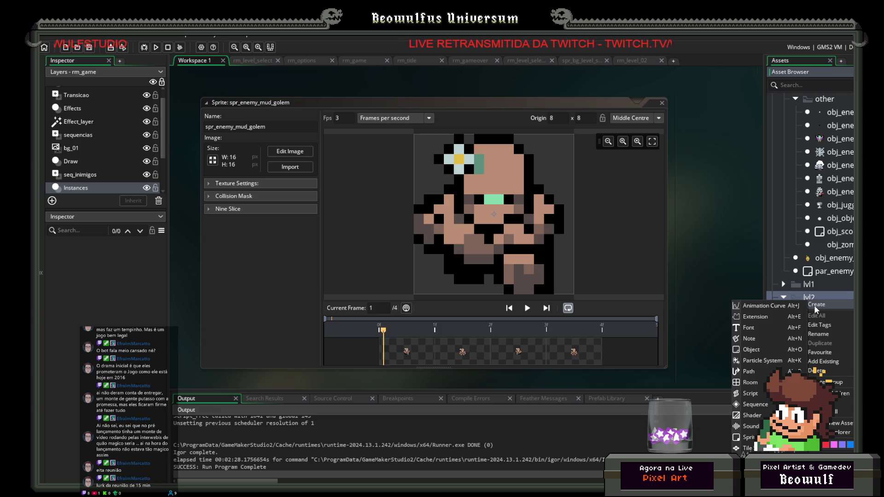
pyautogui.click(767, 350)
# Rename the object obj_enemy_mudgolem and pick spr_enemy_mud_golem from Sprites > enemies.
pyautogui.write('obj_e')
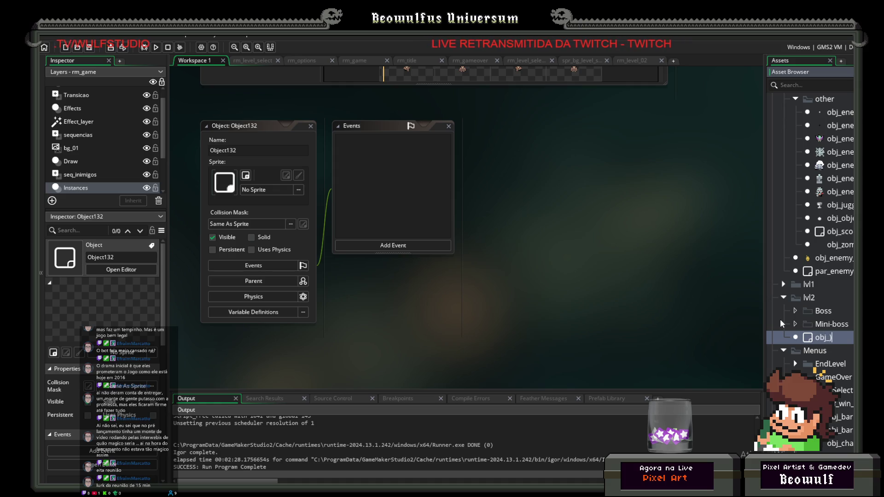
pyautogui.write('nemy')
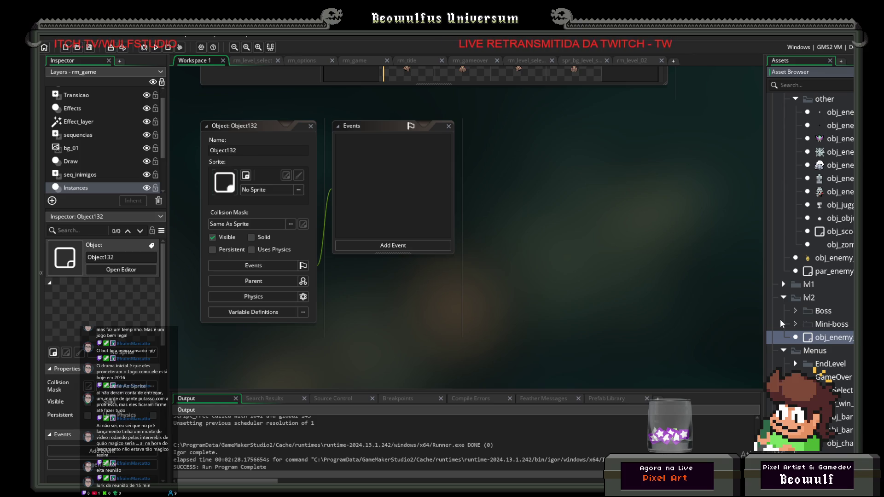
pyautogui.press('Return')
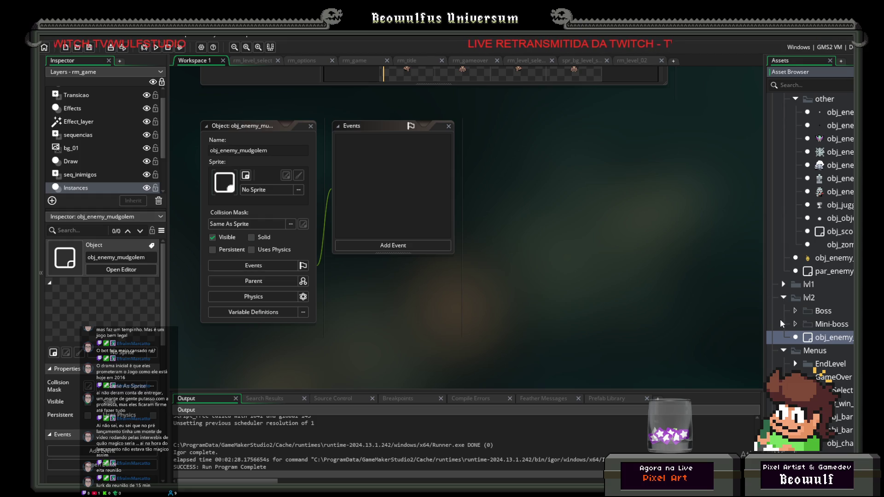
pyautogui.click(271, 190)
pyautogui.doubleClick(436, 215)
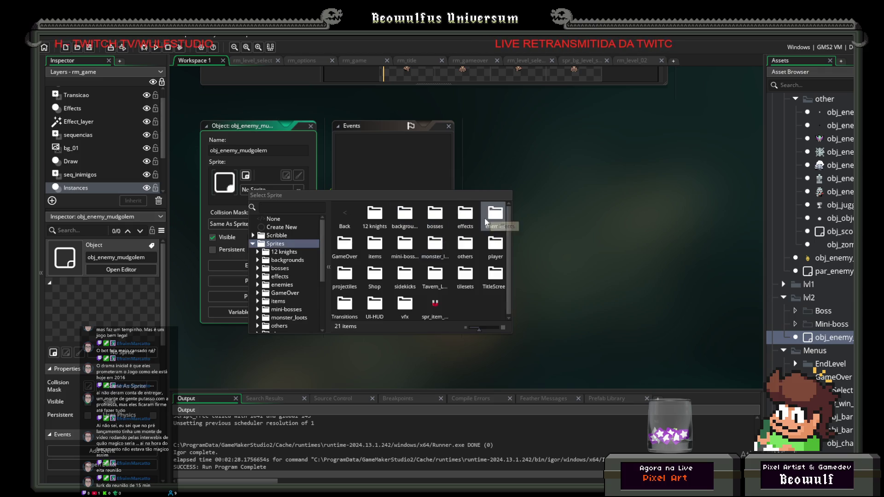
pyautogui.doubleClick(484, 216)
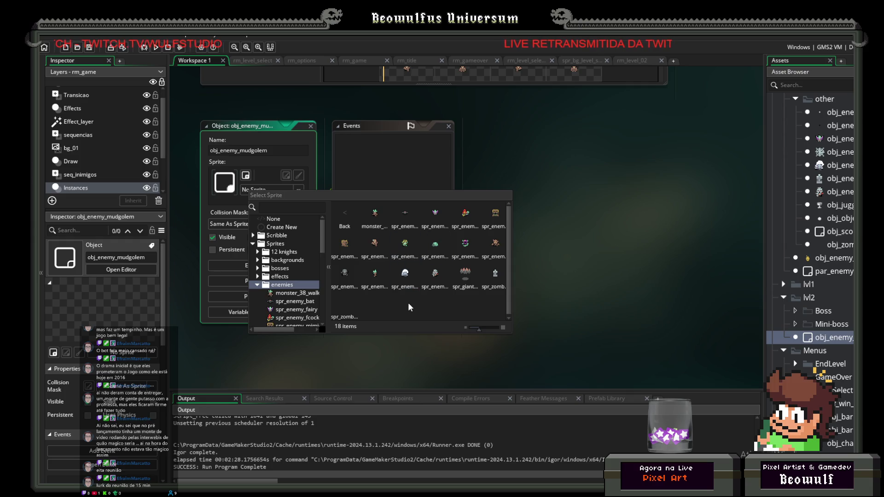
pyautogui.doubleClick(356, 256)
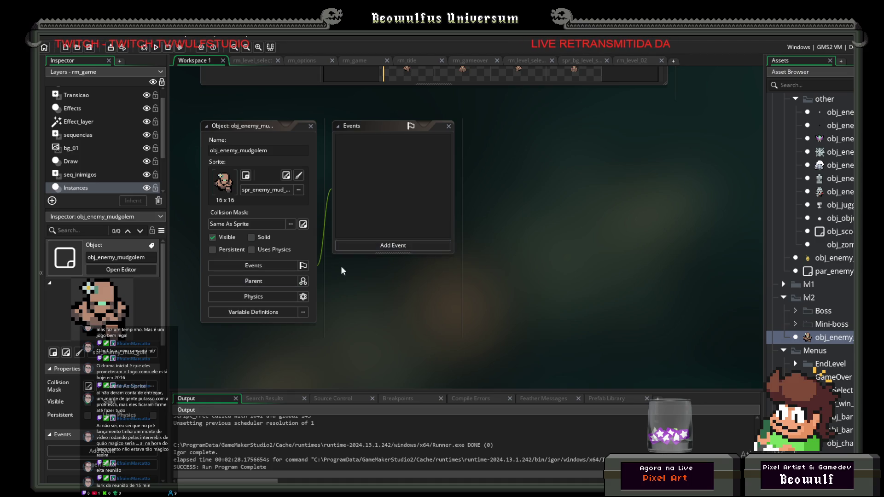
# Choose par_enemy from Objects > enemies as the parent and focus the inherited events.
pyautogui.click(267, 281)
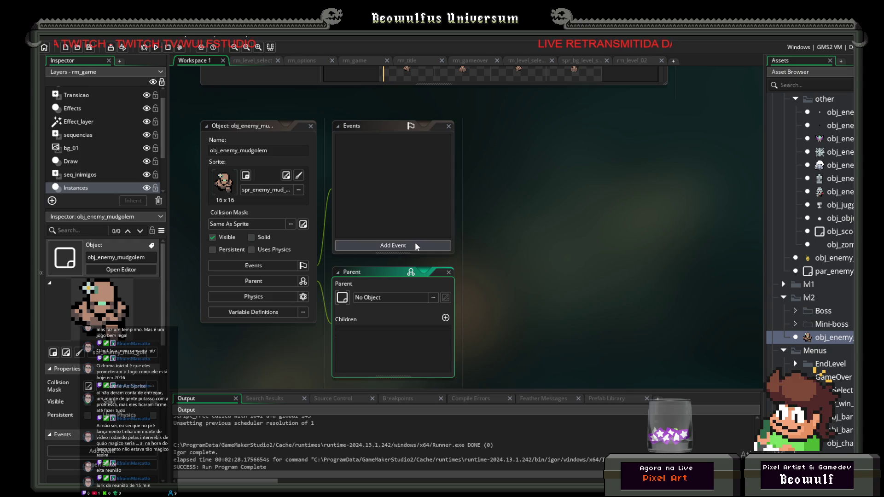
pyautogui.click(378, 297)
pyautogui.doubleClick(541, 317)
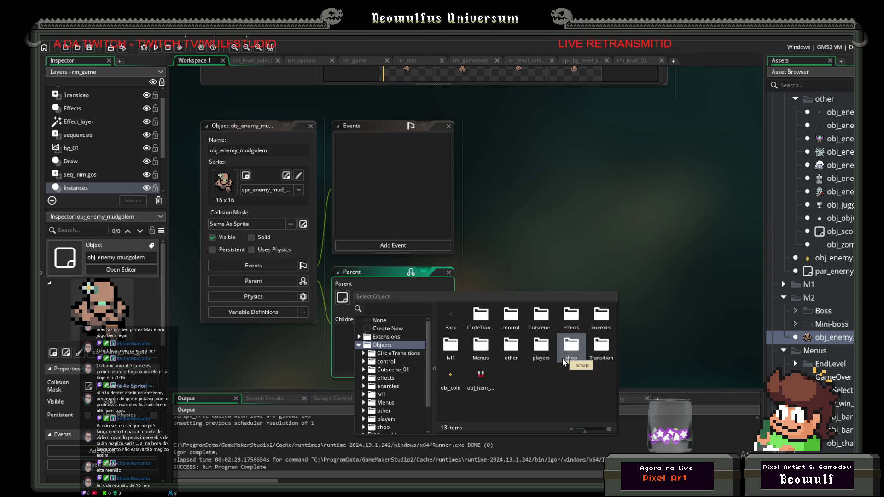
pyautogui.doubleClick(600, 324)
pyautogui.doubleClick(551, 327)
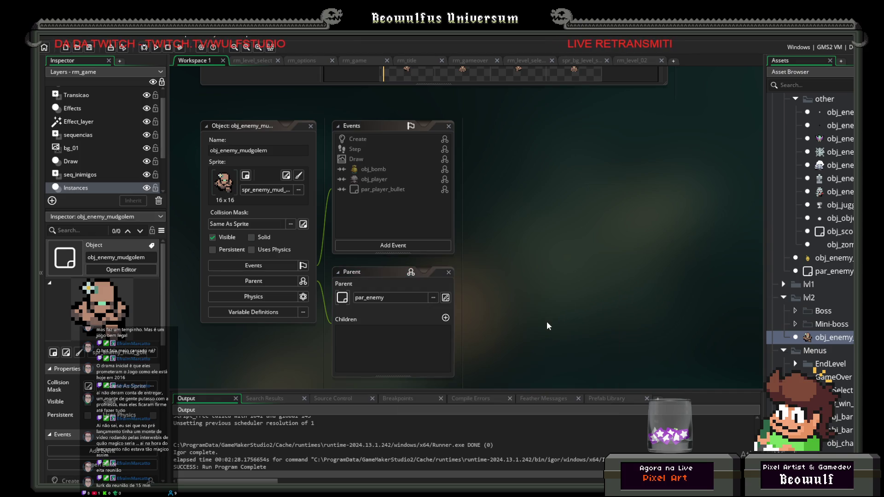
pyautogui.click(392, 224)
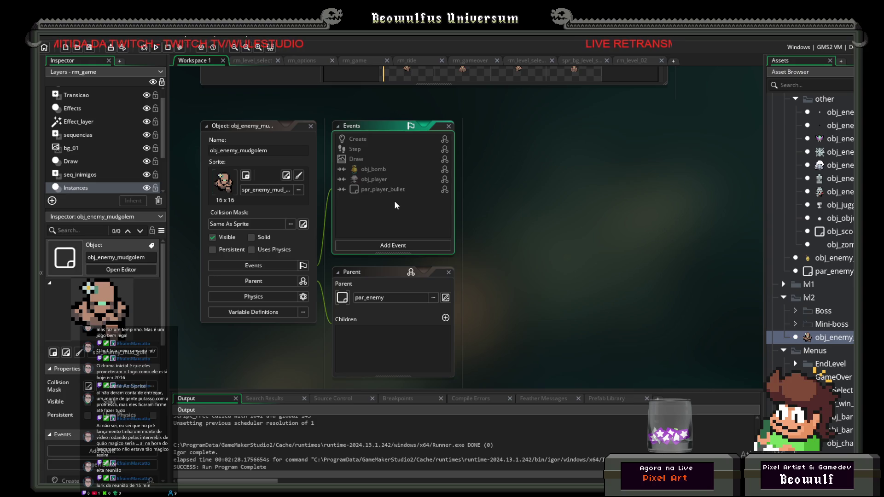
# View the mud golem's inherited par_enemy Step, Create and Draw event code.
pyautogui.click(354, 148)
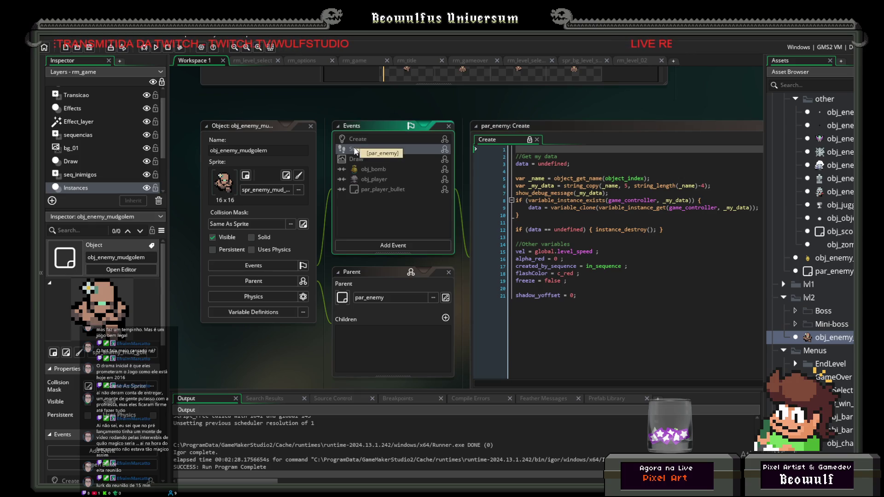
pyautogui.doubleClick(353, 146)
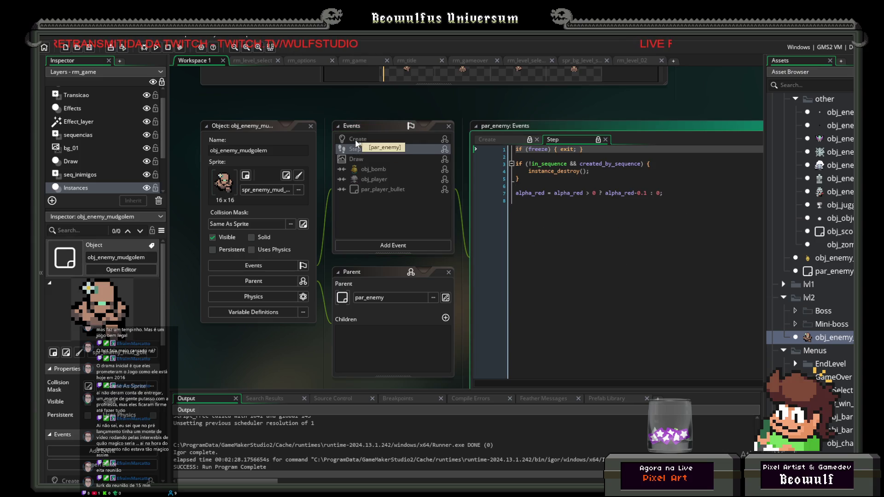
pyautogui.doubleClick(356, 140)
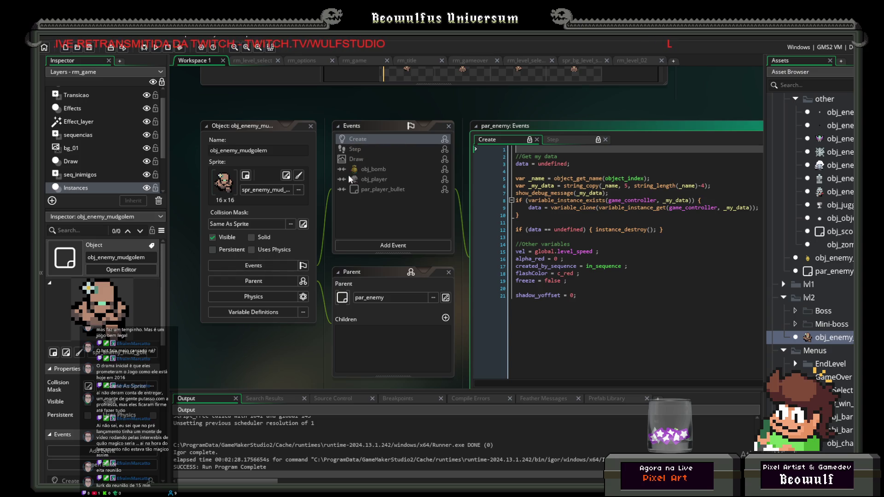
pyautogui.doubleClick(353, 160)
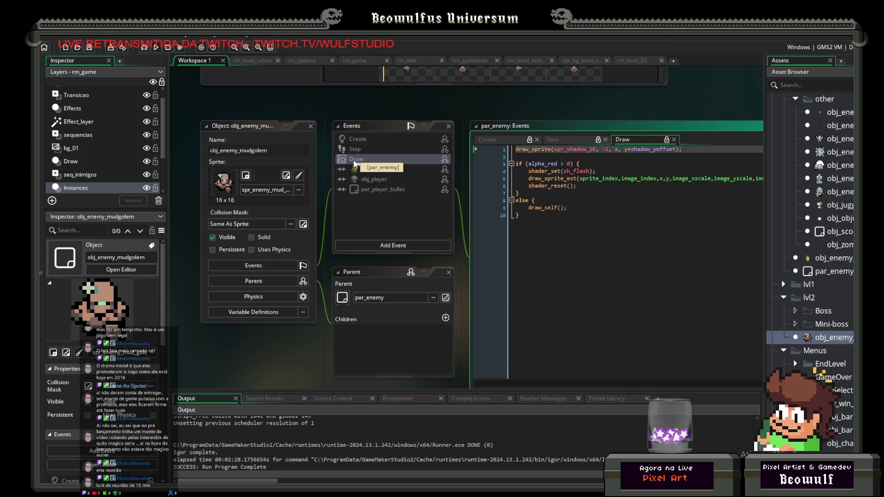
pyautogui.doubleClick(354, 151)
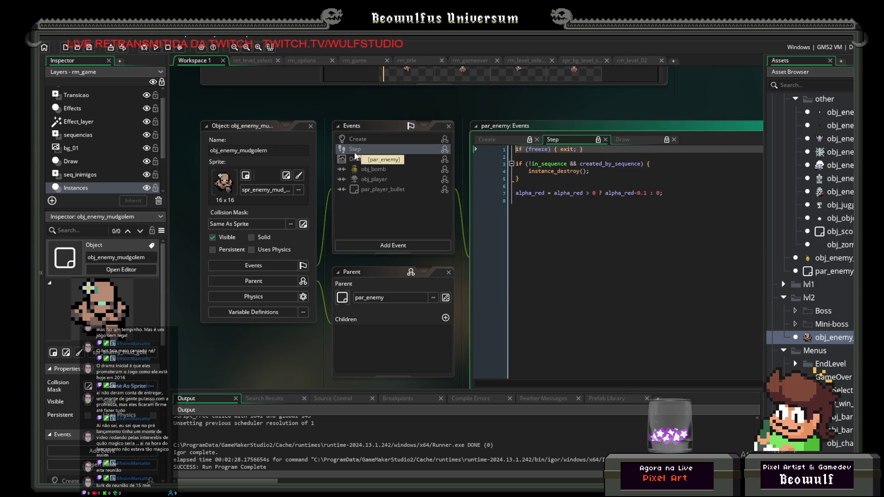
# View the inherited obj_bomb, obj_player and par_player_bullet collision code.
pyautogui.doubleClick(358, 169)
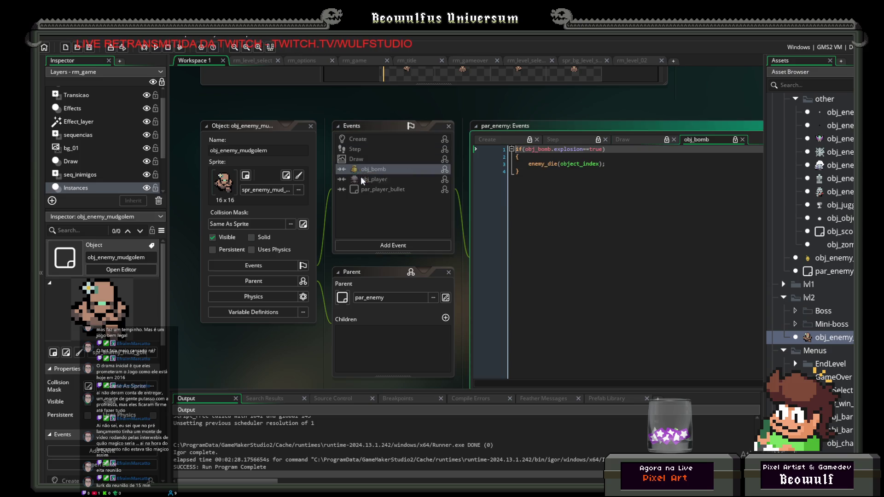
pyautogui.doubleClick(362, 180)
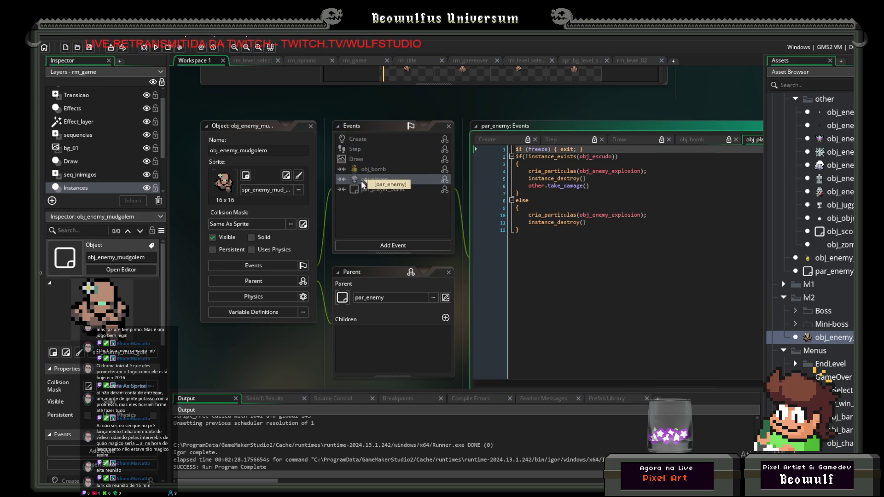
pyautogui.click(363, 190)
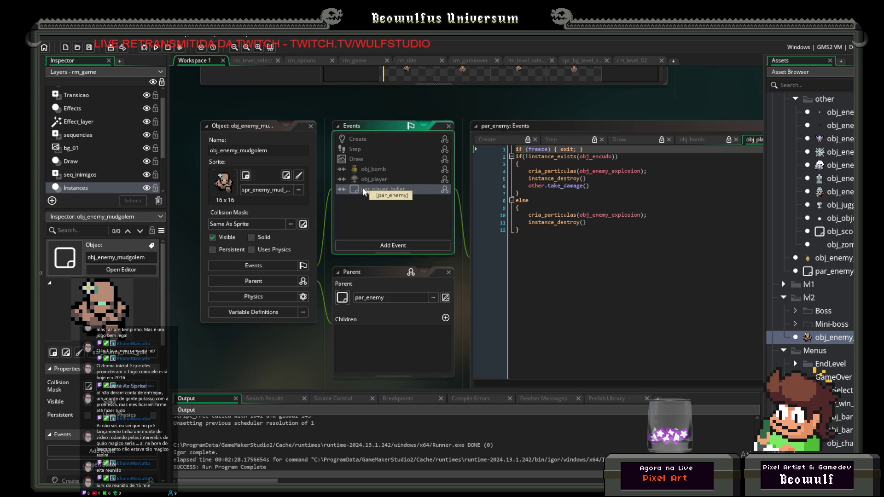
pyautogui.doubleClick(363, 189)
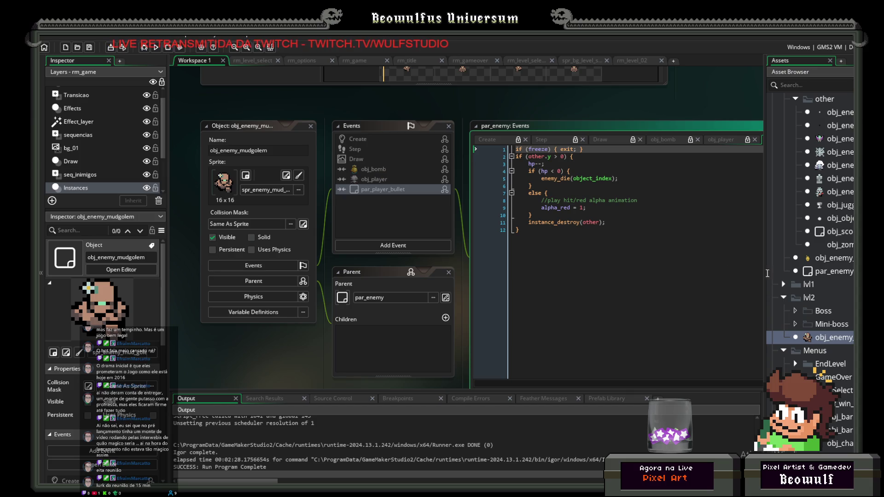
# Scroll the Asset Browser down to Rooms and open rm_intro_2.
pyautogui.scroll(-15, 811, 267)
pyautogui.scroll(-15, 810, 267)
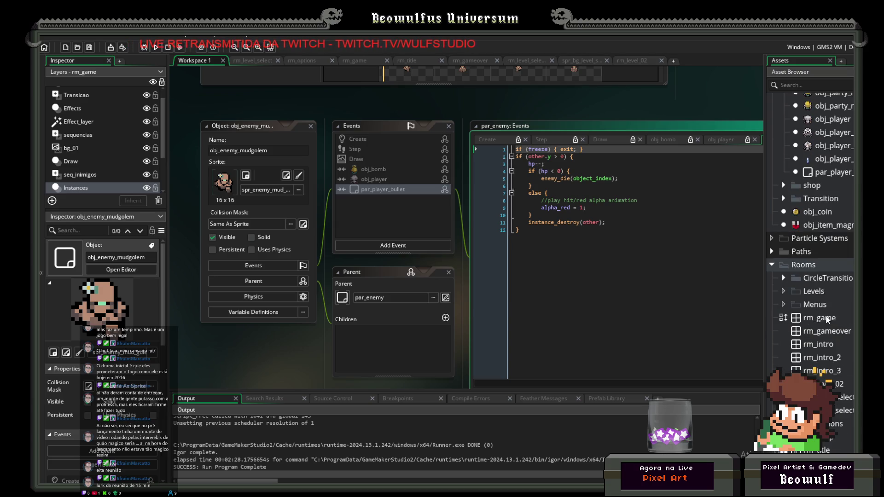
pyautogui.scroll(-3, 825, 322)
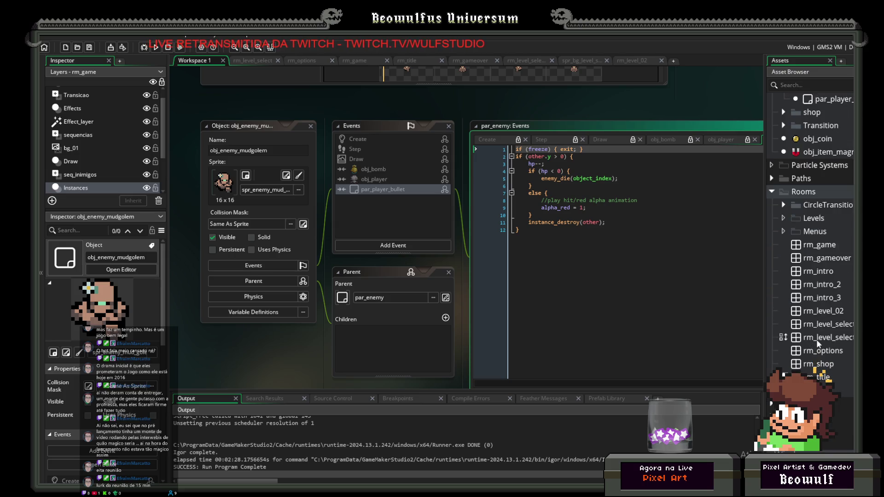
pyautogui.doubleClick(823, 284)
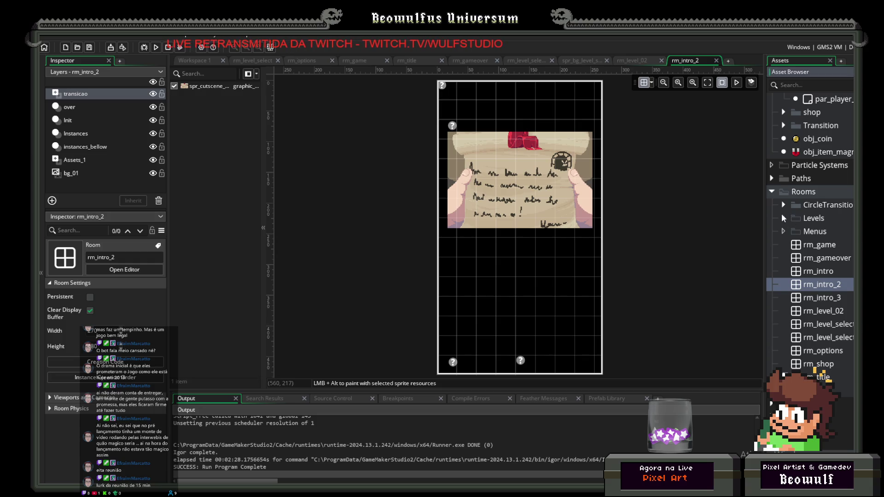
# Open the rm_level_02 room in the room editor.
pyautogui.click(825, 312)
pyautogui.doubleClick(825, 311)
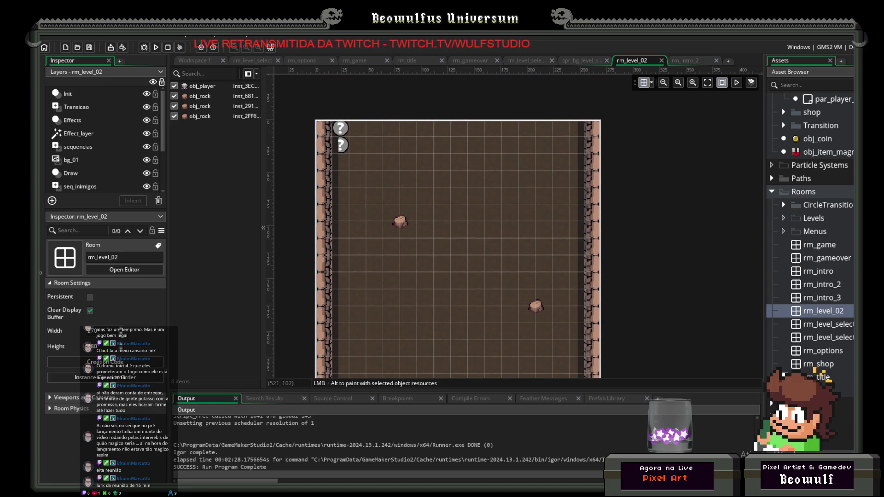
pyautogui.scroll(3, 850, 263)
pyautogui.scroll(5, 847, 262)
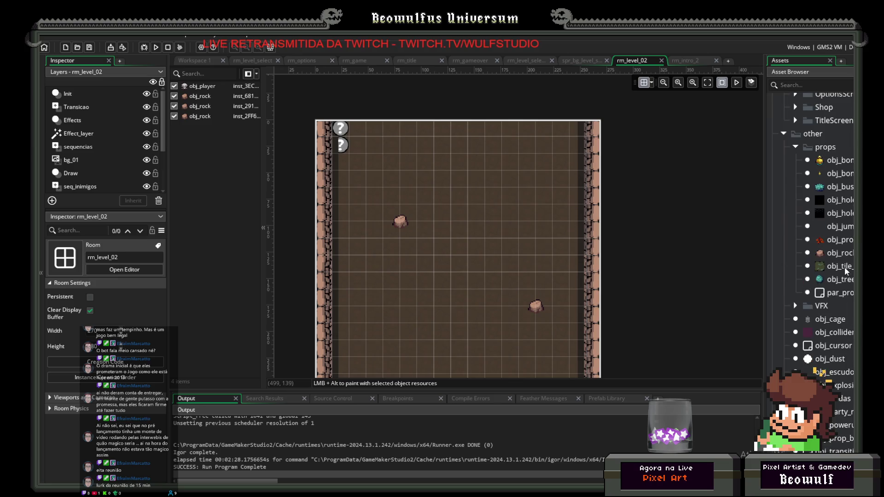
pyautogui.scroll(5, 845, 270)
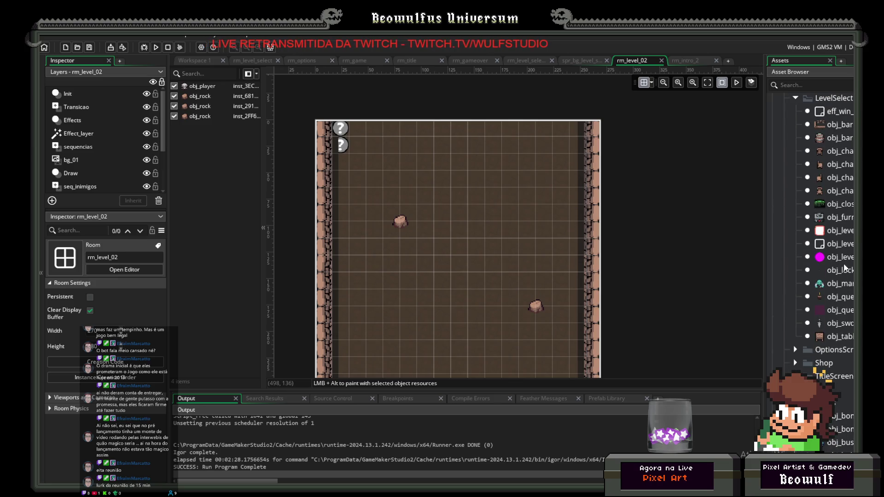
pyautogui.scroll(4, 850, 263)
pyautogui.scroll(5, 849, 261)
pyautogui.scroll(-2, 851, 265)
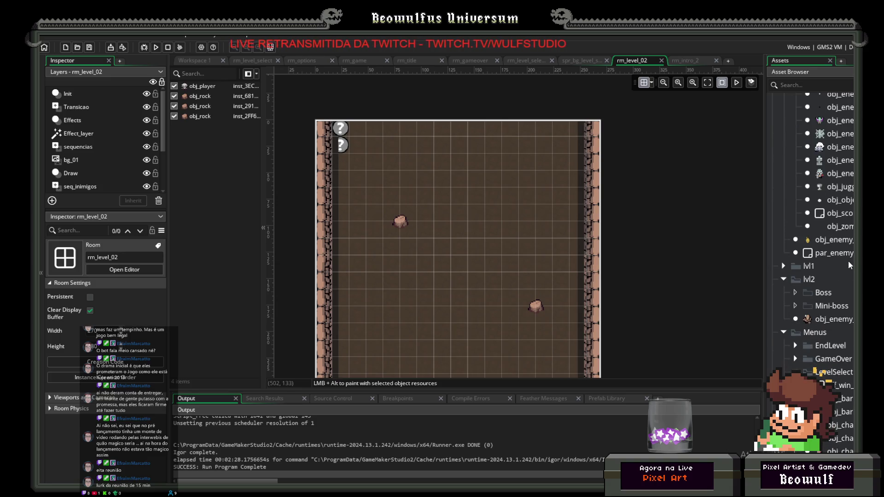
# Drag four obj_enemy_mudgolem instances into the upper room and spread them apart.
pyautogui.moveTo(837, 318)
pyautogui.mouseDown()
pyautogui.moveTo(737, 300)
pyautogui.moveTo(433, 204)
pyautogui.mouseUp()
pyautogui.moveTo(851, 319)
pyautogui.mouseDown()
pyautogui.moveTo(529, 220)
pyautogui.moveTo(518, 186)
pyautogui.mouseUp()
pyautogui.moveTo(822, 321); pyautogui.dragTo(382, 154)
pyautogui.moveTo(821, 321)
pyautogui.mouseDown()
pyautogui.moveTo(484, 154)
pyautogui.moveTo(557, 161)
pyautogui.mouseUp()
pyautogui.moveTo(521, 207); pyautogui.dragTo(506, 208)
pyautogui.moveTo(429, 208)
pyautogui.mouseDown()
pyautogui.moveTo(435, 171)
pyautogui.moveTo(459, 138)
pyautogui.mouseUp()
# Nudge two mud golems into place near the top, then run the game.
pyautogui.moveTo(388, 154)
pyautogui.mouseDown()
pyautogui.moveTo(387, 170)
pyautogui.moveTo(411, 186)
pyautogui.mouseUp()
pyautogui.moveTo(501, 204); pyautogui.dragTo(502, 187)
pyautogui.click(155, 47)
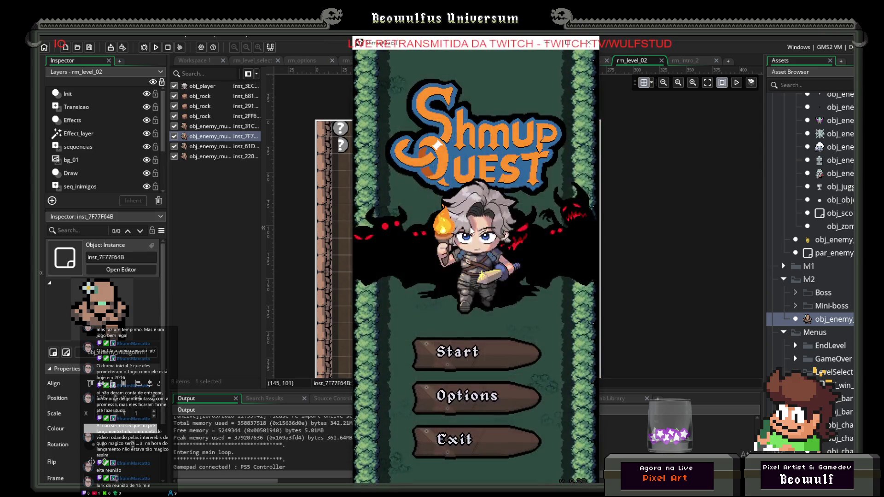
# Start a new game and enter the LEVEL_01 stage from the level board.
pyautogui.click(482, 339)
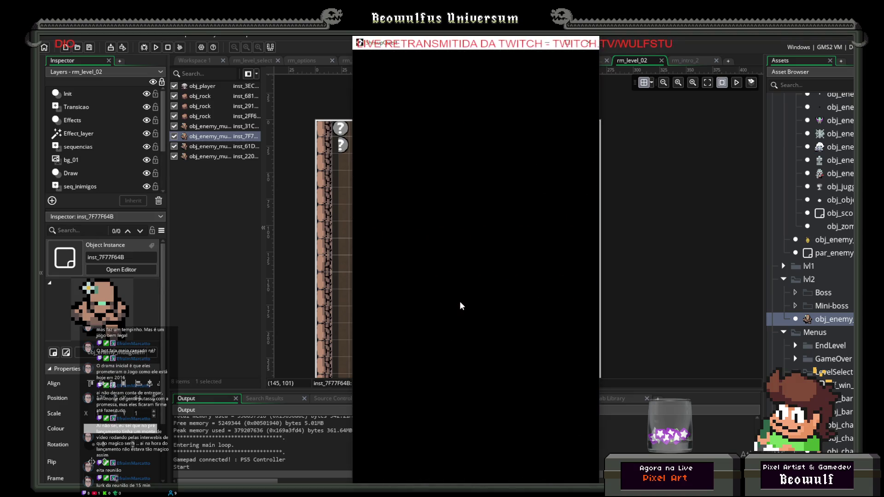
pyautogui.press('Up')
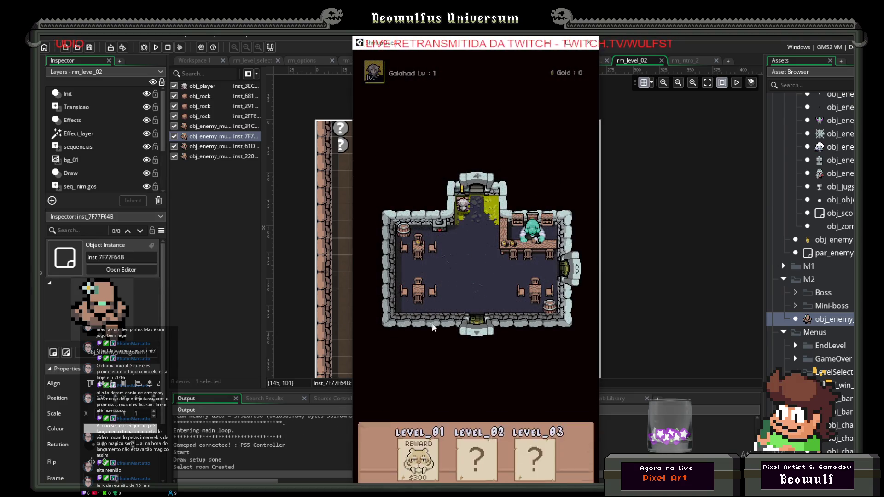
pyautogui.click(424, 386)
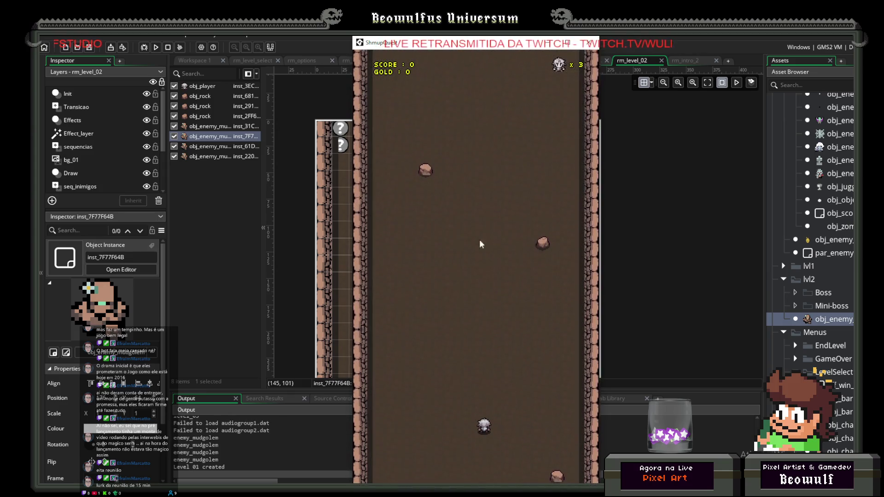
# Fly the ship around with the arrow keys while shooting, then close the game.
pyautogui.press('Right')
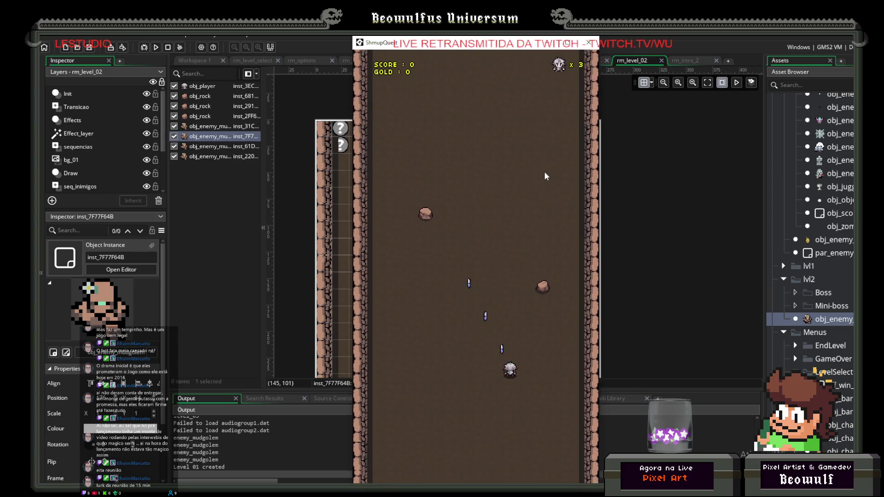
pyautogui.press('Left')
pyautogui.press('Right')
pyautogui.press('Up')
pyautogui.press('Left')
pyautogui.press('Up')
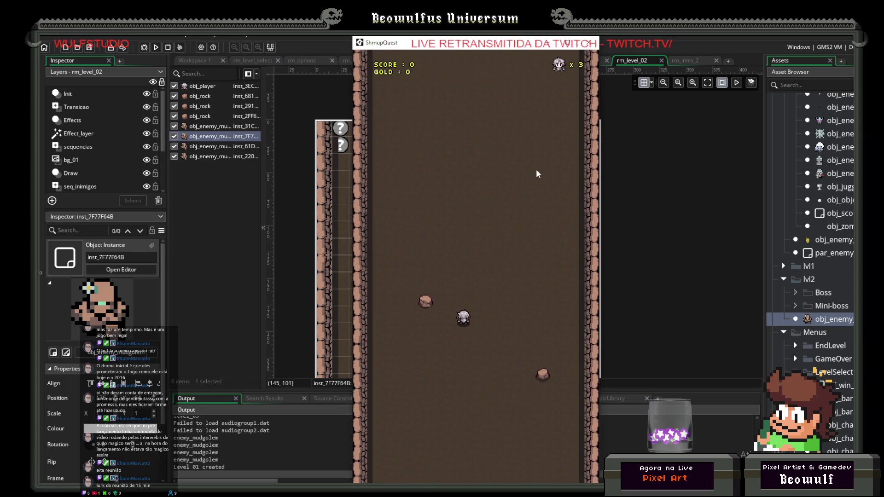
pyautogui.click(589, 43)
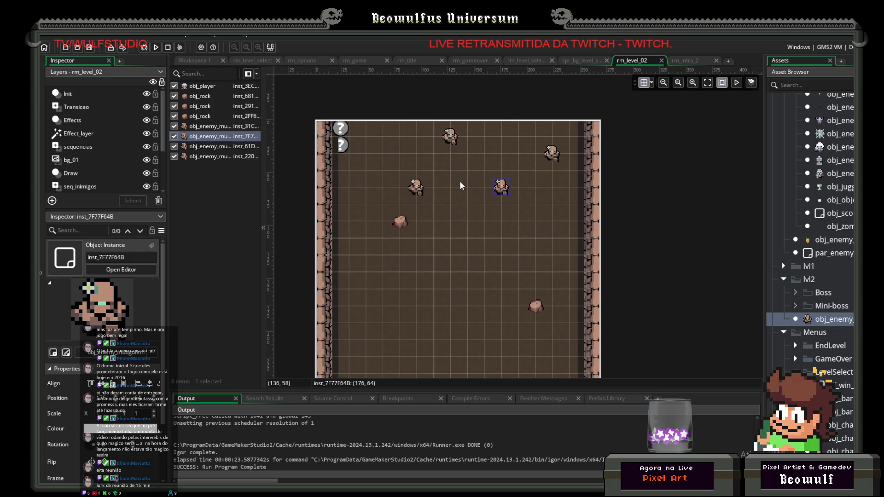
# Inspect a mud golem instance's properties, then box-select the golems at the room's top.
pyautogui.doubleClick(505, 191)
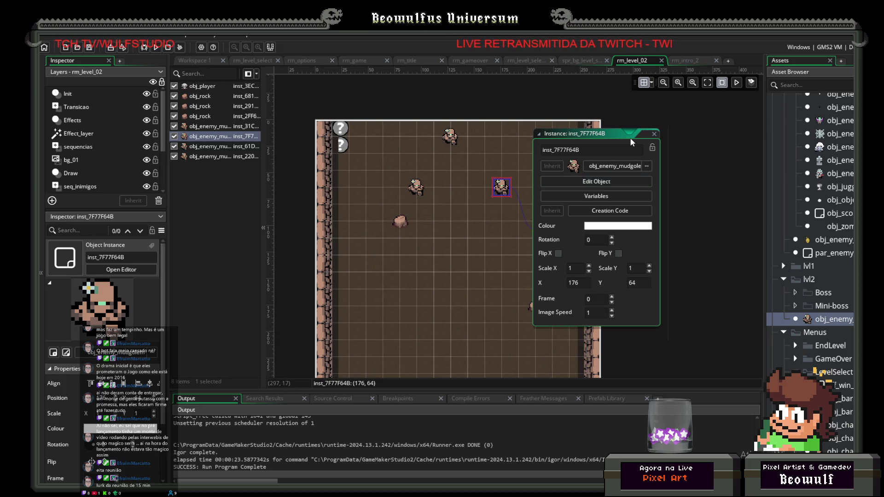
pyautogui.click(654, 134)
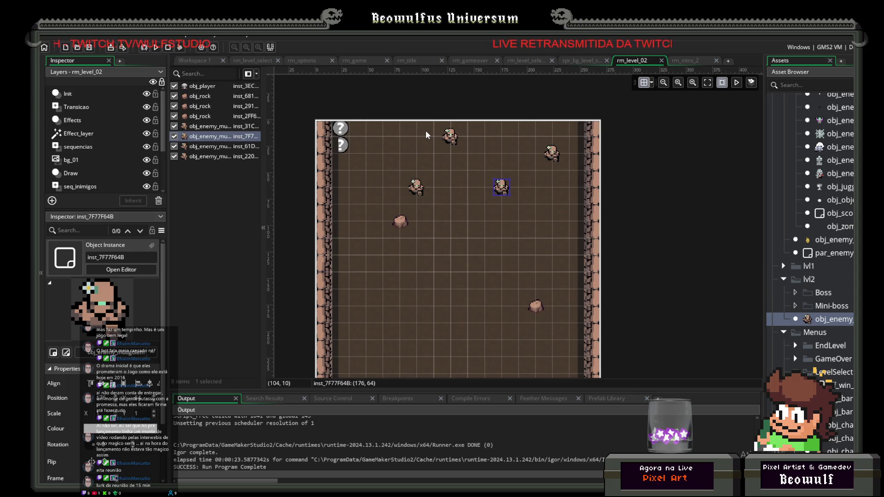
pyautogui.click(437, 150)
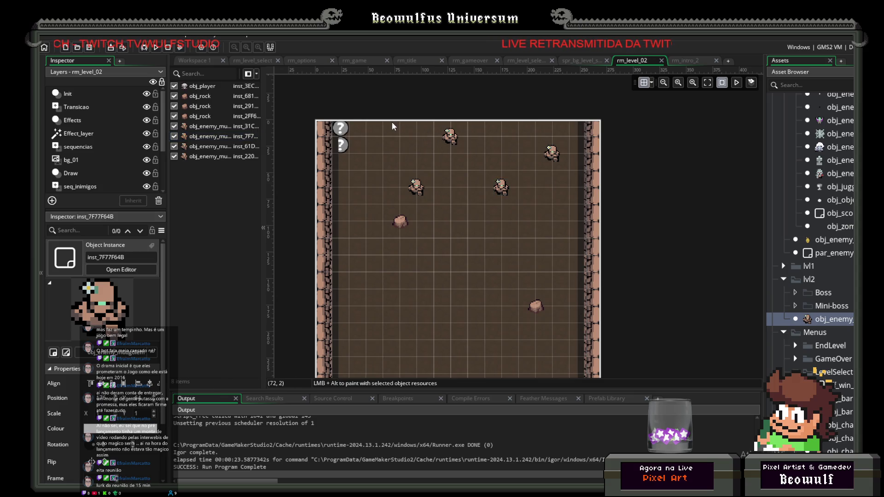
pyautogui.moveTo(385, 127)
pyautogui.mouseDown()
pyautogui.moveTo(562, 204)
pyautogui.moveTo(413, 170)
pyautogui.moveTo(551, 203)
pyautogui.mouseUp()
# Delete the selected mud golems and set obj_enemy_mudgolem's parent to No Object.
pyautogui.press('Delete')
pyautogui.doubleClick(782, 318)
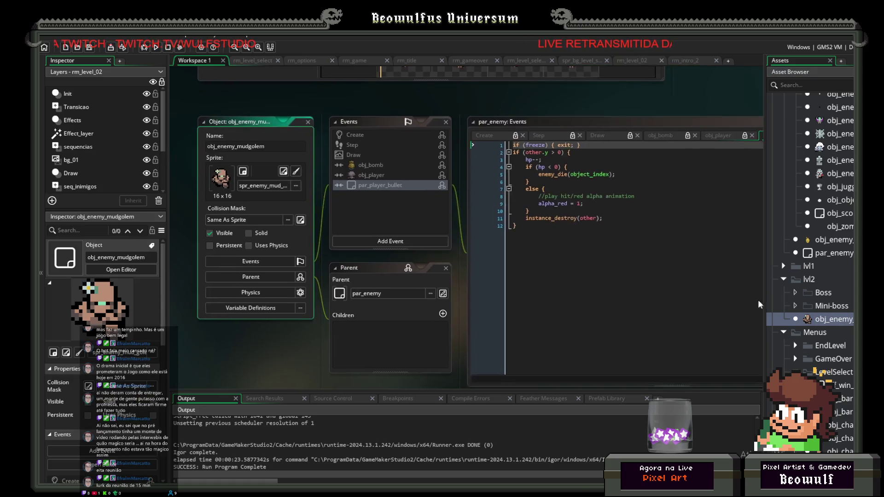
pyautogui.click(364, 263)
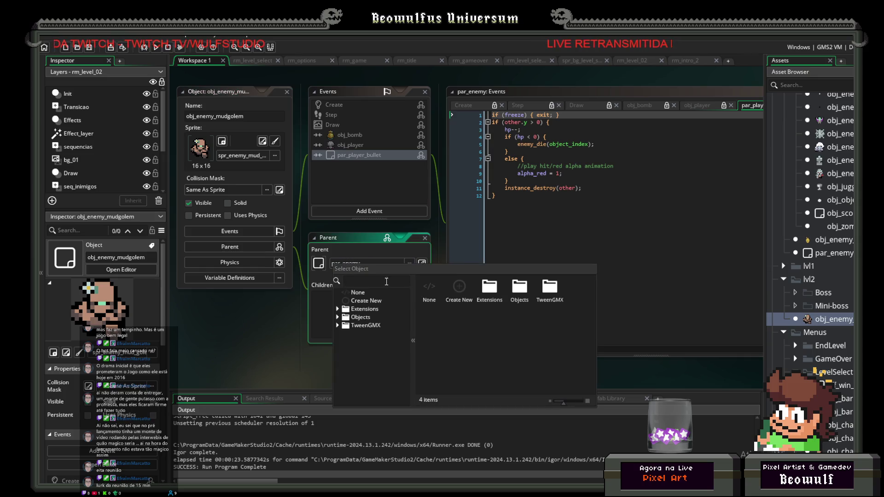
pyautogui.click(433, 291)
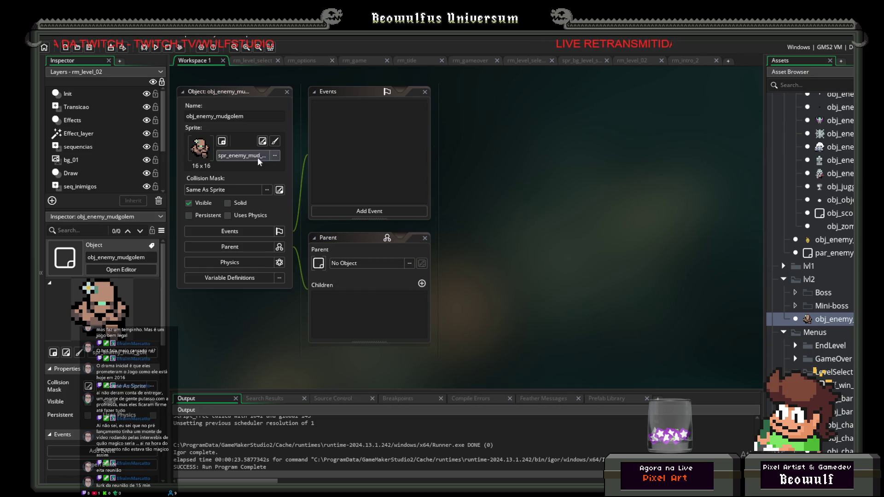
pyautogui.click(424, 239)
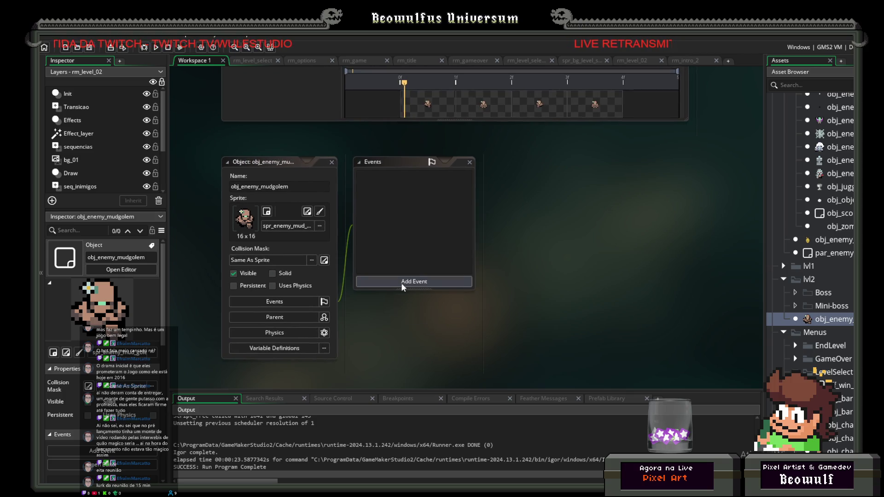
# Open obj_enemy_zombier and inspect its obj_player collision code.
pyautogui.scroll(2, 828, 280)
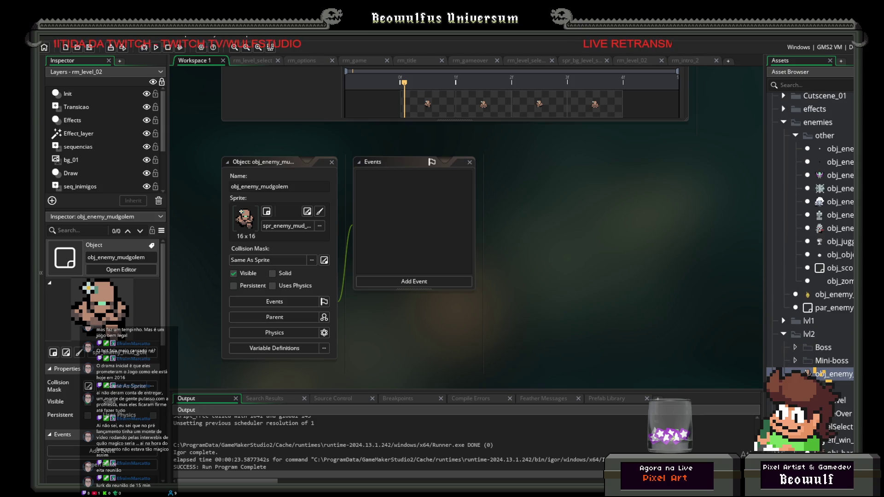
pyautogui.doubleClick(836, 228)
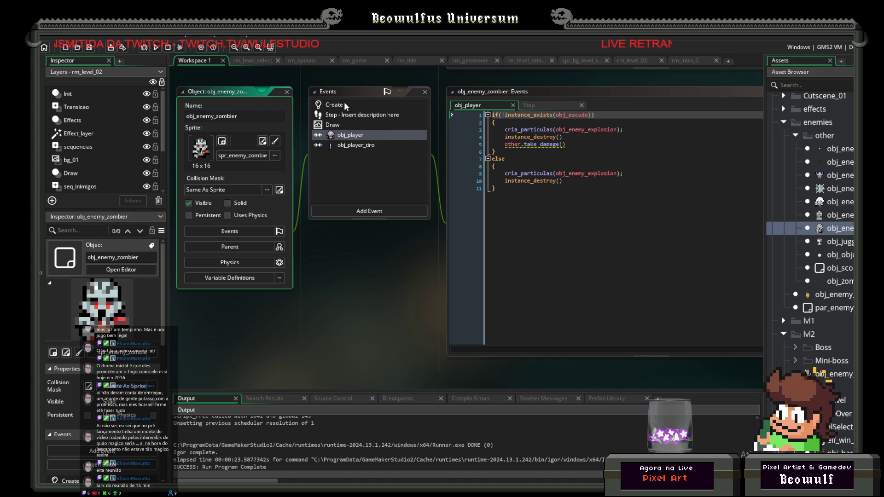
pyautogui.moveTo(594, 211); pyautogui.dragTo(480, 121)
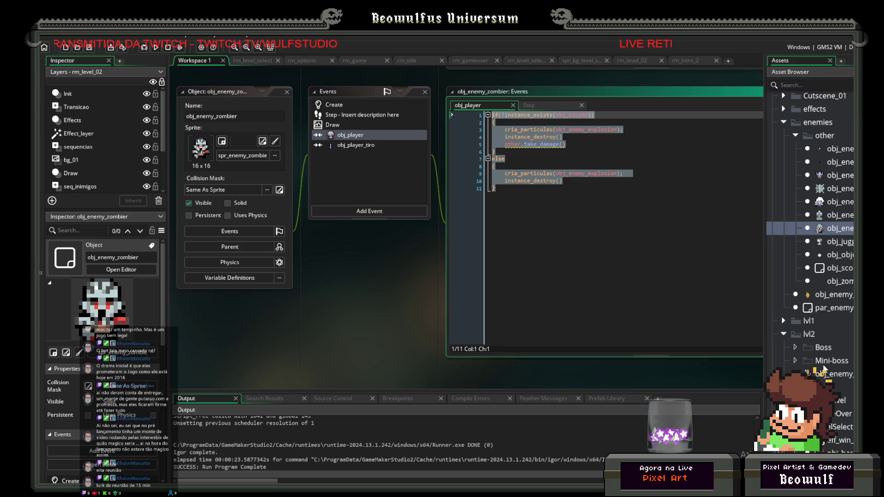
pyautogui.doubleClick(830, 374)
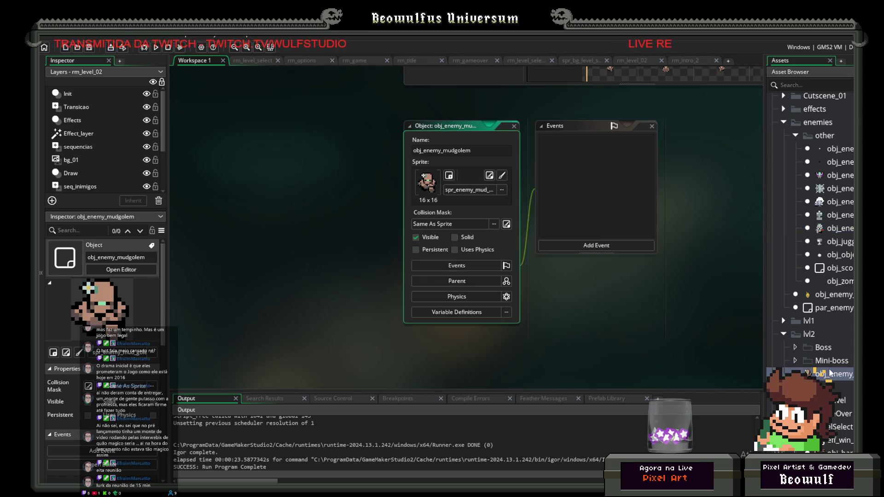
pyautogui.doubleClick(836, 226)
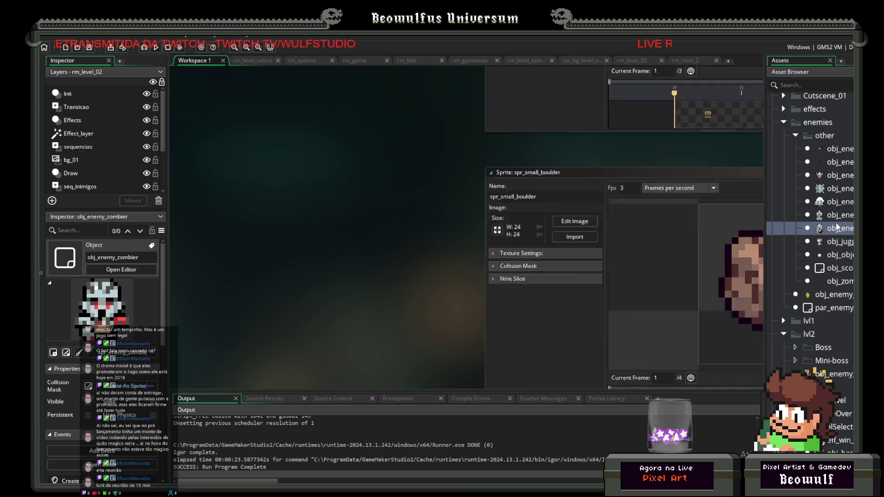
# Copy zombier's obj_player collision event and paste it into obj_enemy_mudgolem.
pyautogui.rightClick(358, 136)
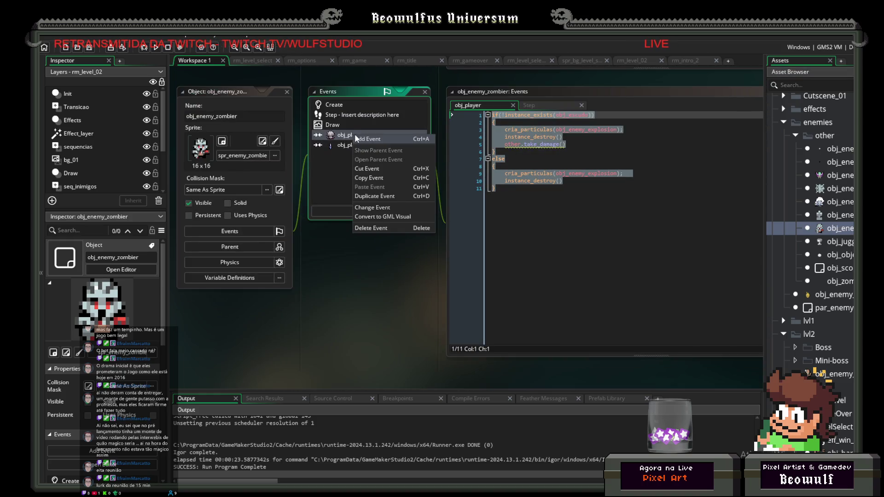
pyautogui.click(372, 176)
pyautogui.doubleClick(845, 374)
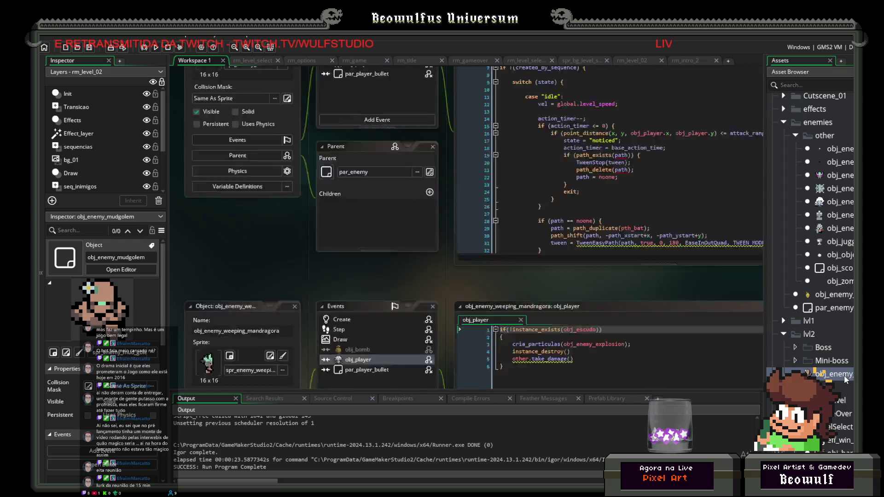
pyautogui.click(594, 245)
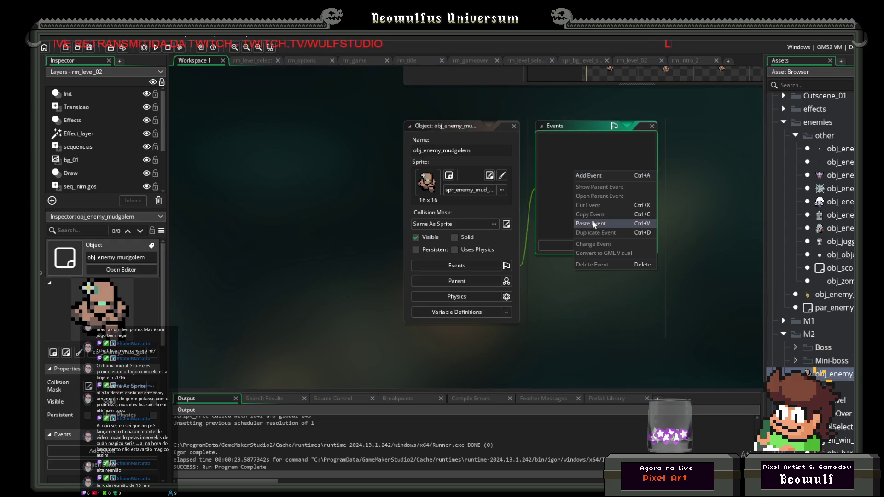
pyautogui.click(592, 220)
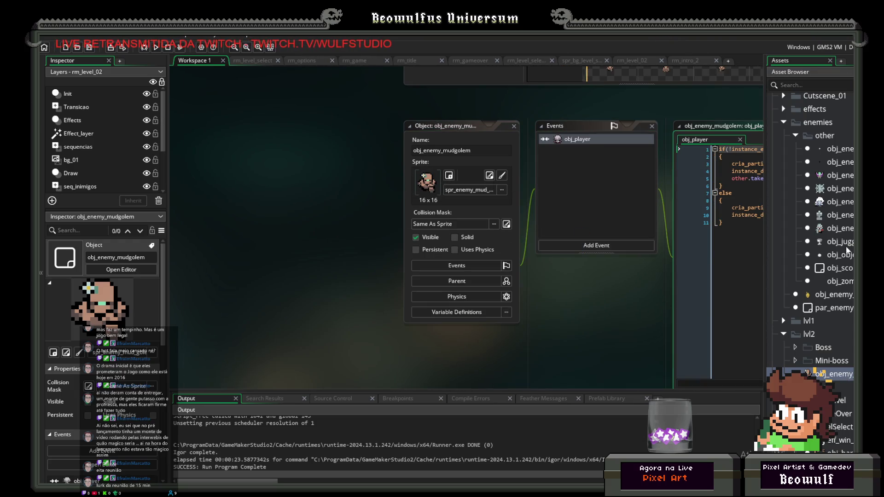
# Copy zombier's obj_player_tiro collision event and paste it into obj_enemy_mudgolem.
pyautogui.doubleClick(841, 229)
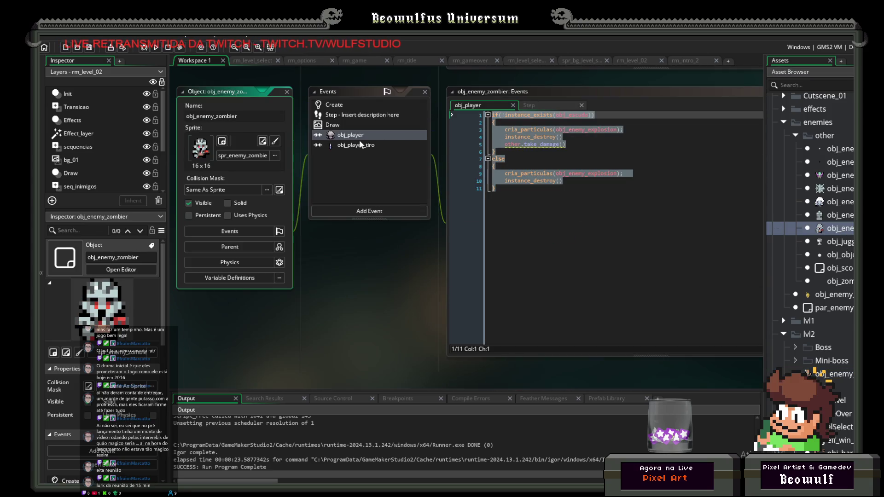
pyautogui.click(350, 145)
pyautogui.rightClick(350, 145)
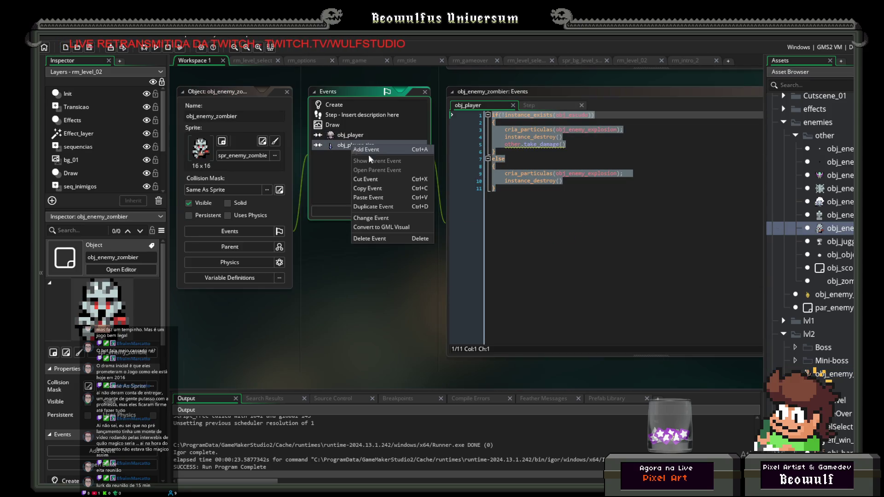
pyautogui.click(381, 189)
pyautogui.doubleClick(842, 374)
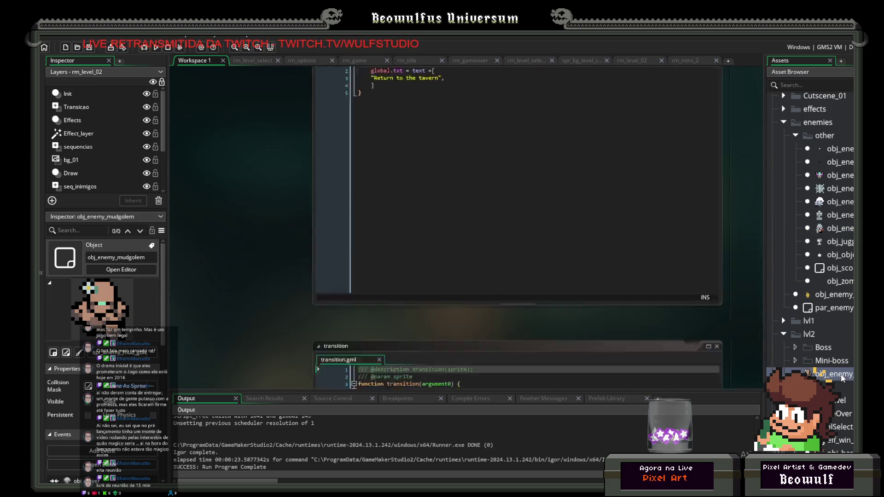
pyautogui.rightClick(377, 154)
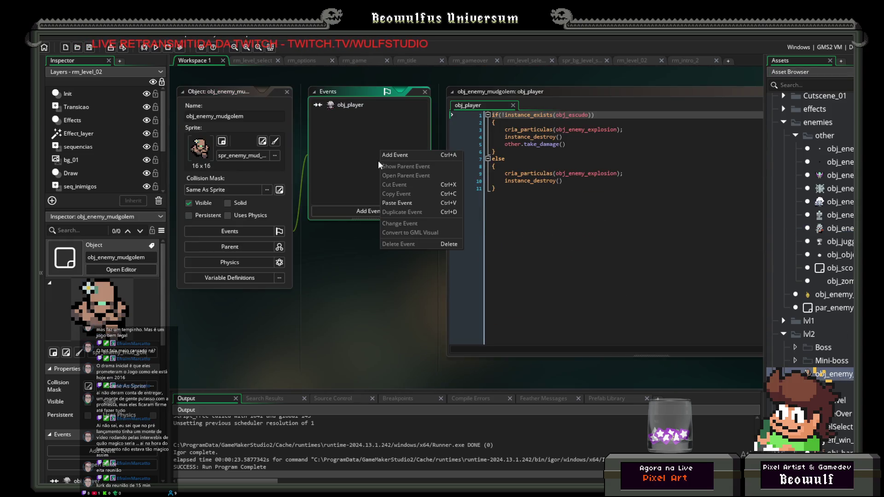
pyautogui.click(397, 203)
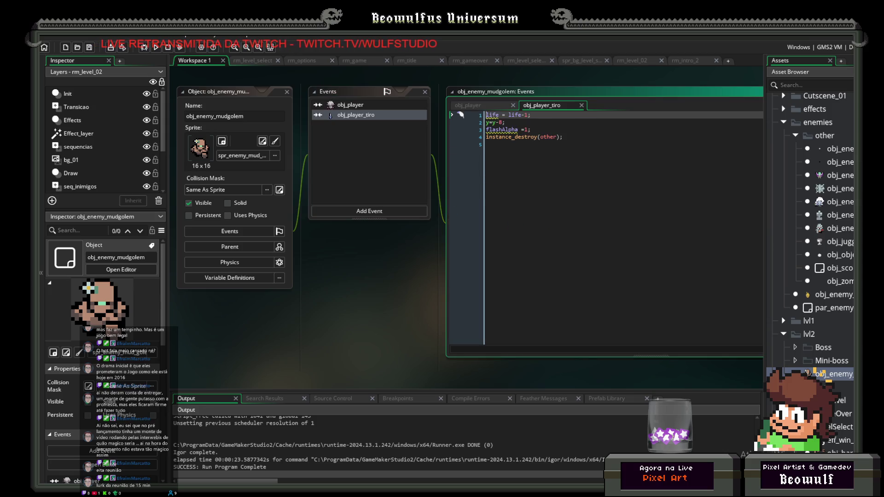
# Copy zombier's Create event and paste it into obj_enemy_mudgolem.
pyautogui.doubleClick(835, 228)
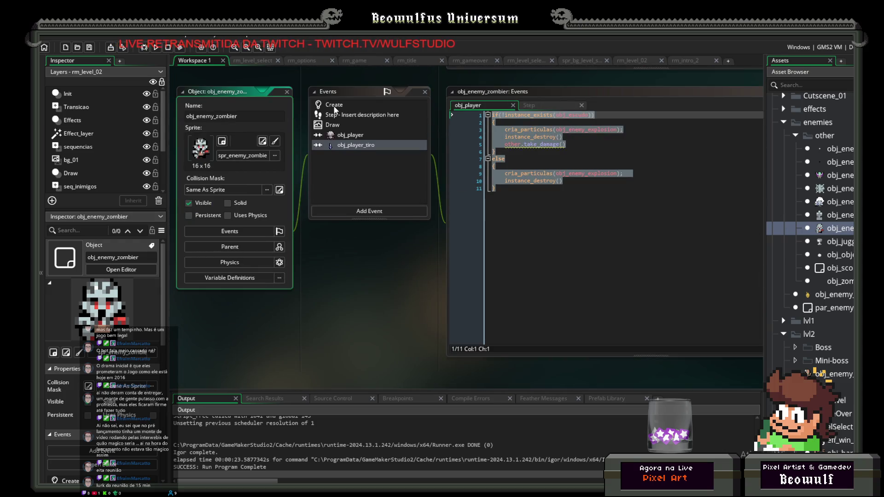
pyautogui.rightClick(334, 107)
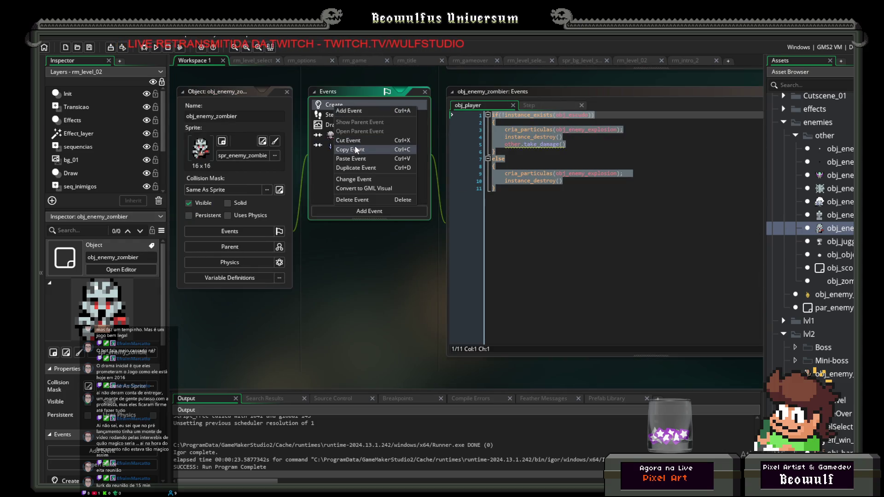
pyautogui.click(355, 148)
pyautogui.click(836, 375)
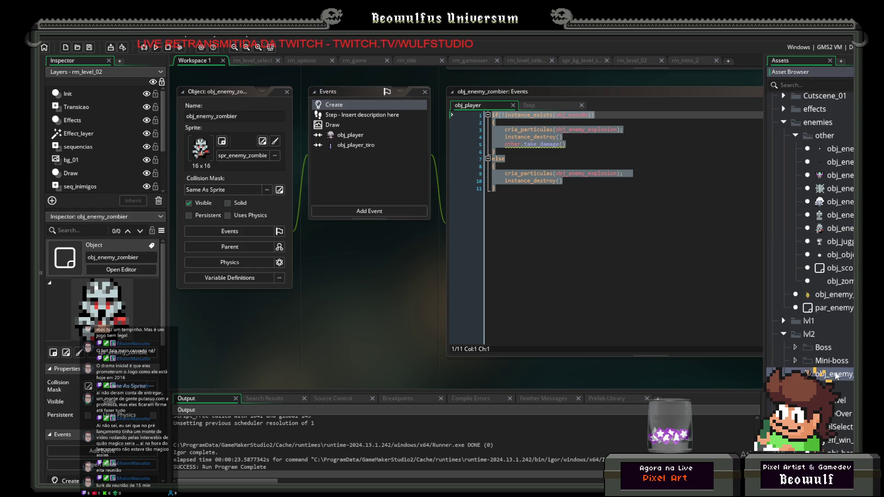
pyautogui.doubleClick(836, 376)
pyautogui.rightClick(380, 166)
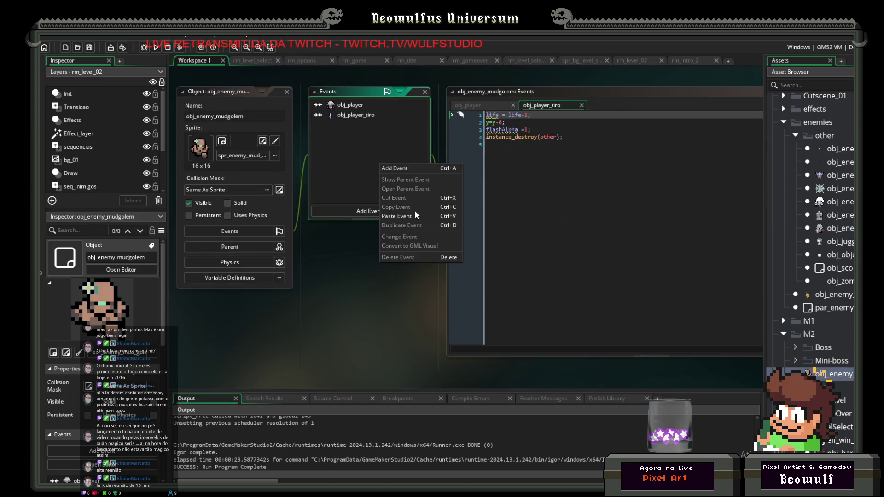
pyautogui.click(397, 216)
# On line 7 of the mud golem's Create code, change life = 2 to life = 10.
pyautogui.click(572, 189)
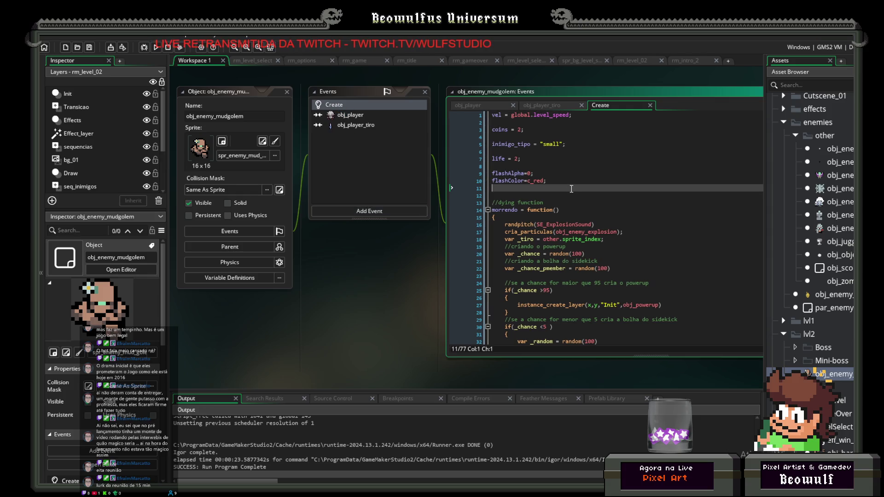
pyautogui.click(529, 146)
pyautogui.click(582, 160)
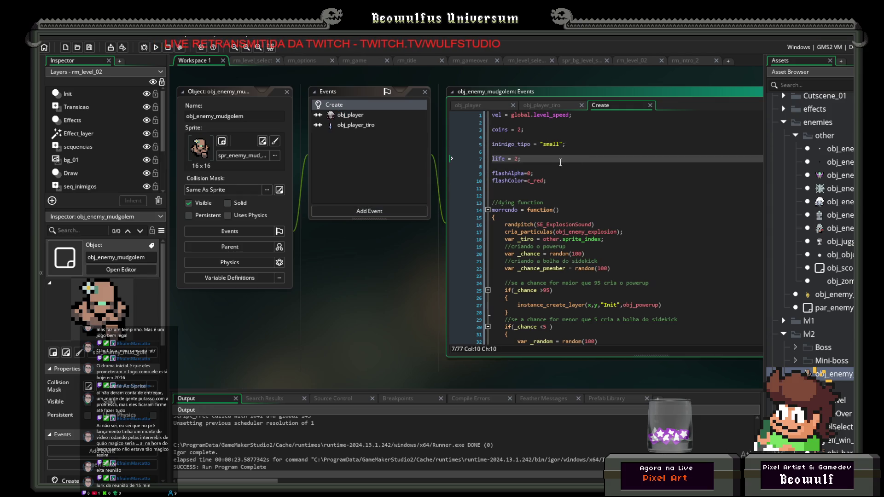
pyautogui.click(519, 158)
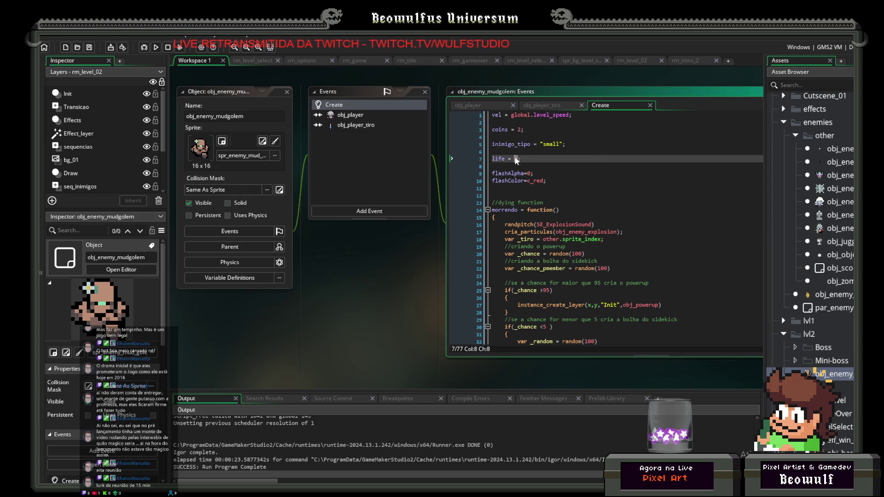
pyautogui.write('10')
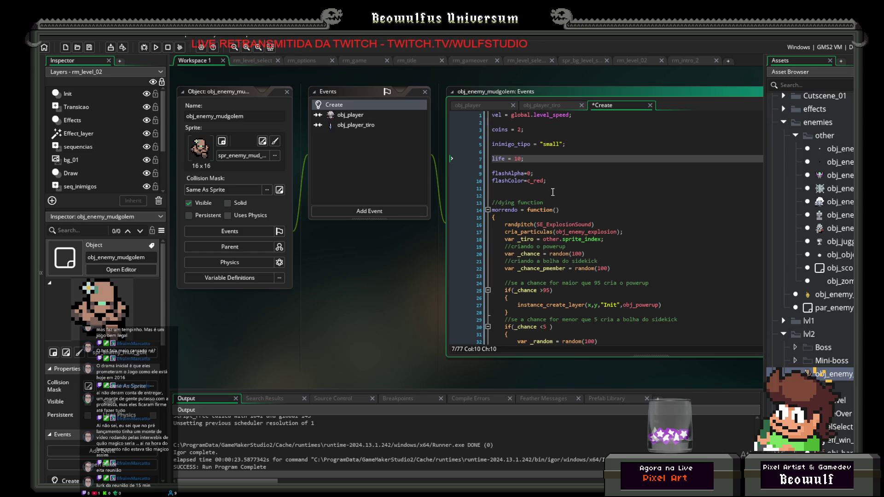
pyautogui.scroll(-5, 629, 206)
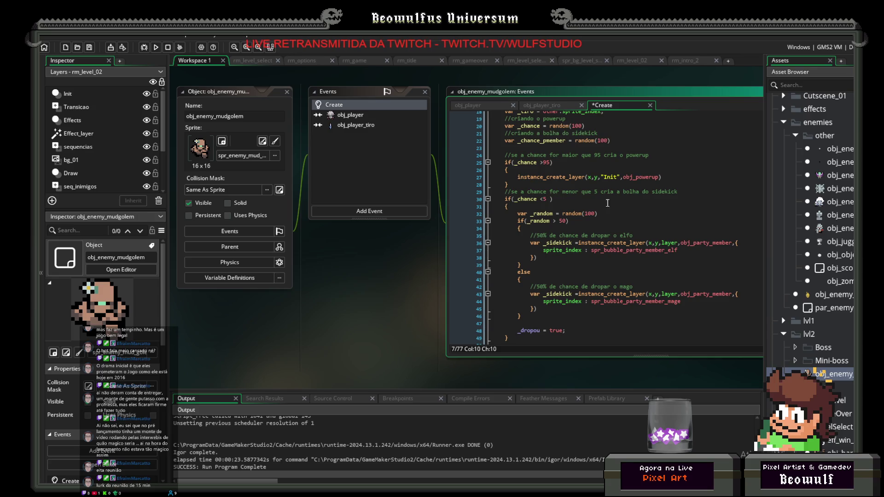
pyautogui.click(551, 159)
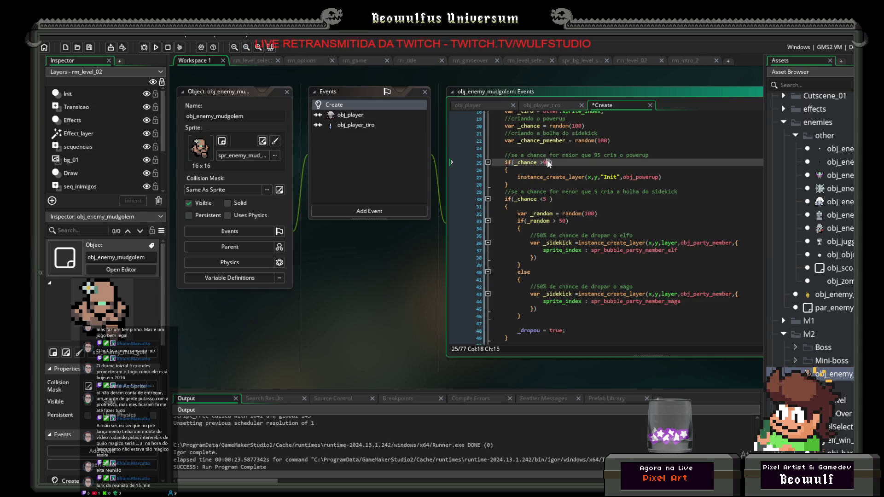
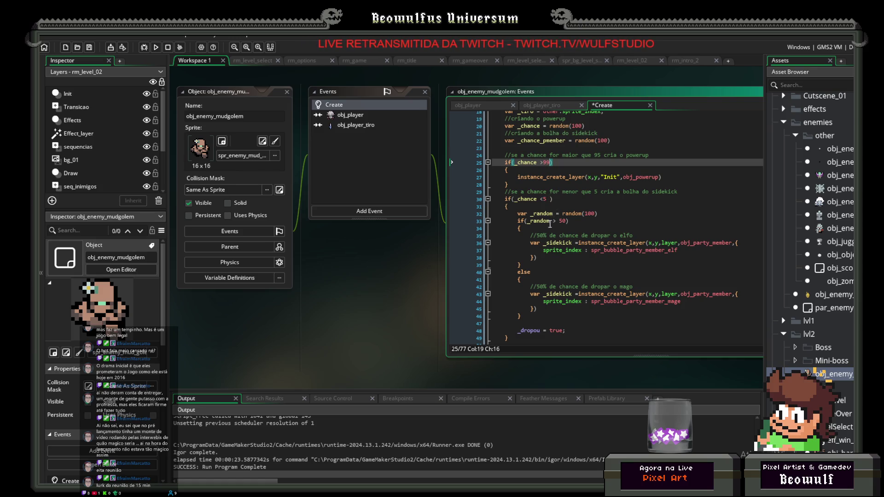
# Find the drop code in morrendo and begin selecting from _dropou = true.
pyautogui.scroll(-2, 549, 226)
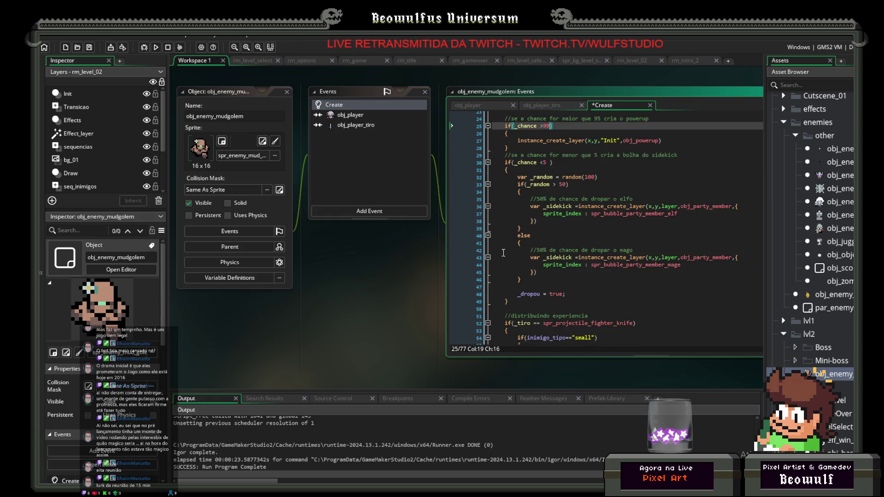
pyautogui.scroll(-2, 503, 253)
pyautogui.scroll(4, 506, 252)
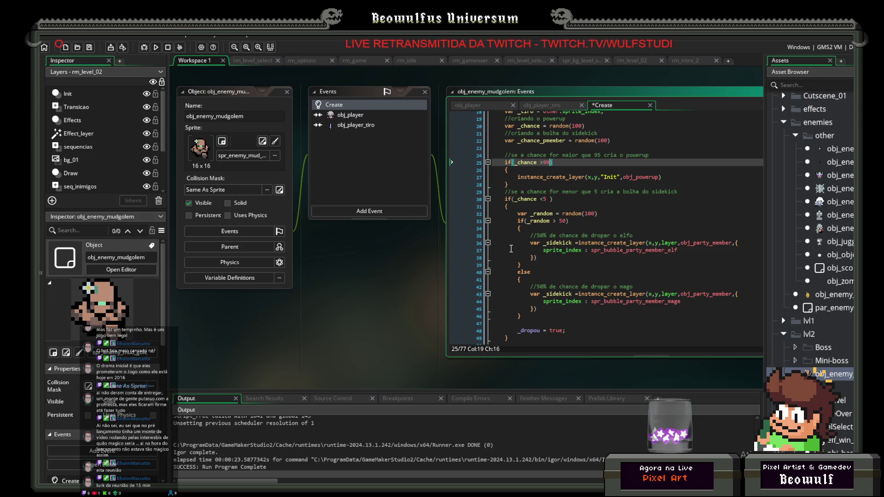
pyautogui.scroll(3, 512, 244)
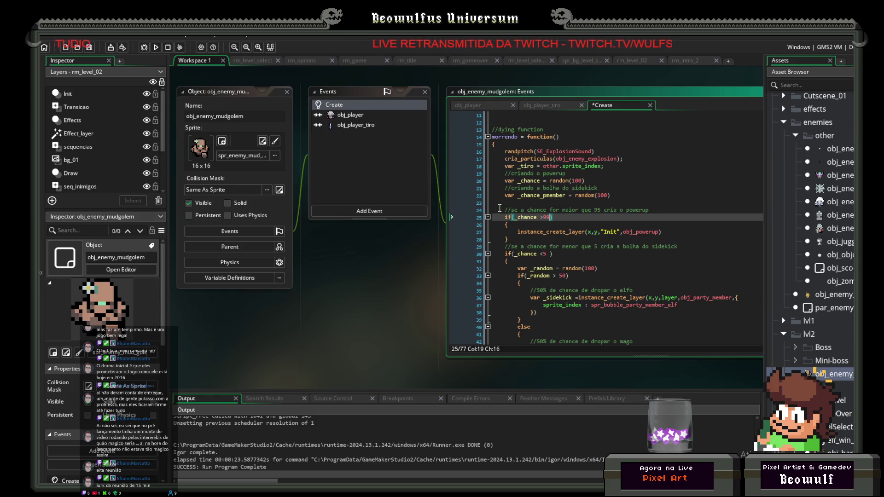
pyautogui.scroll(2, 503, 212)
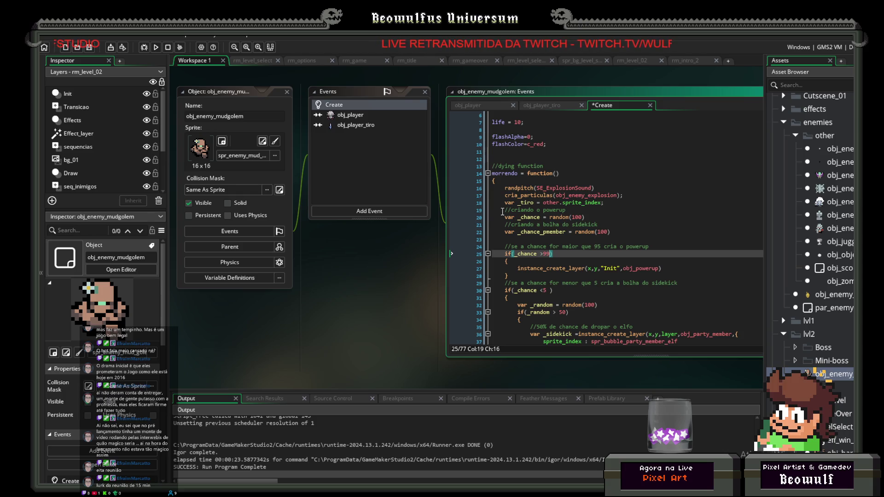
pyautogui.scroll(-2, 503, 212)
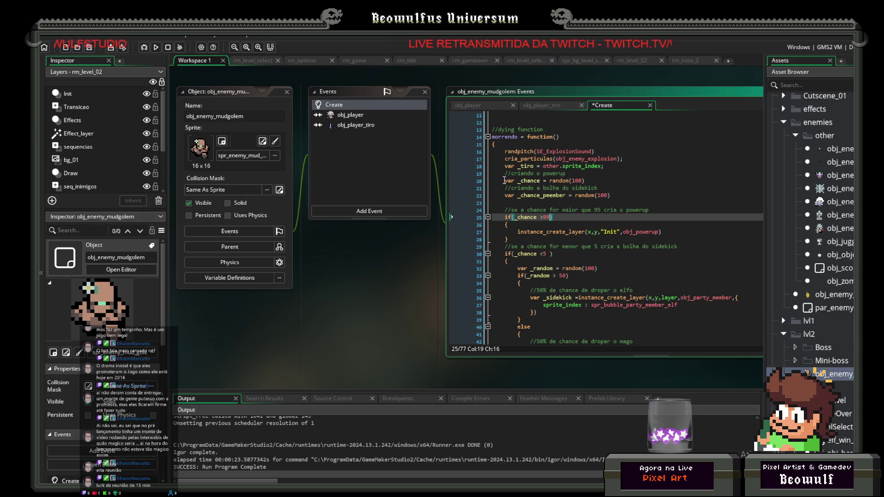
pyautogui.moveTo(502, 178)
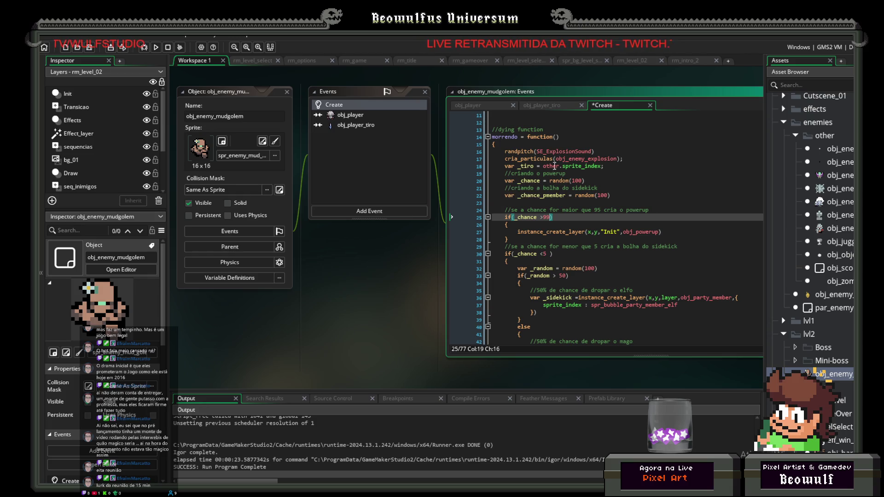
pyautogui.moveTo(535, 165)
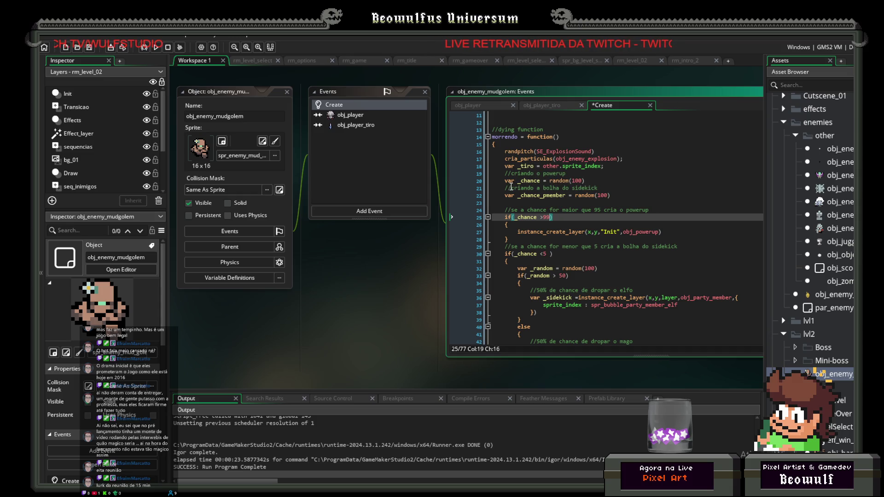
pyautogui.scroll(-2, 511, 187)
pyautogui.scroll(-3, 510, 193)
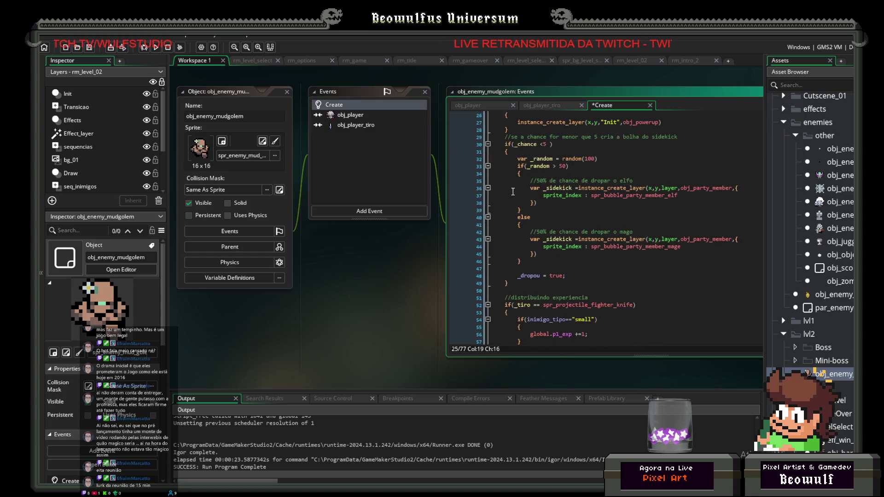
pyautogui.scroll(-1, 510, 193)
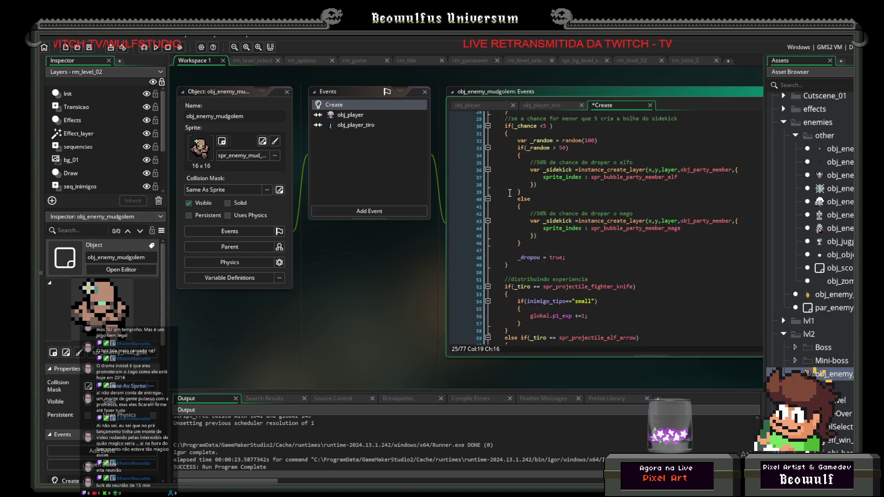
pyautogui.scroll(-3, 510, 193)
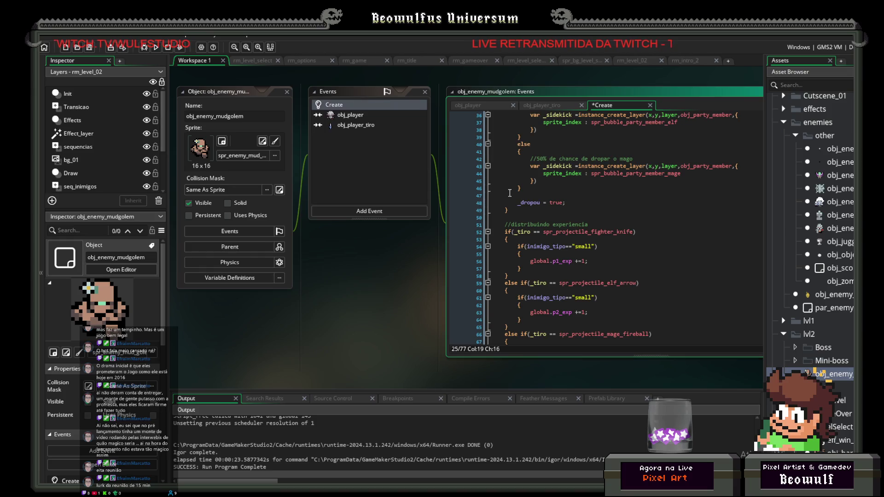
pyautogui.moveTo(608, 205); pyautogui.dragTo(537, 196)
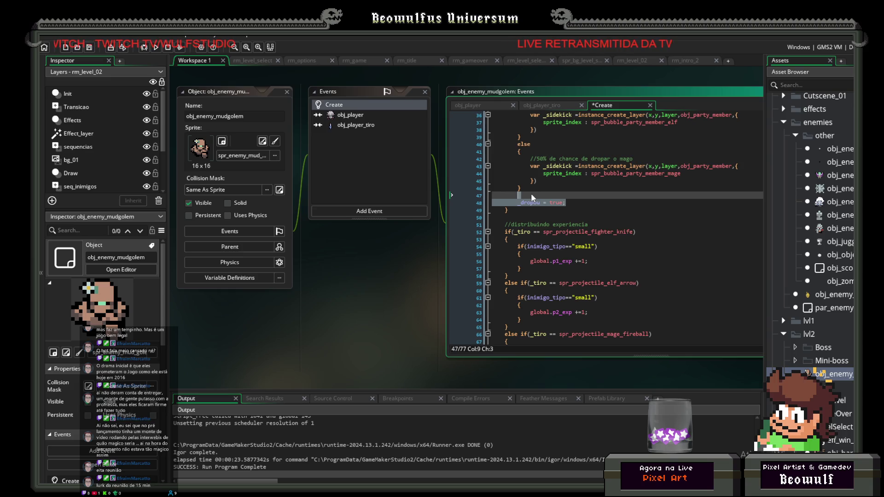
# Extend the selection up to the var _chance line and delete the powerup and sidekick drop block.
pyautogui.scroll(5, 531, 195)
pyautogui.moveTo(532, 197)
pyautogui.mouseDown()
pyautogui.moveTo(499, 199)
pyautogui.moveTo(495, 190)
pyautogui.moveTo(495, 217)
pyautogui.moveTo(493, 173)
pyautogui.mouseUp()
pyautogui.scroll(2, 494, 190)
pyautogui.scroll(2, 493, 189)
pyautogui.scroll(-5, 545, 217)
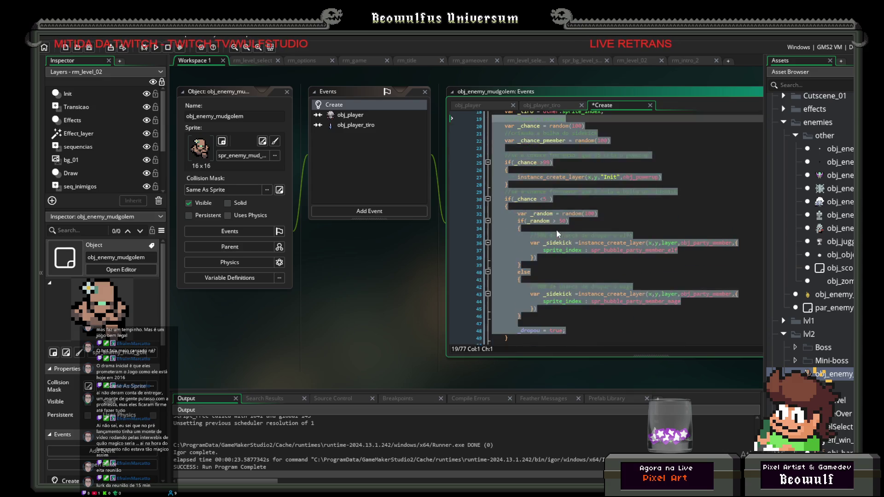
pyautogui.scroll(5, 554, 227)
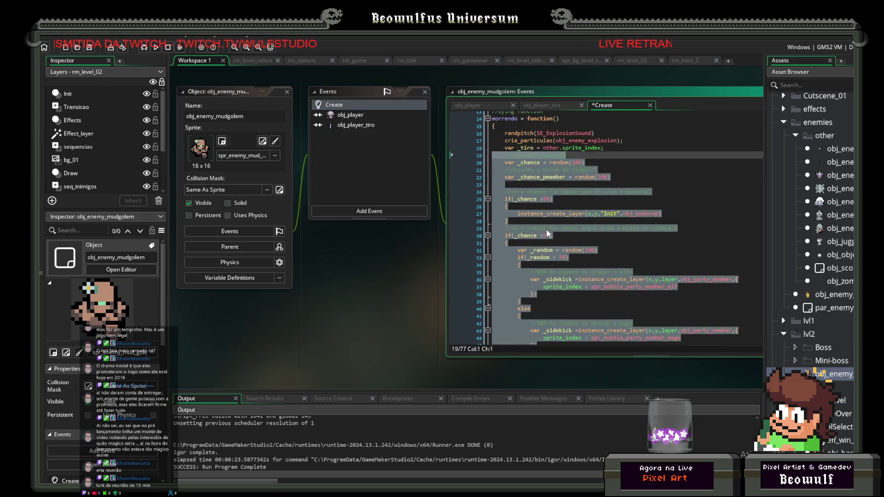
pyautogui.scroll(-3, 545, 225)
pyautogui.scroll(3, 543, 224)
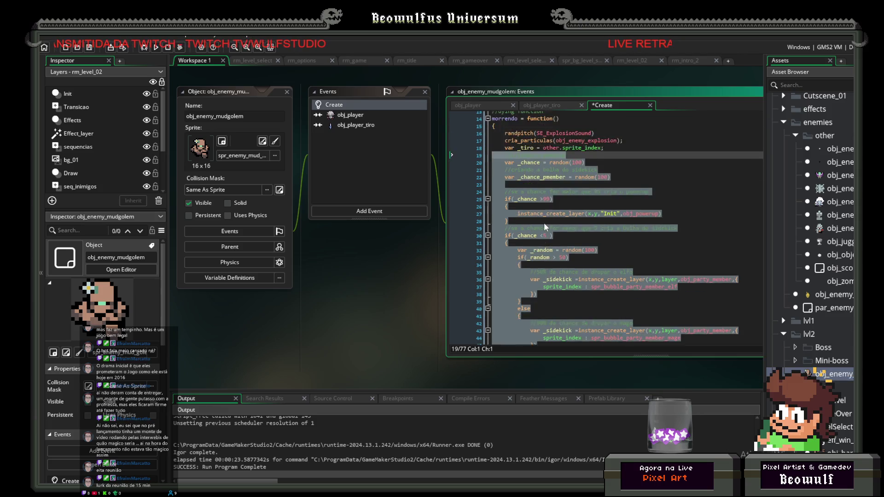
pyautogui.scroll(-4, 543, 222)
pyautogui.scroll(2, 541, 222)
pyautogui.scroll(-1, 537, 220)
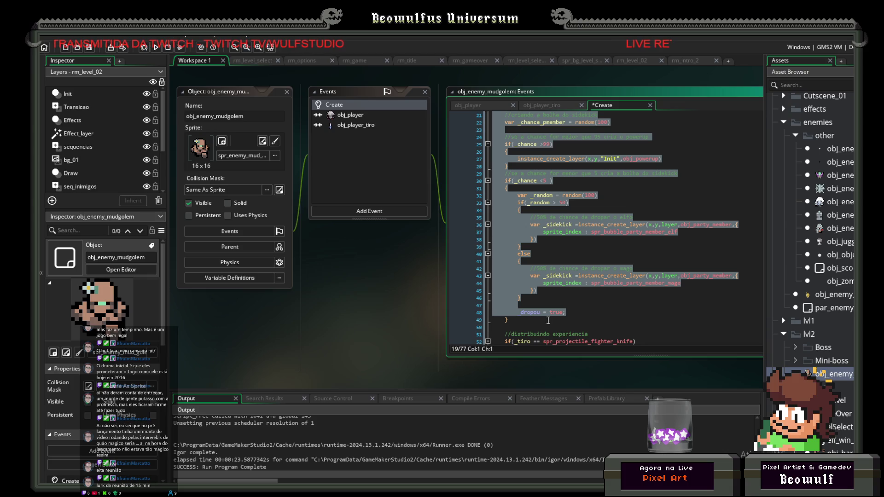
pyautogui.moveTo(528, 324)
pyautogui.mouseDown()
pyautogui.moveTo(525, 289)
pyautogui.moveTo(481, 235)
pyautogui.moveTo(472, 175)
pyautogui.mouseUp()
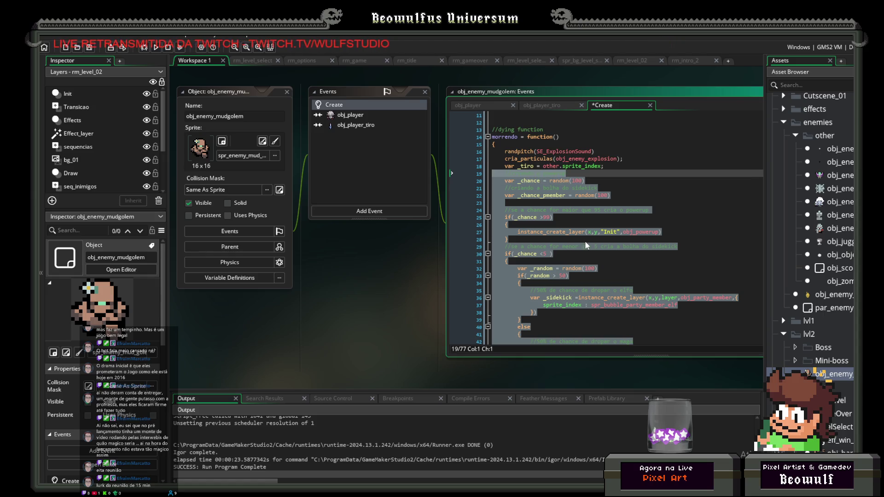
pyautogui.press('Delete')
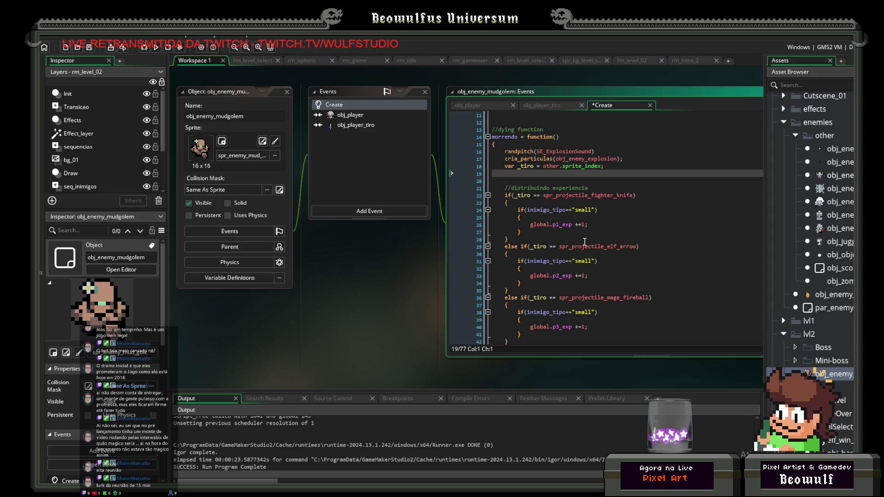
# Remove the empty line left where the drop code was deleted.
pyautogui.press('BackSpace')
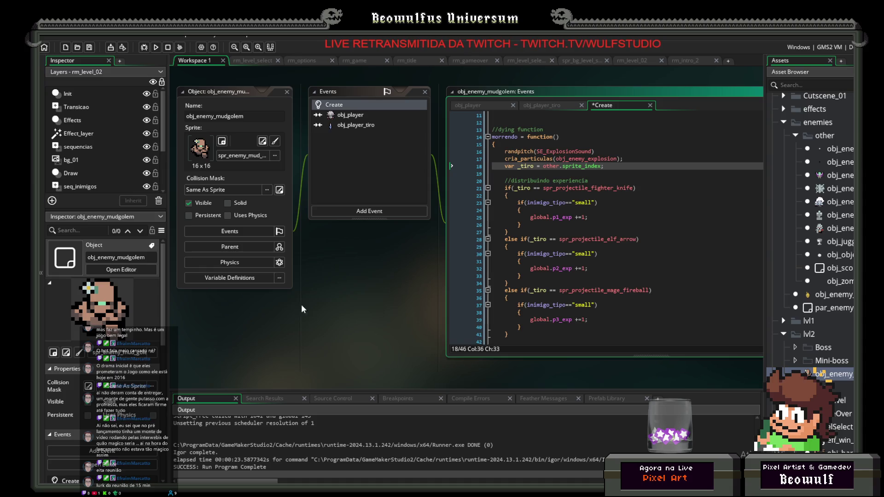
# Delete the coins = 2 variable line from the golem's Create event.
pyautogui.moveTo(300, 302); pyautogui.dragTo(272, 310)
pyautogui.scroll(-2, 524, 262)
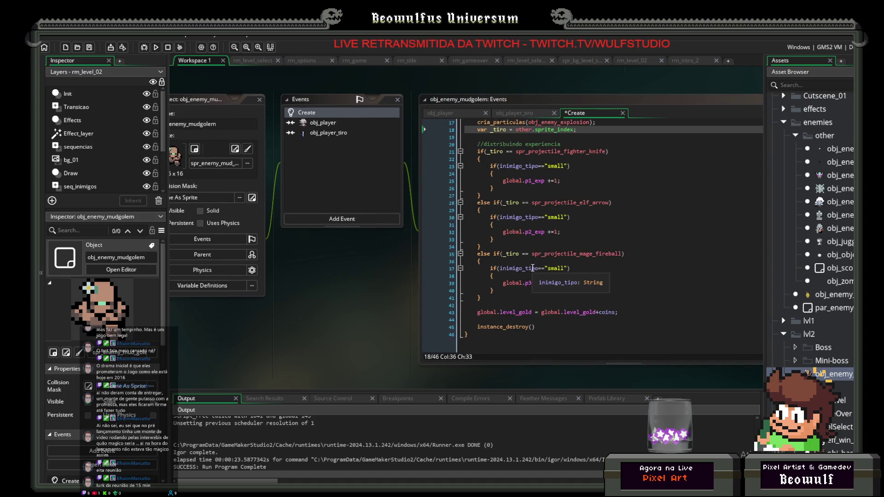
pyautogui.click(537, 312)
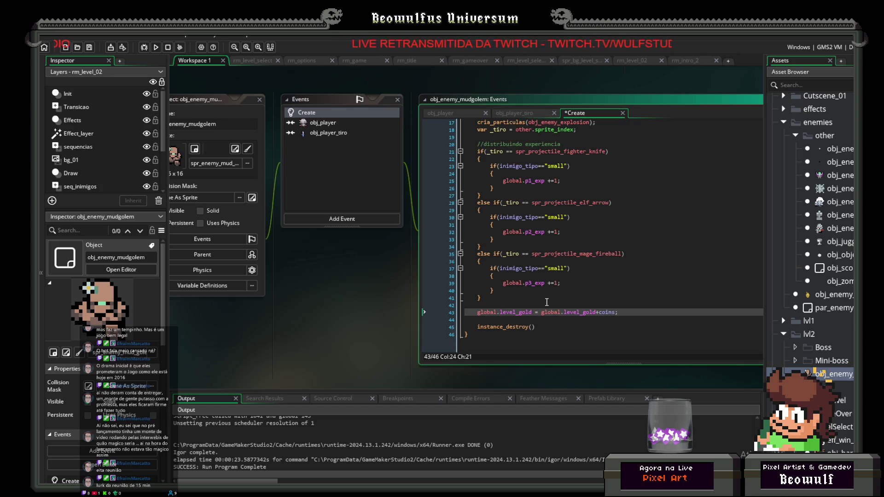
pyautogui.click(546, 304)
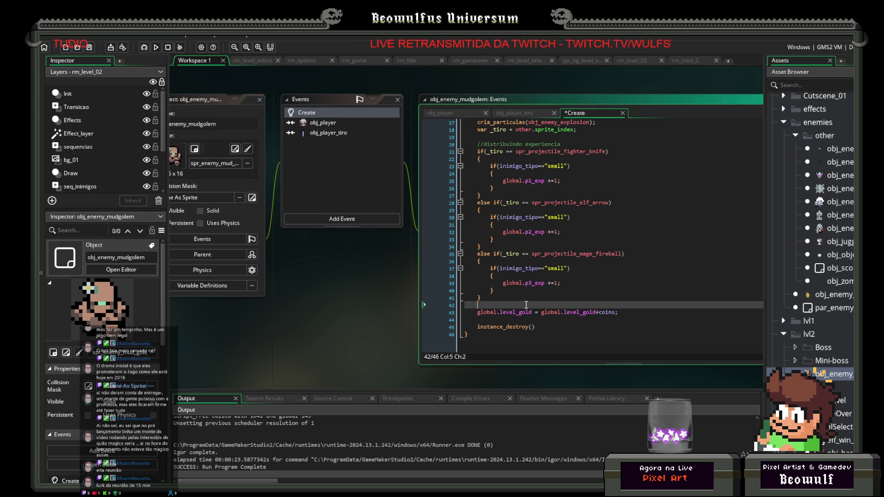
pyautogui.scroll(5, 528, 304)
pyautogui.scroll(-4, 482, 245)
pyautogui.scroll(2, 482, 245)
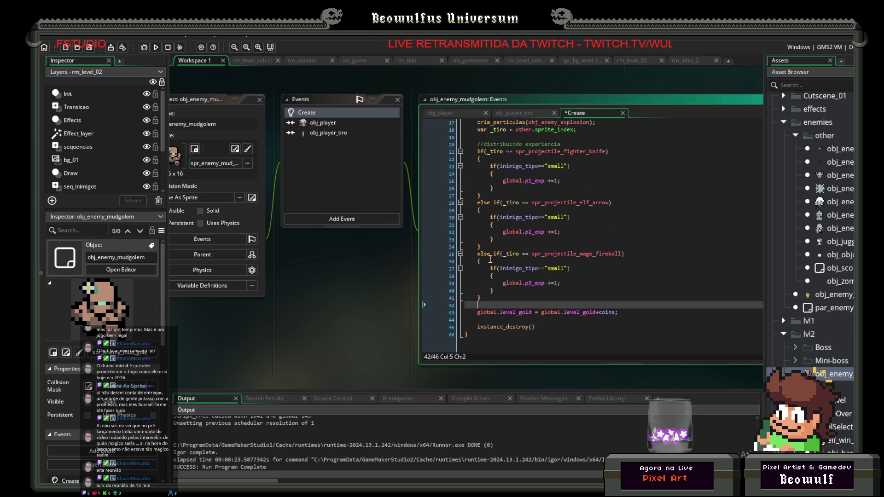
pyautogui.scroll(2, 490, 264)
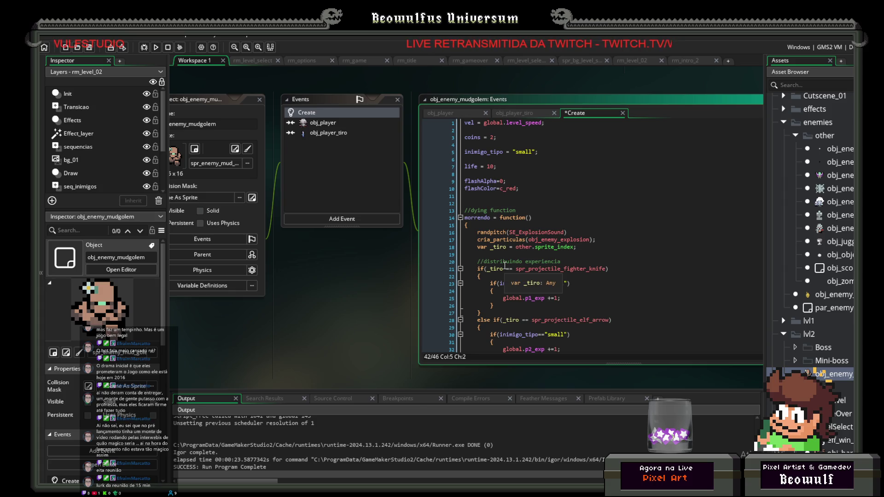
pyautogui.click(439, 138)
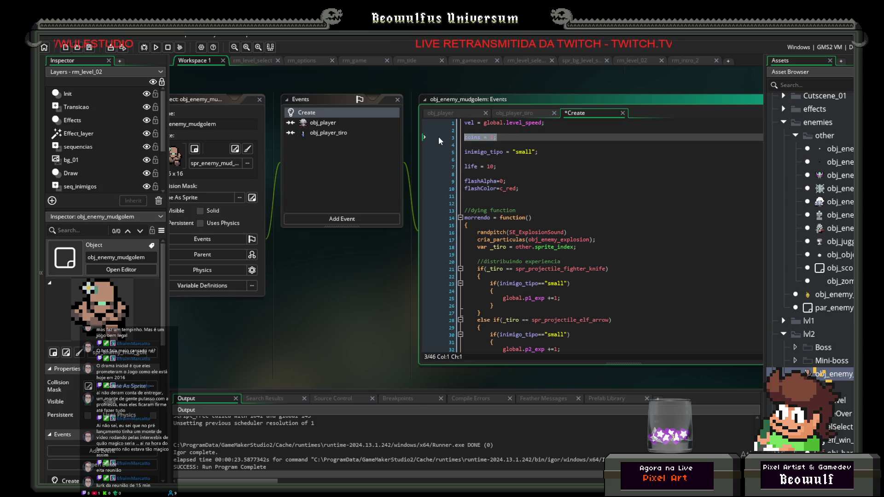
pyautogui.press('BackSpace')
pyautogui.press('BackSpace')
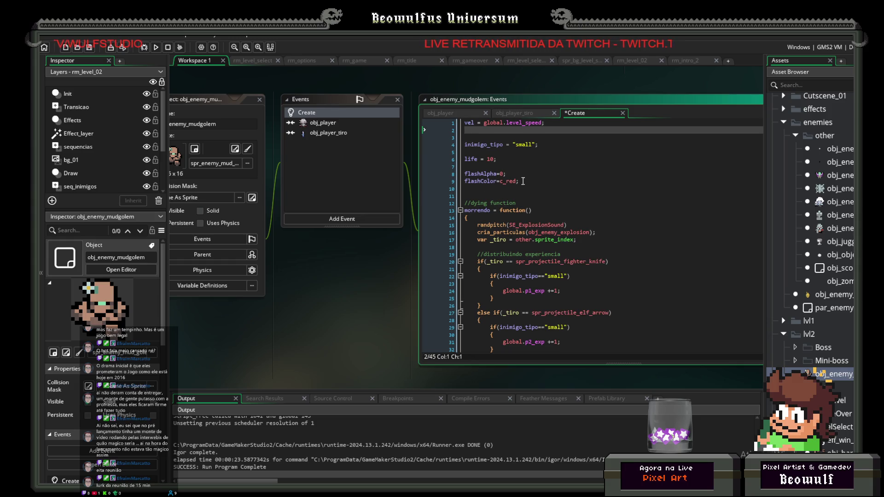
pyautogui.press('BackSpace')
# Delete the global.level_gold increase line from the morrendo function.
pyautogui.scroll(-5, 558, 202)
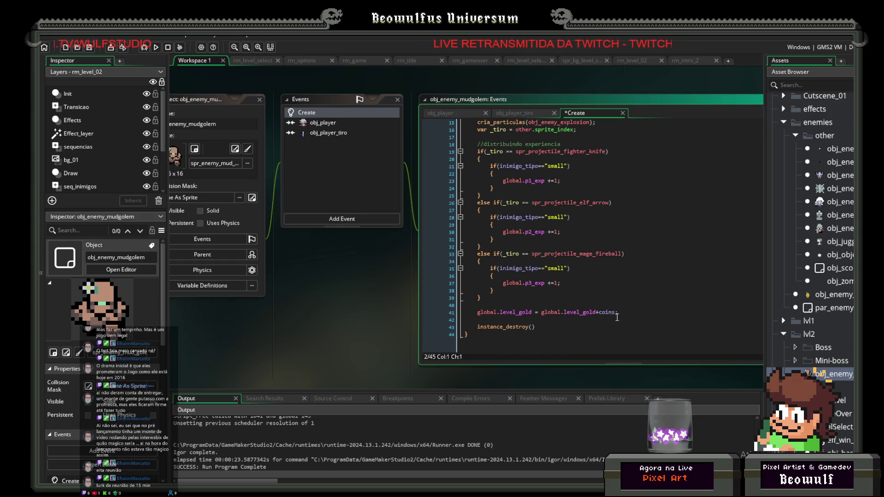
pyautogui.click(581, 312)
pyautogui.press('End')
pyautogui.hotkey('shift', 'Home')
pyautogui.press('BackSpace')
pyautogui.press('BackSpace')
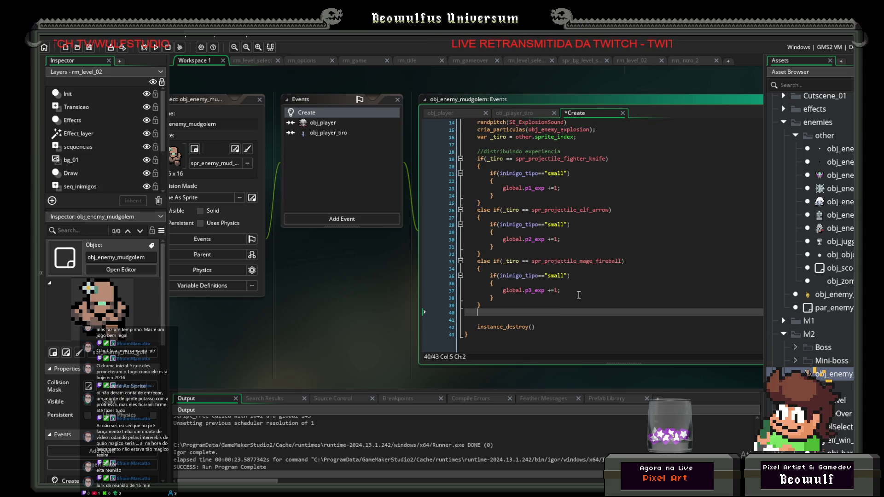
pyautogui.press('XF86AudioLowerVolume')
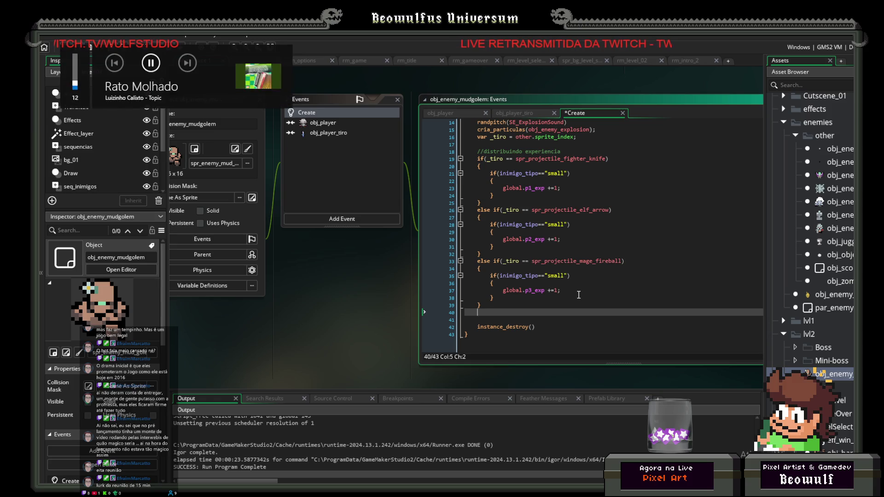
pyautogui.press('XF86AudioLowerVolume')
pyautogui.press('XF86AudioLowerVolume')
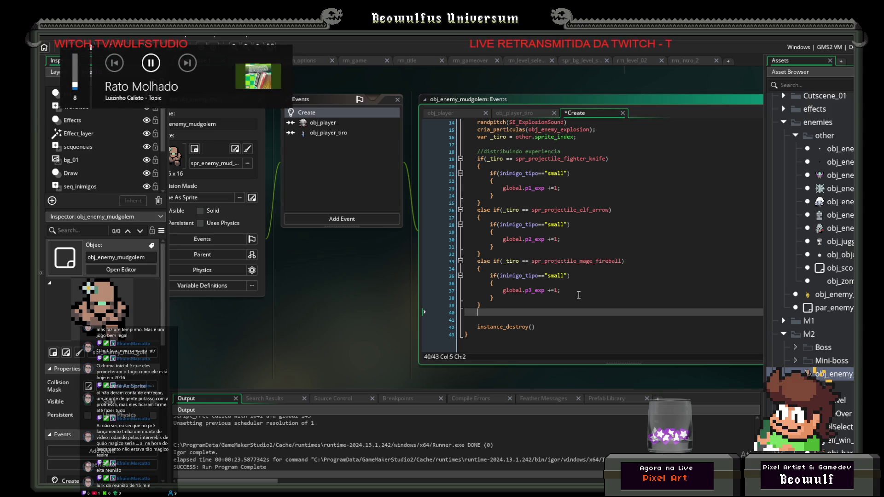
pyautogui.click(343, 195)
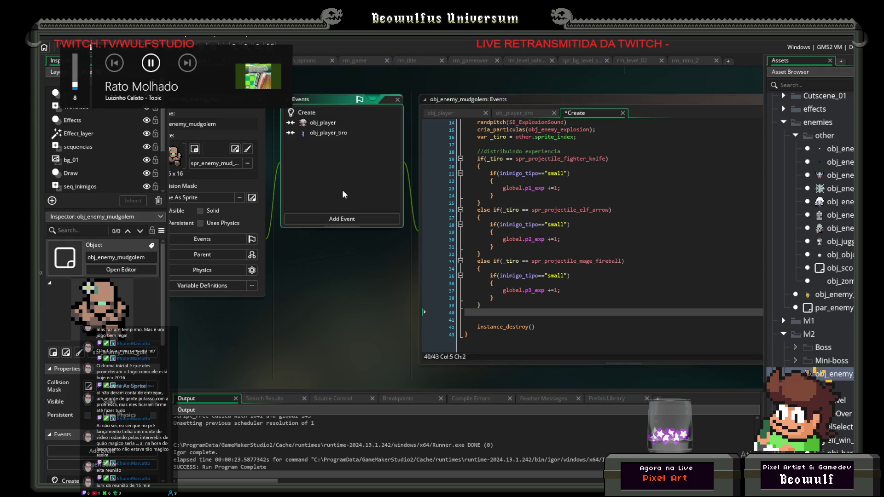
pyautogui.click(334, 135)
pyautogui.click(317, 122)
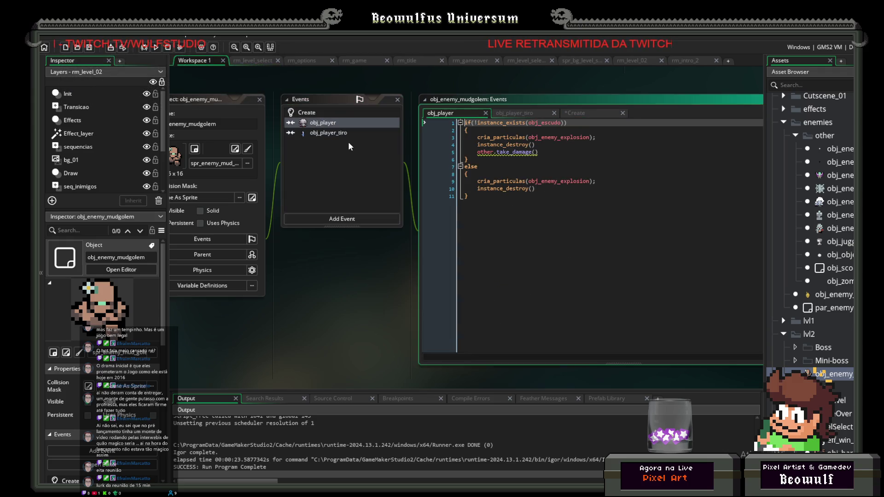
pyautogui.click(314, 113)
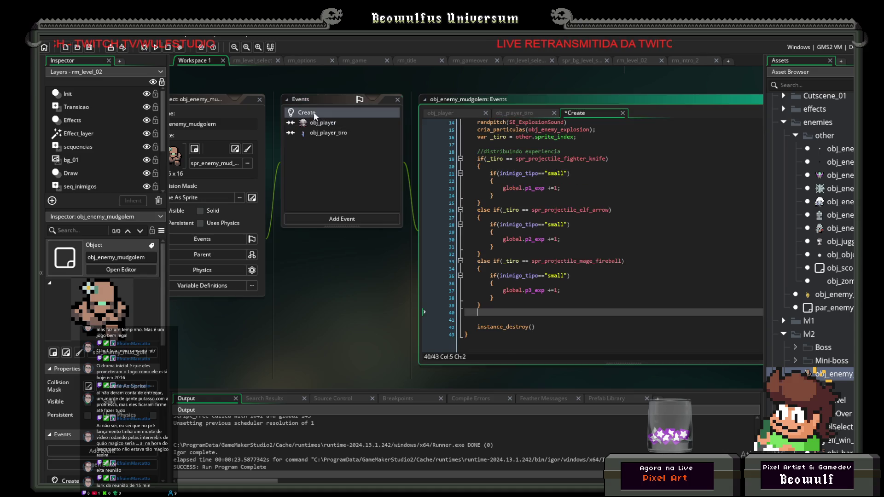
pyautogui.scroll(5, 535, 223)
pyautogui.click(466, 203)
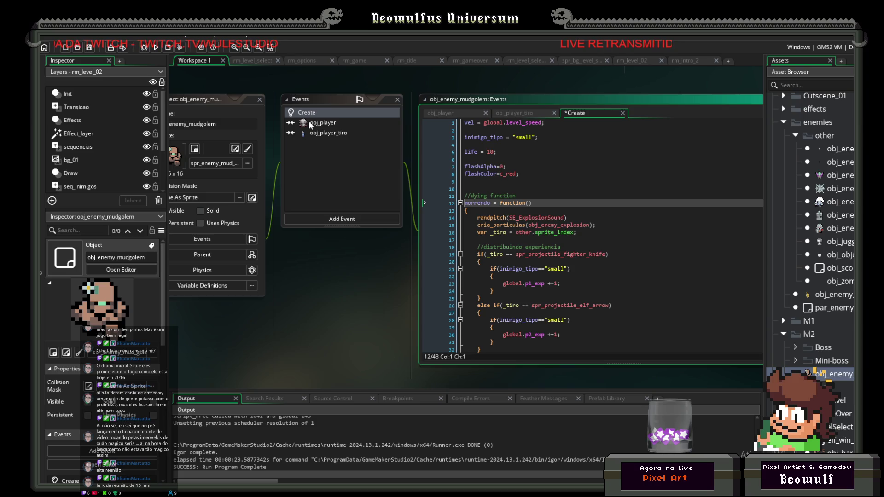
pyautogui.click(353, 216)
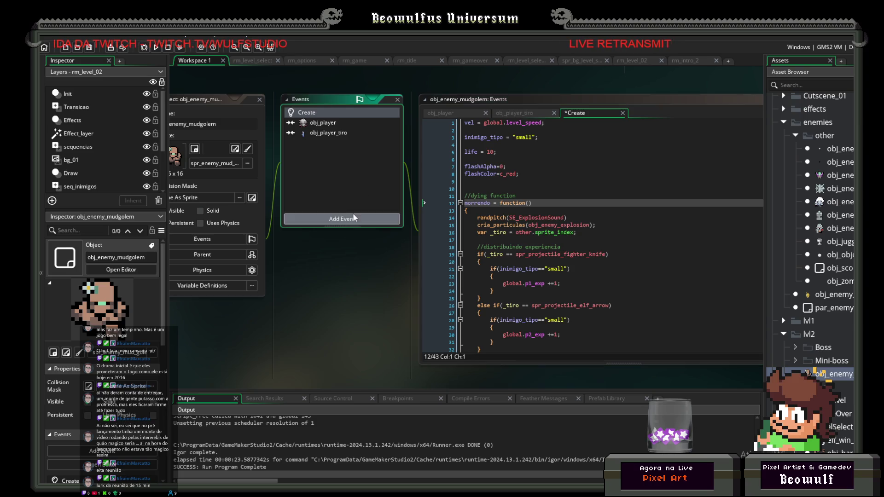
# Add a Step event to the golem and review the morrendo function in Create.
pyautogui.moveTo(363, 255)
pyautogui.click(415, 252)
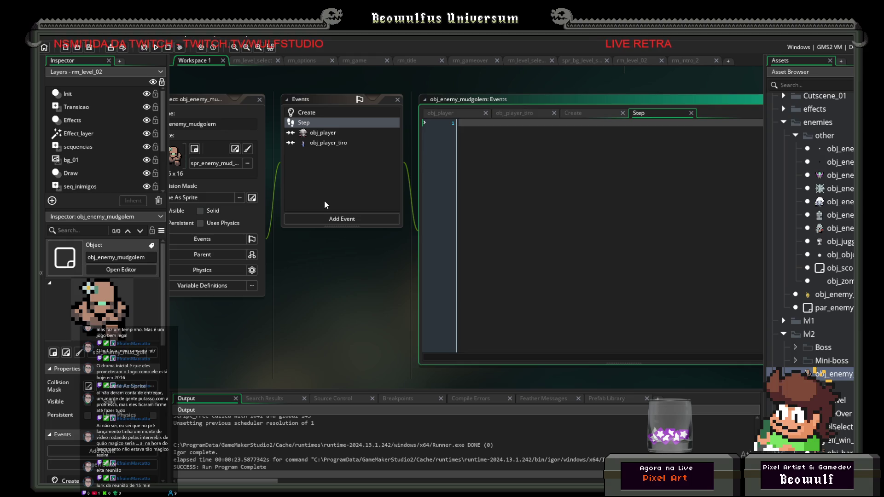
pyautogui.click(313, 113)
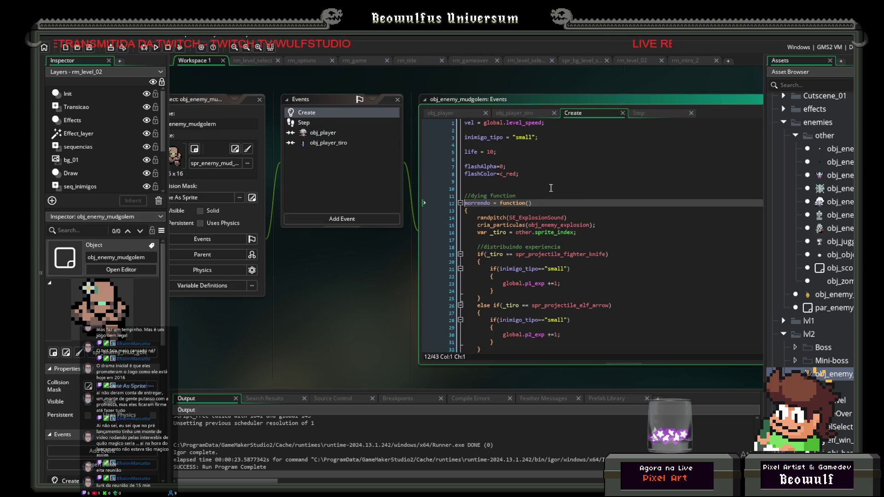
pyautogui.scroll(-5, 542, 184)
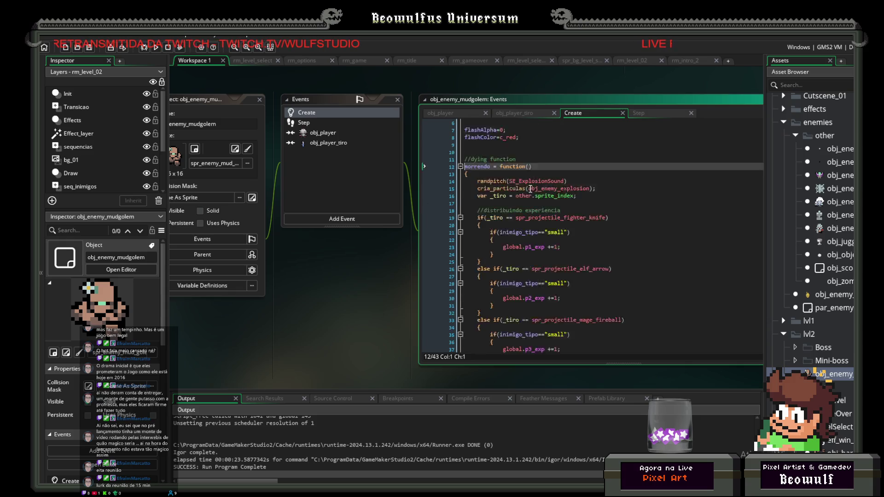
pyautogui.scroll(5, 506, 194)
pyautogui.click(461, 203)
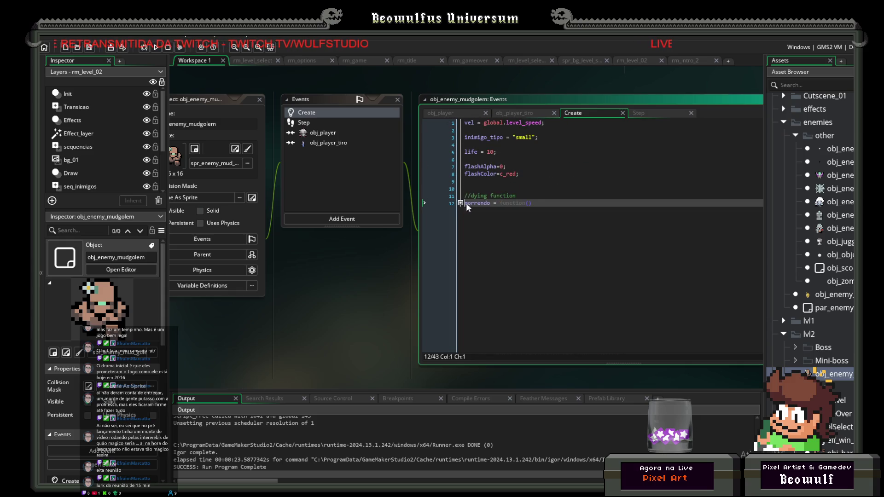
pyautogui.click(483, 189)
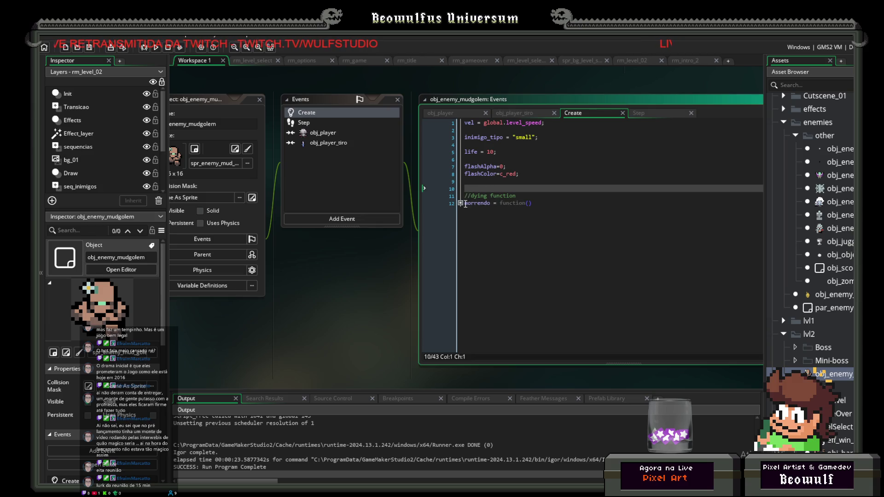
pyautogui.click(460, 203)
pyautogui.scroll(-3, 545, 238)
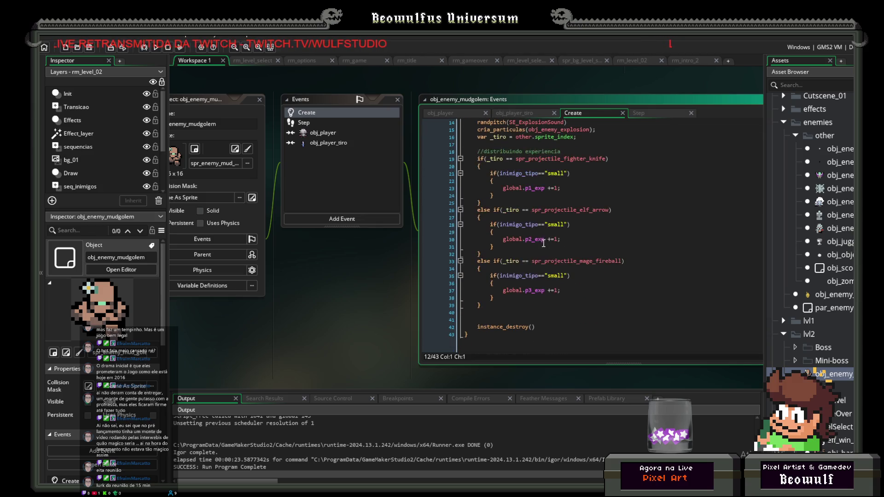
pyautogui.scroll(3, 545, 238)
pyautogui.click(461, 203)
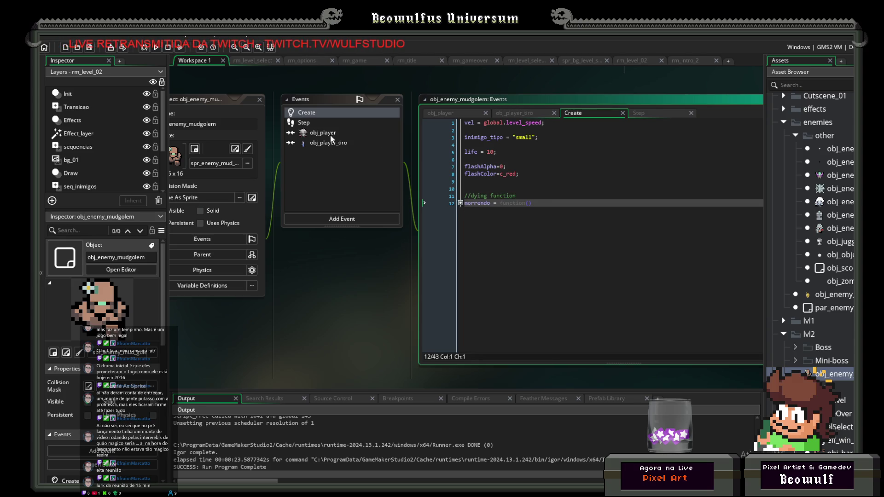
# Write if(life<=0) { morrendo(); } in the Step event code.
pyautogui.click(314, 122)
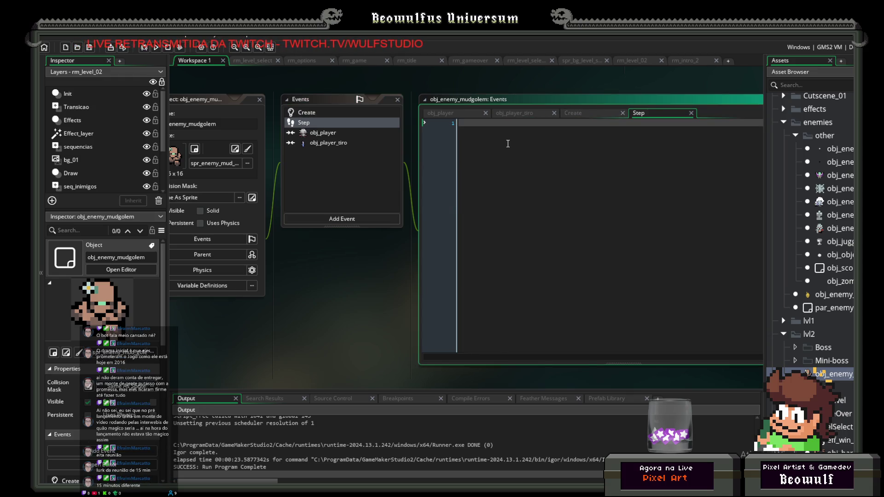
pyautogui.write('if')
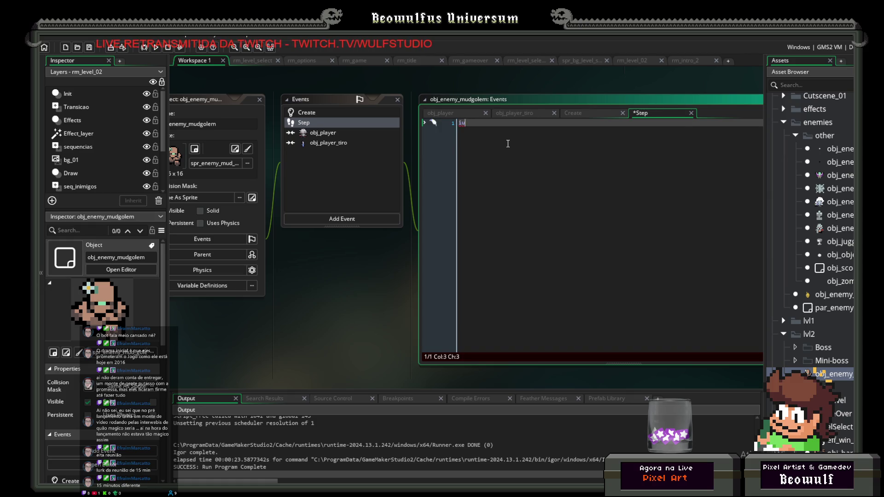
pyautogui.write('(')
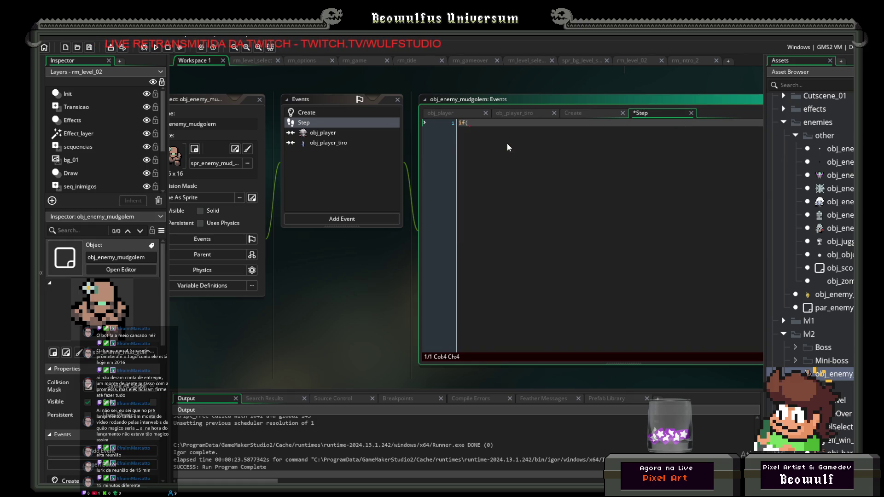
pyautogui.write('life')
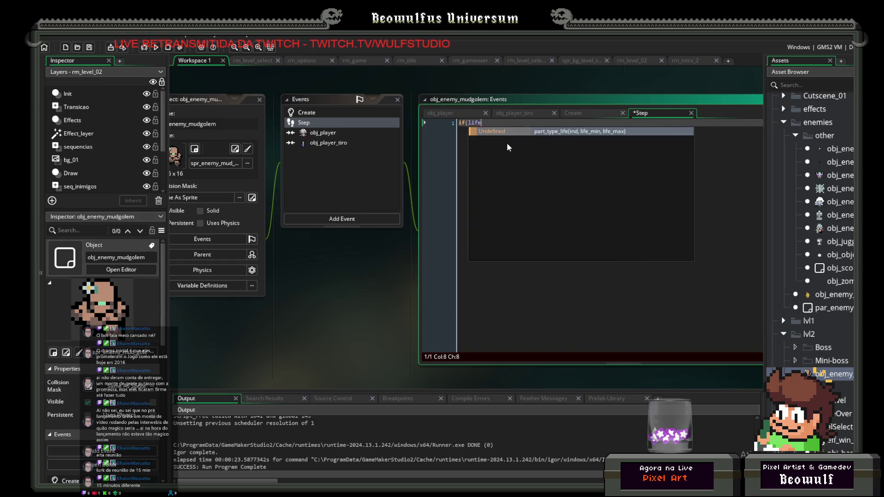
pyautogui.write('<')
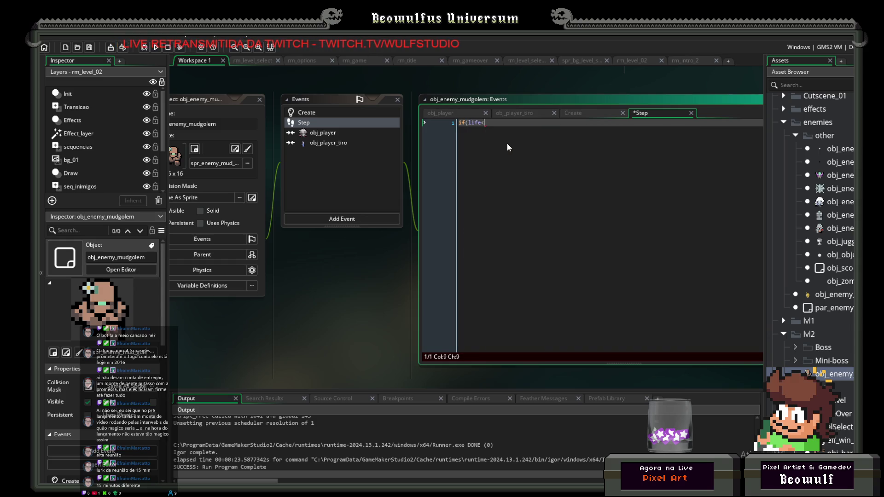
pyautogui.write('=0)')
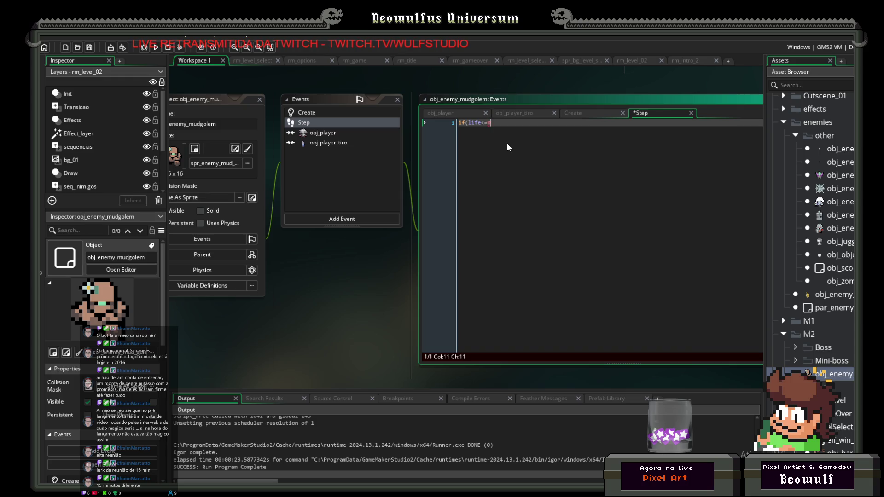
pyautogui.press('Return')
pyautogui.write('{')
pyautogui.press('Return')
pyautogui.write('}')
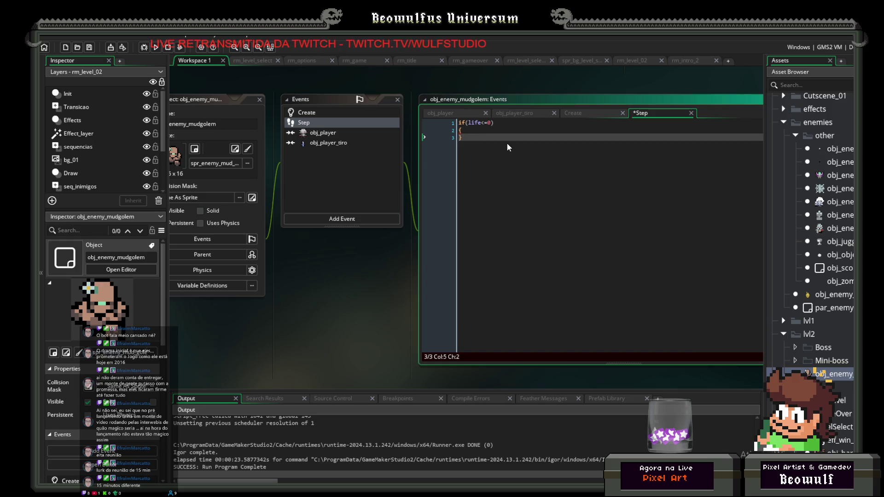
pyautogui.press('Return')
pyautogui.click(339, 111)
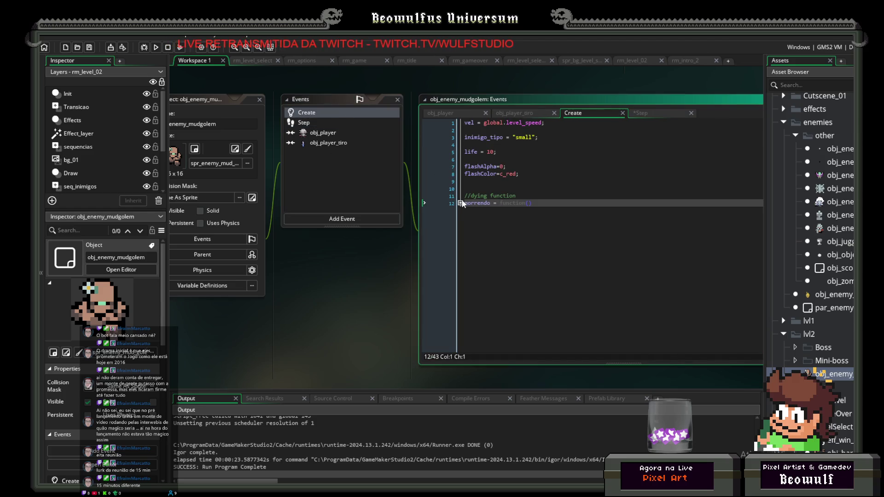
pyautogui.click(460, 203)
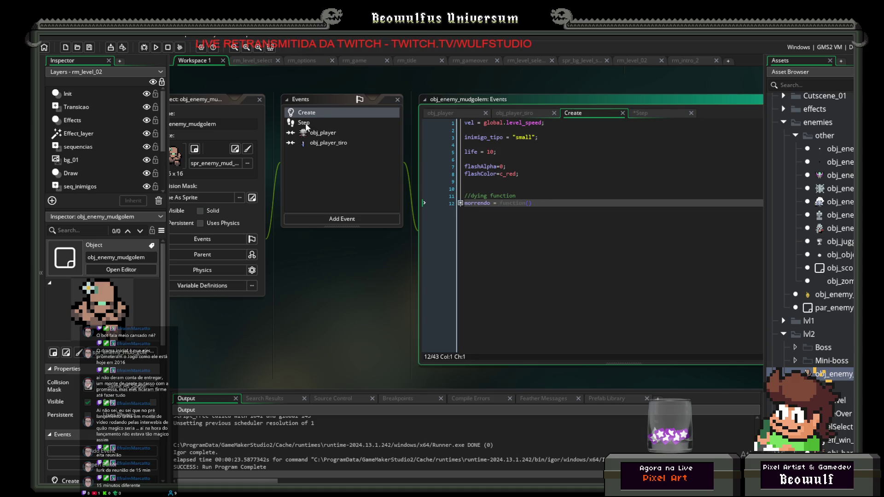
pyautogui.click(305, 122)
pyautogui.write('morrendo(0')
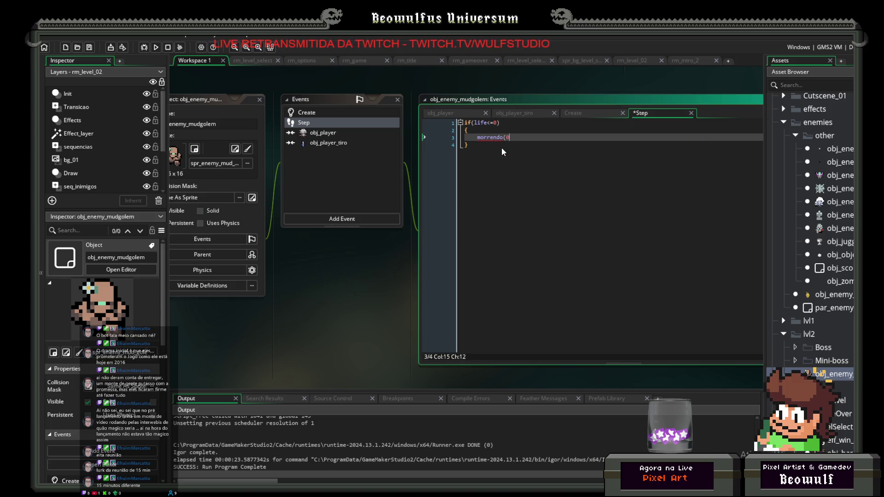
pyautogui.press('BackSpace')
pyautogui.write(');')
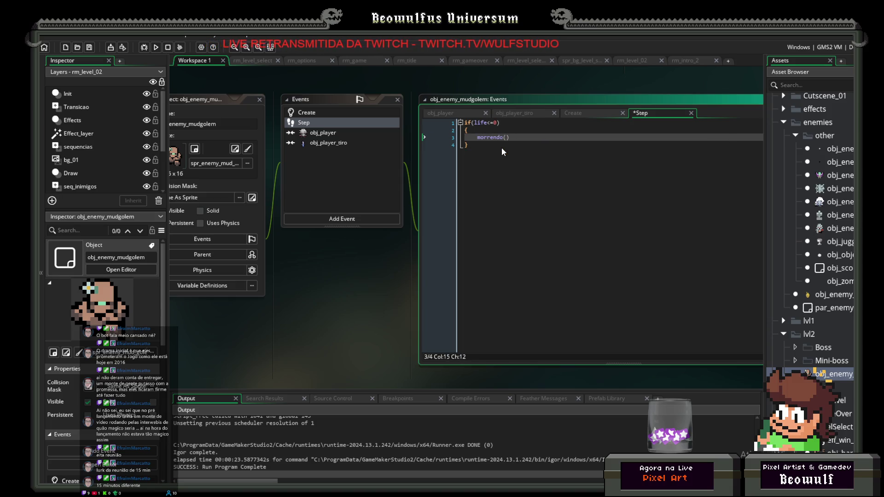
# Switch to Aseprite and play the mud golem sprite's animation.
pyautogui.moveTo(378, 282)
pyautogui.mouseDown()
pyautogui.moveTo(386, 286)
pyautogui.moveTo(366, 284)
pyautogui.mouseUp()
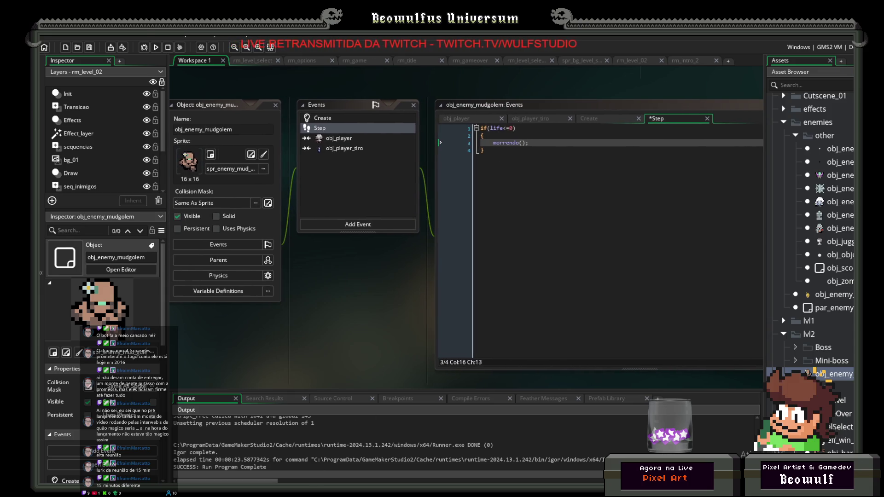
pyautogui.hotkey('alt', 'Tab')
pyautogui.click(171, 391)
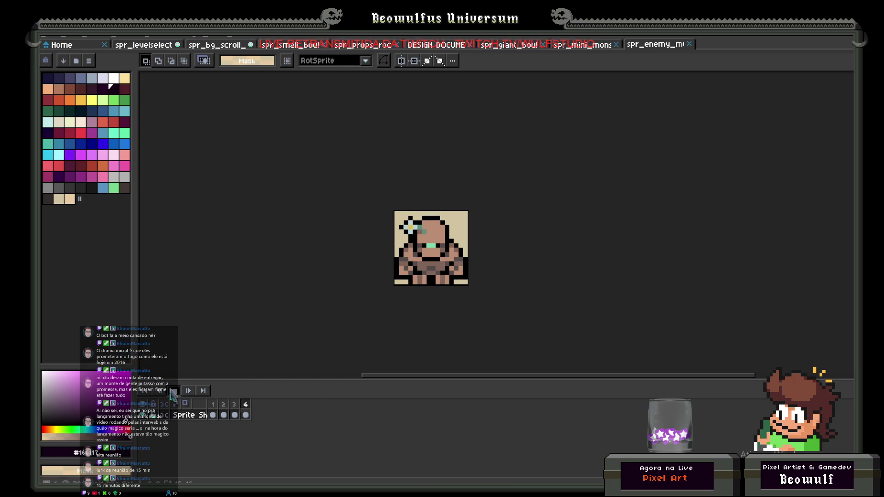
# Stop the sprite animation preview and return to GameMaker.
pyautogui.click(175, 391)
pyautogui.hotkey('alt', 'Tab')
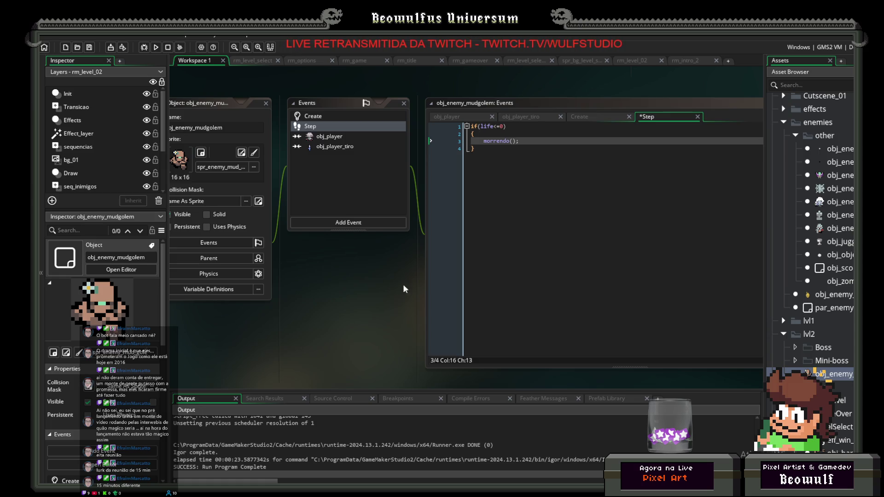
# Append alarm[0] = 30; at the end of the golem's Create event code.
pyautogui.click(503, 192)
pyautogui.press('Return')
pyautogui.press('Return')
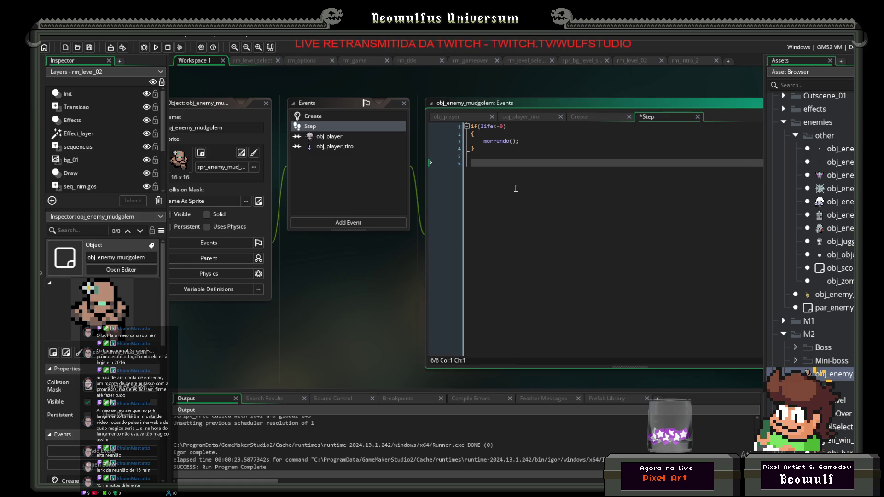
pyautogui.click(322, 118)
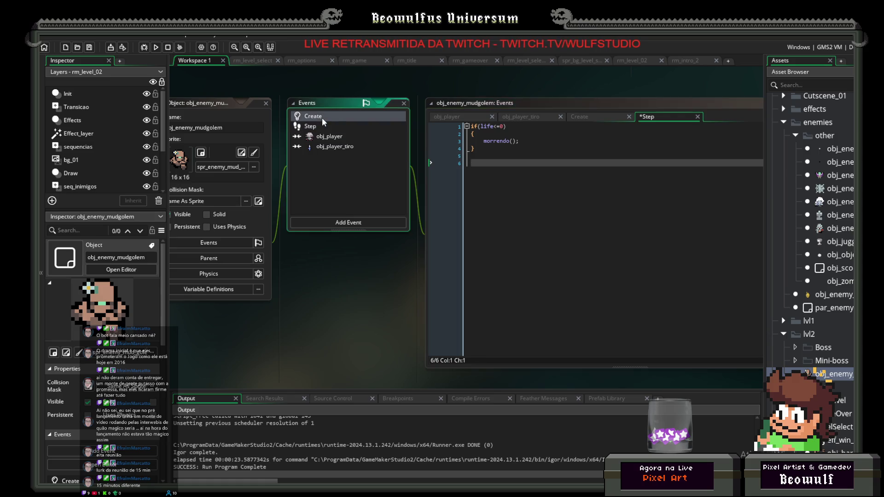
pyautogui.click(571, 222)
pyautogui.press('Return')
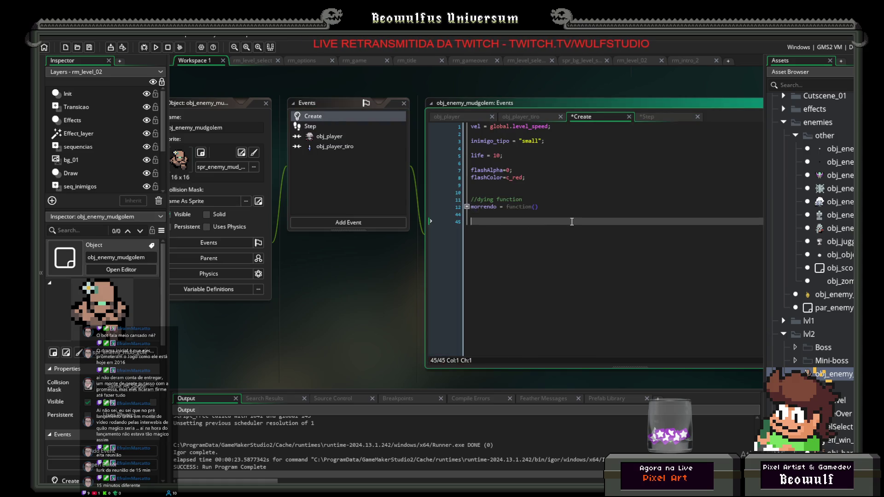
pyautogui.write('alarm')
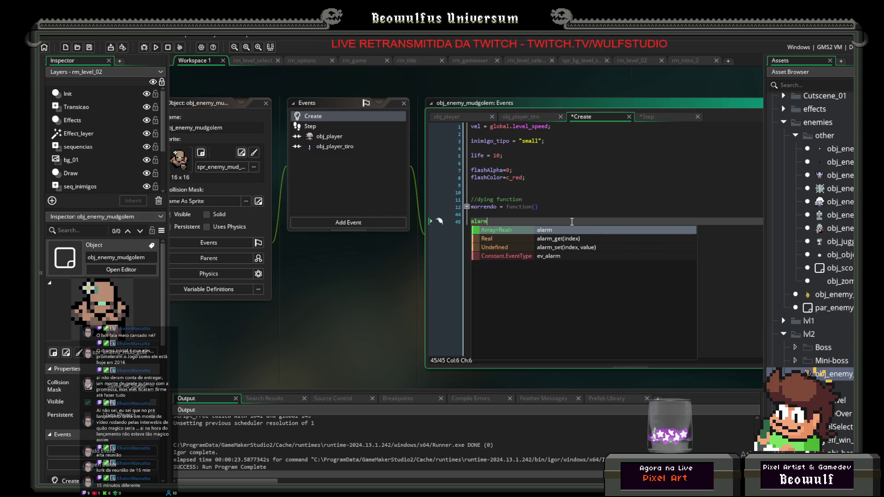
pyautogui.write('[]')
pyautogui.press('Left')
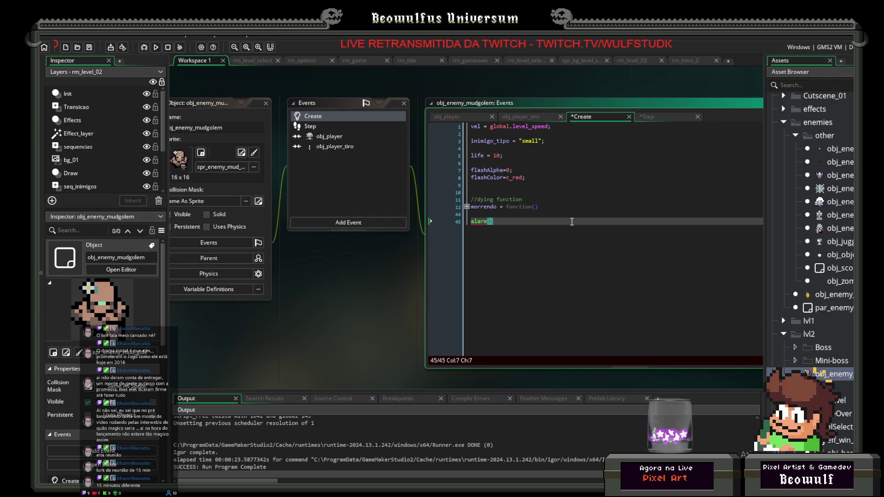
pyautogui.write('0')
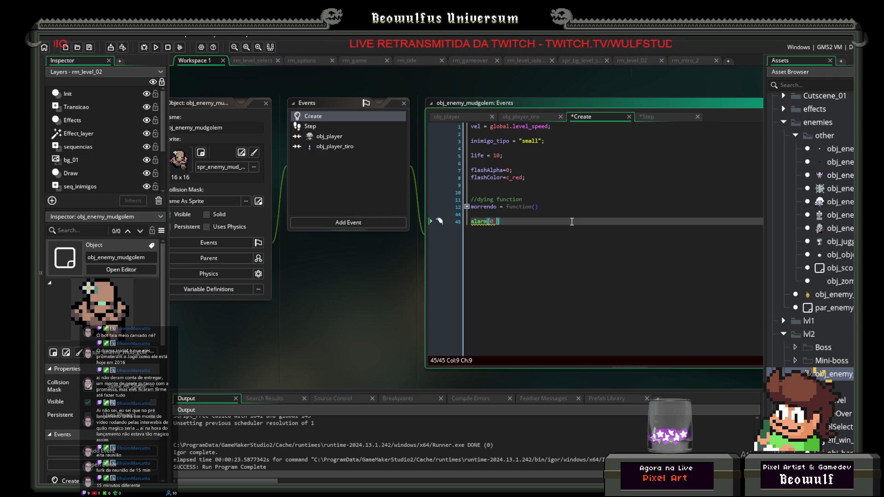
pyautogui.press('Right')
pyautogui.write('= ')
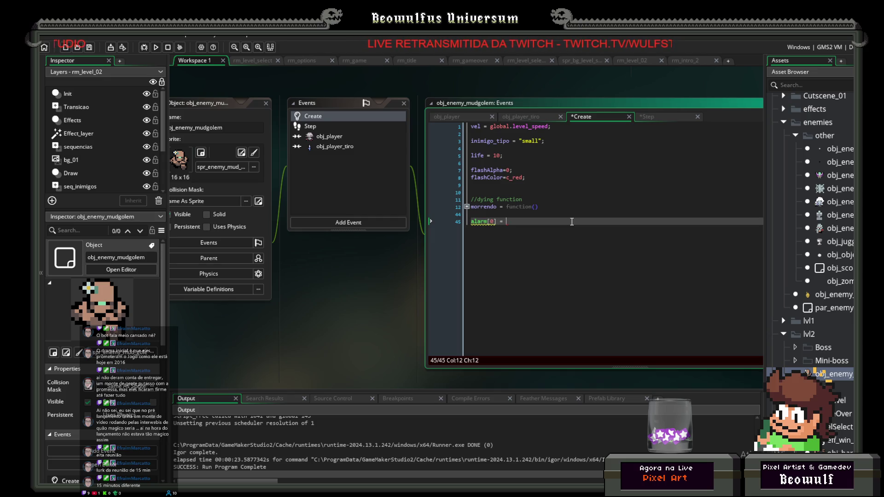
pyautogui.write('30;')
pyautogui.click(362, 215)
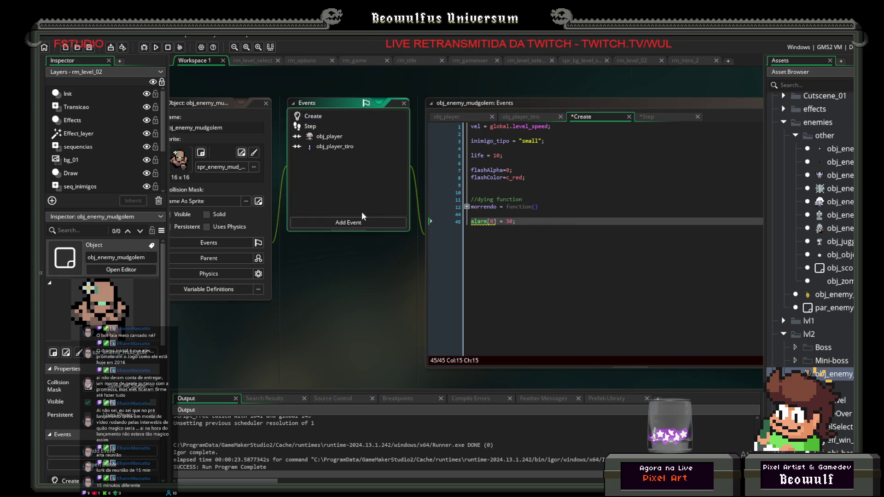
pyautogui.click(352, 223)
# Add an Alarm 0 event and insert TweenEasyScale from autocomplete.
pyautogui.moveTo(364, 269)
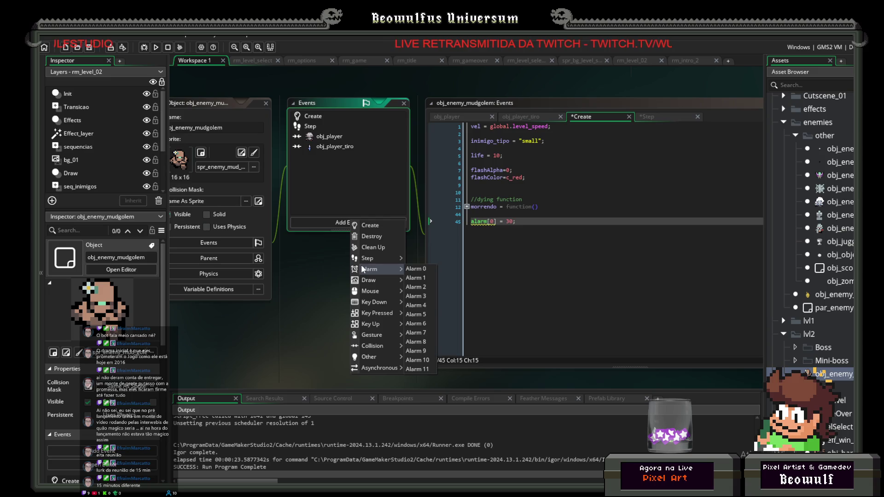
pyautogui.click(408, 269)
pyautogui.write('ala')
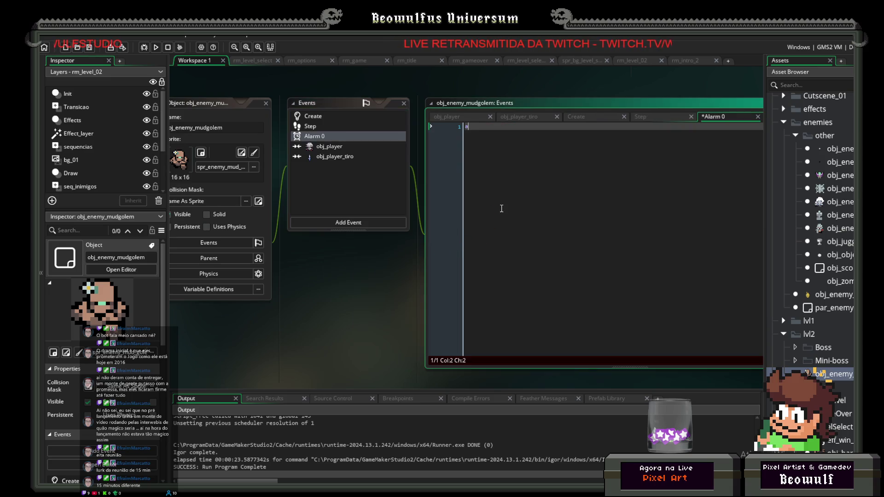
pyautogui.press('BackSpace')
pyautogui.press('BackSpace')
pyautogui.press('BackSpace')
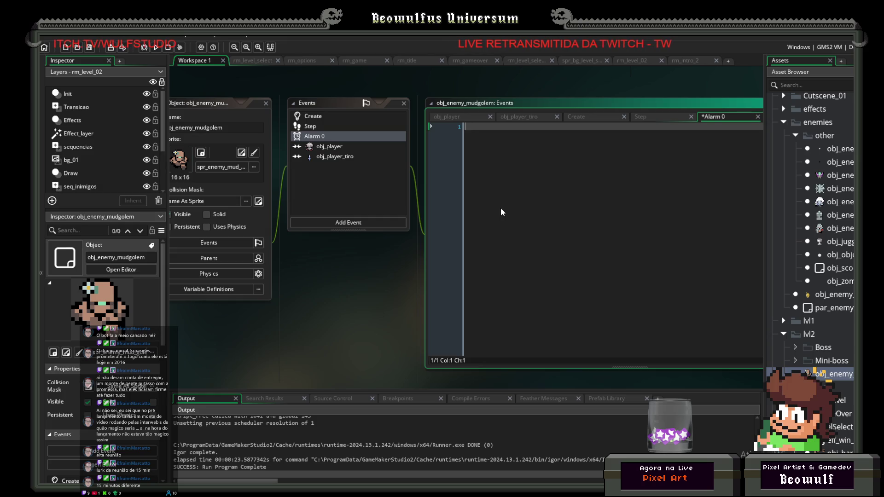
pyautogui.write('Tween')
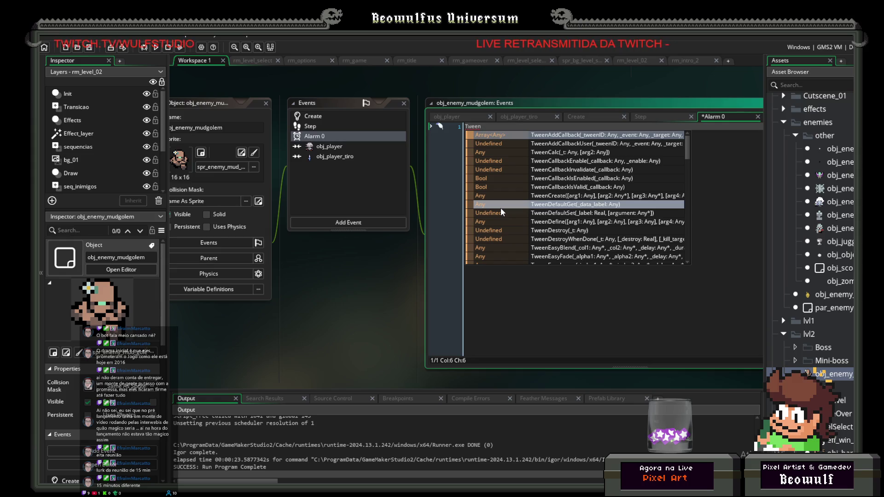
pyautogui.write('Eas')
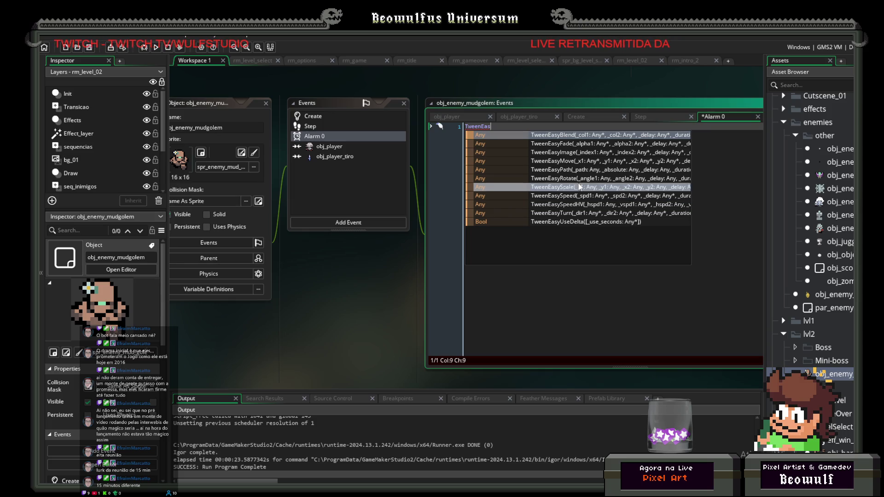
pyautogui.click(570, 184)
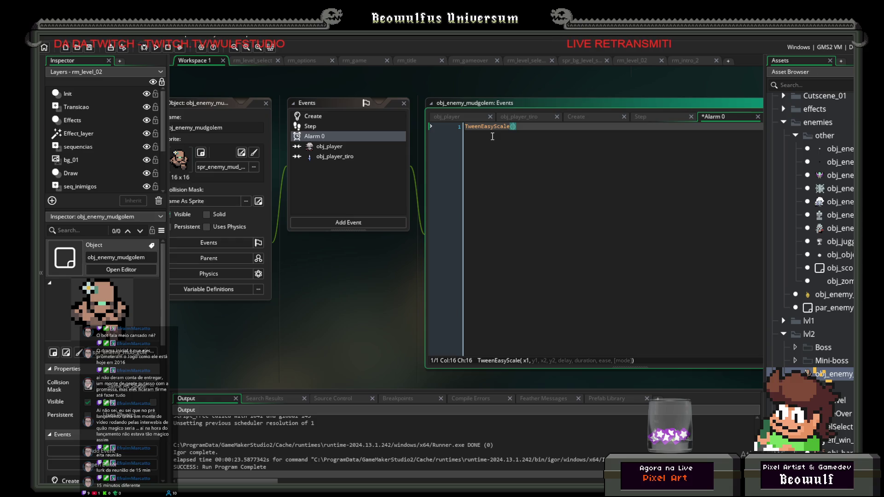
# Enter the TweenEasyScale arguments 1,1,2,2,0,30.
pyautogui.write('1,1,')
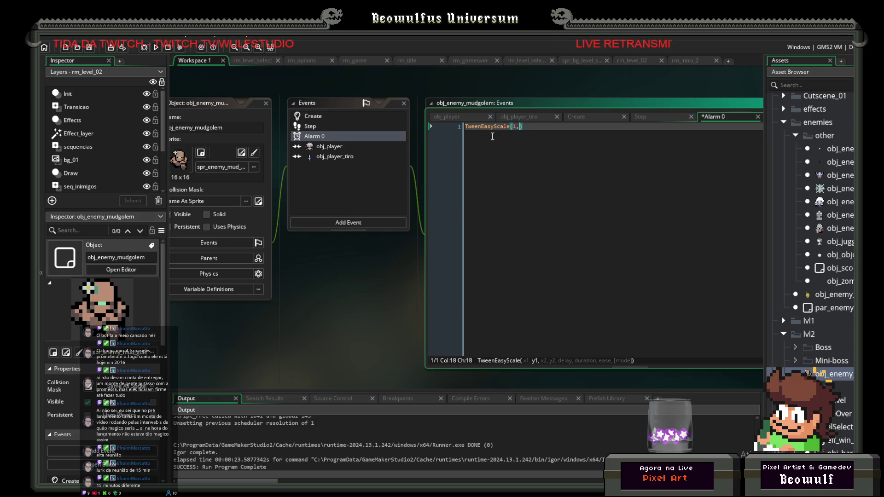
pyautogui.write('2')
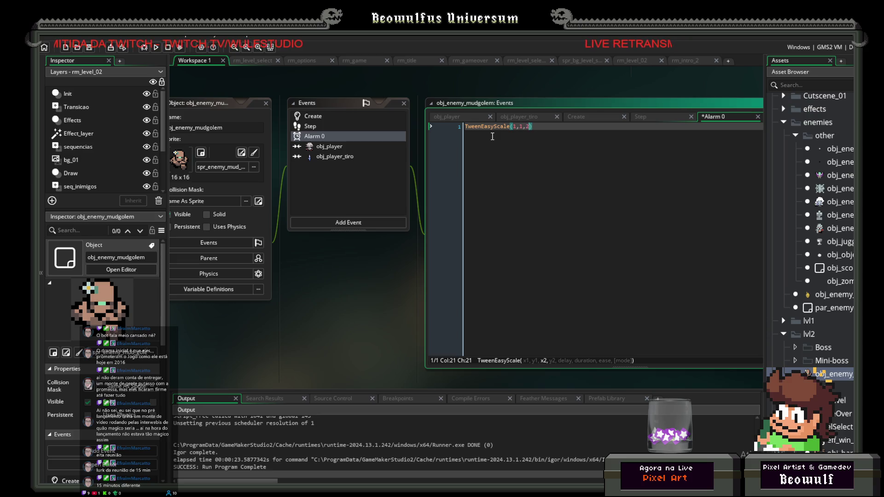
pyautogui.write(',2,')
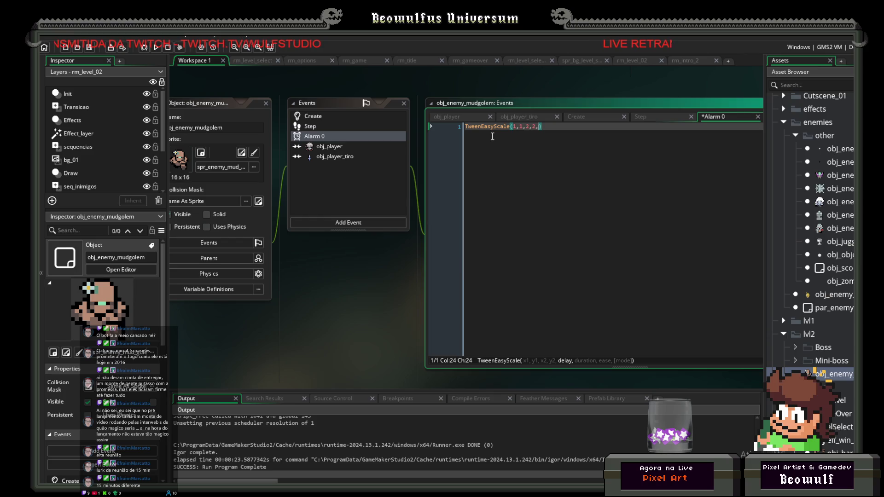
pyautogui.write('30,')
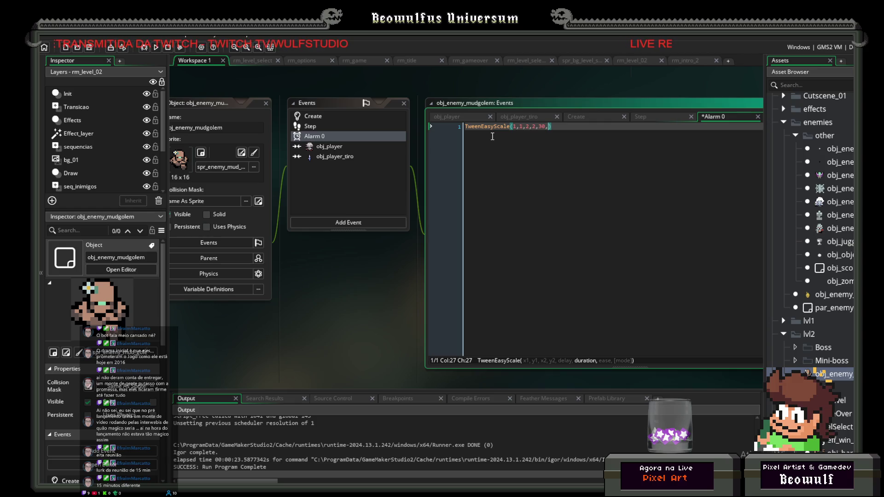
pyautogui.press('BackSpace')
pyautogui.press('Left')
pyautogui.press('Left')
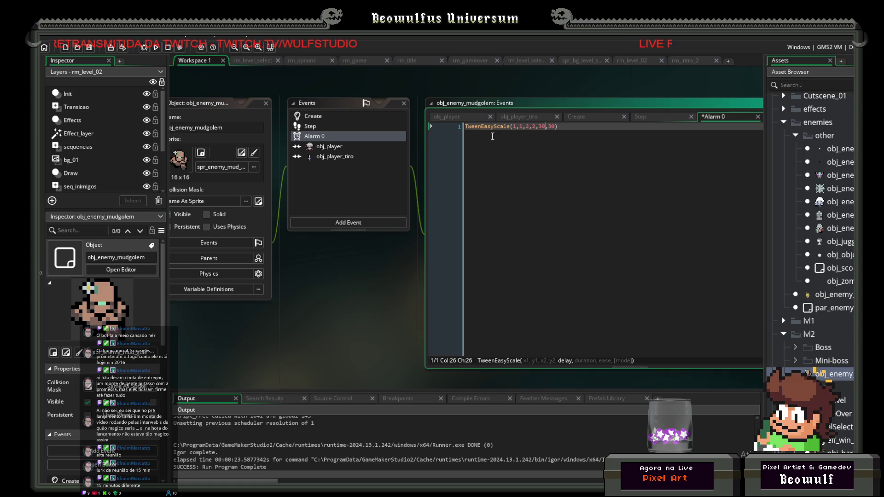
pyautogui.write('0')
pyautogui.press('Right')
pyautogui.press('Right')
pyautogui.press('Right')
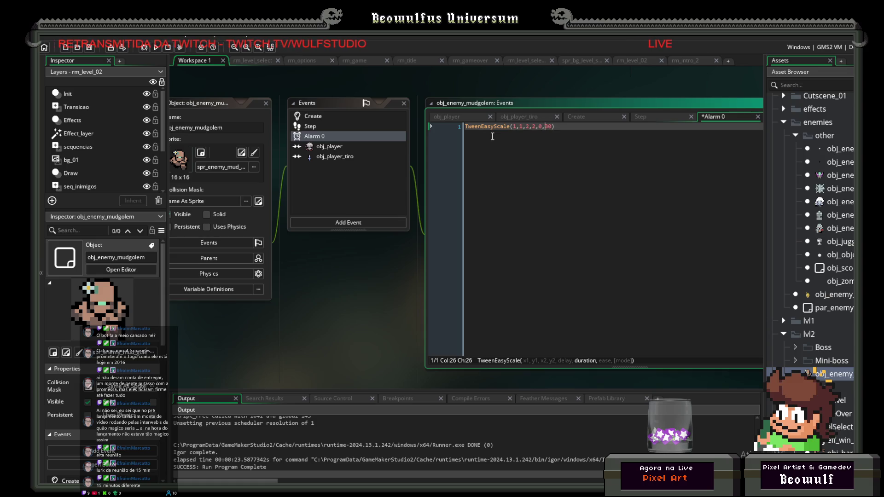
# Add EaseInOutQuad as the tween's easing argument.
pyautogui.write(',Tween')
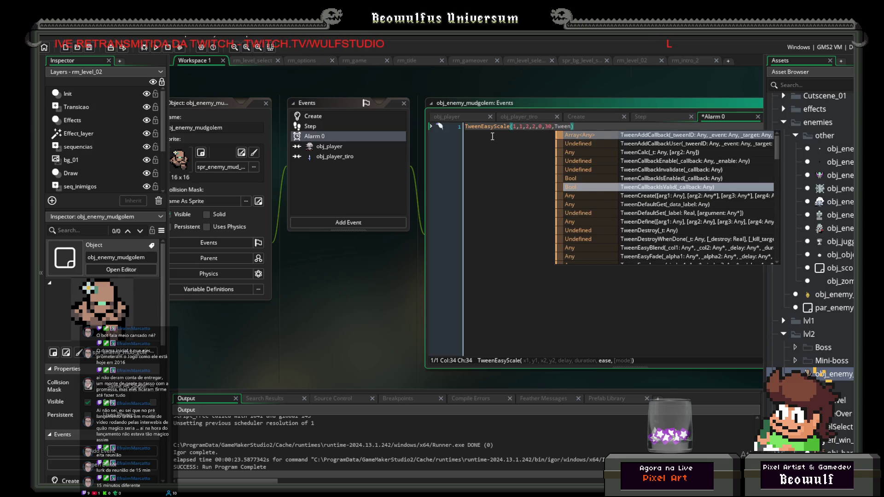
pyautogui.write('Eas')
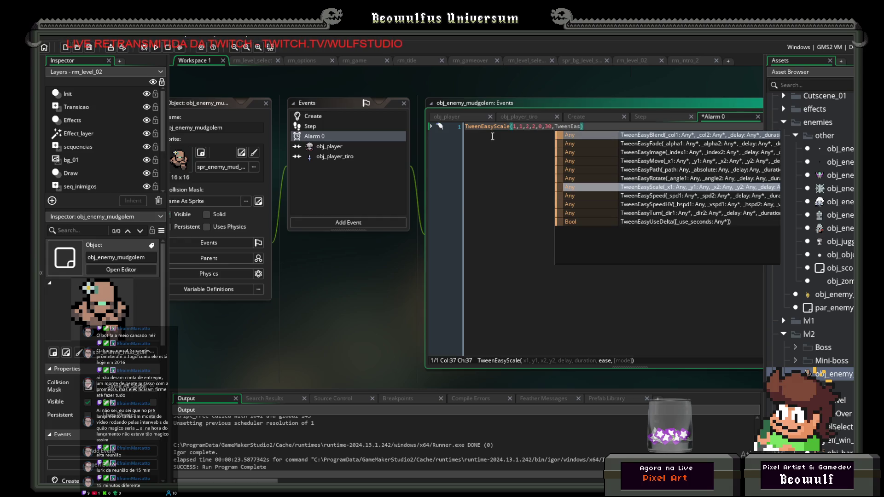
pyautogui.press('BackSpace')
pyautogui.press('BackSpace')
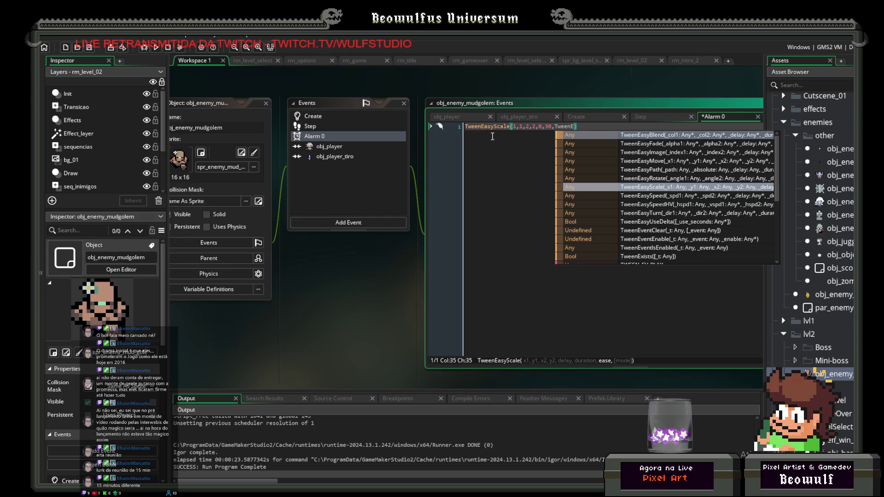
pyautogui.press('BackSpace')
pyautogui.press('BackSpace')
pyautogui.press('BackSpace')
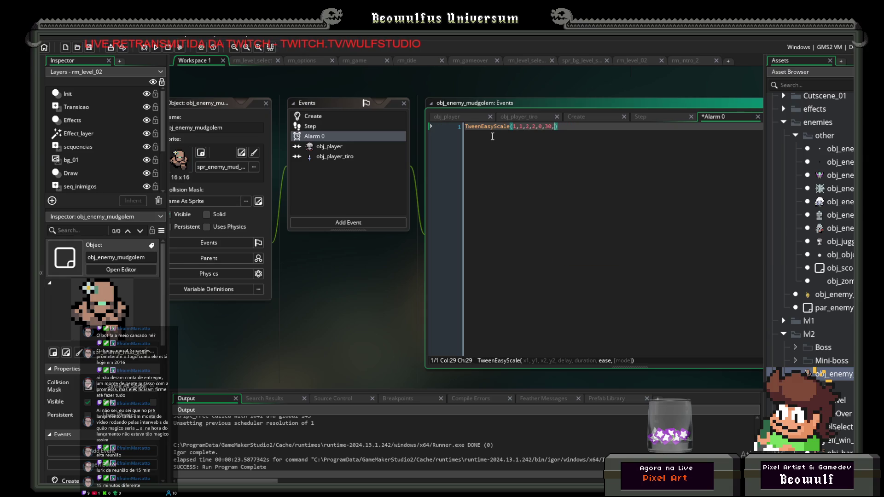
pyautogui.write('Ease')
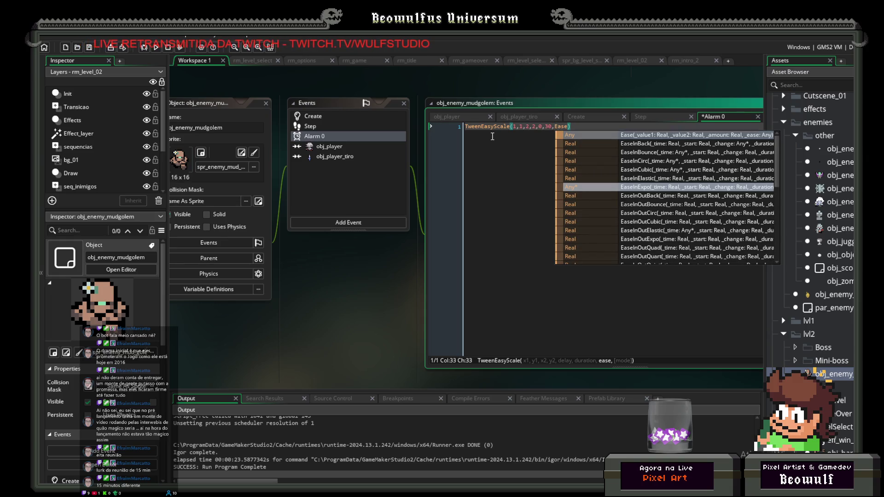
pyautogui.scroll(-1, 649, 214)
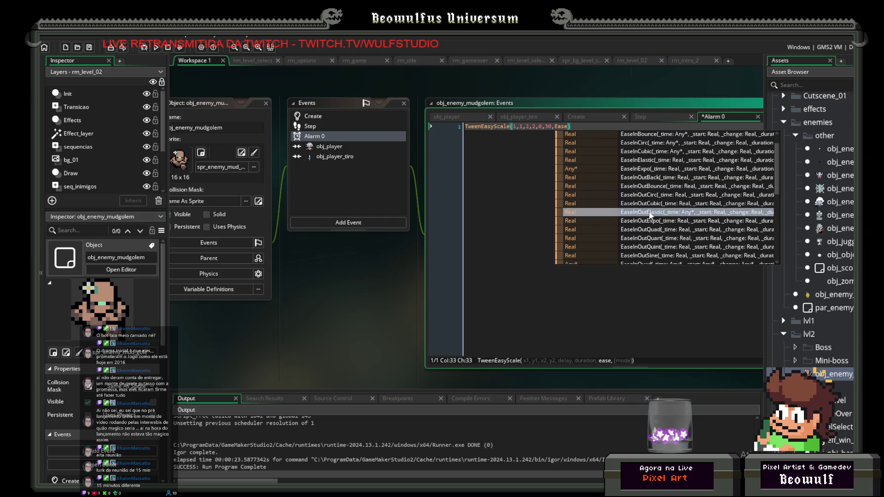
pyautogui.click(643, 229)
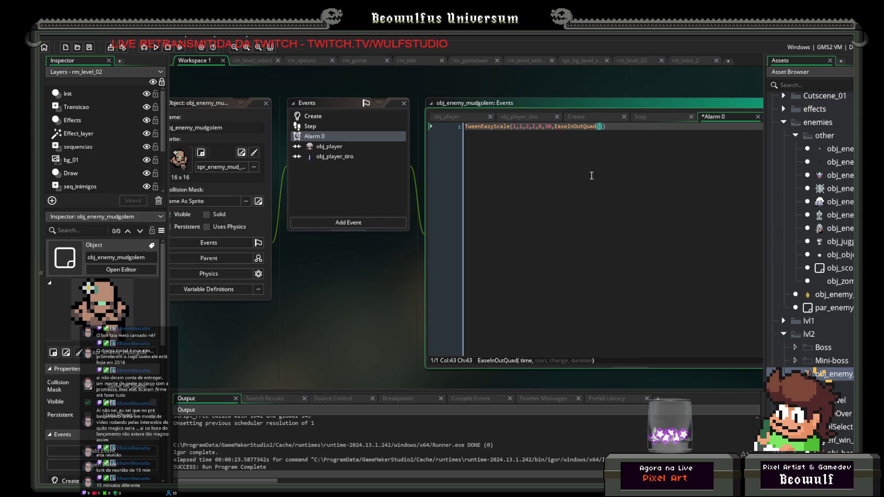
pyautogui.click(627, 131)
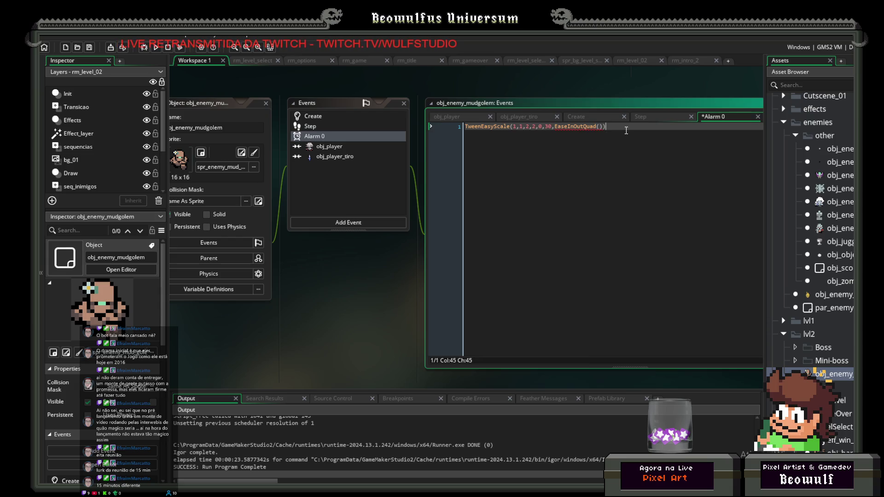
pyautogui.click(469, 126)
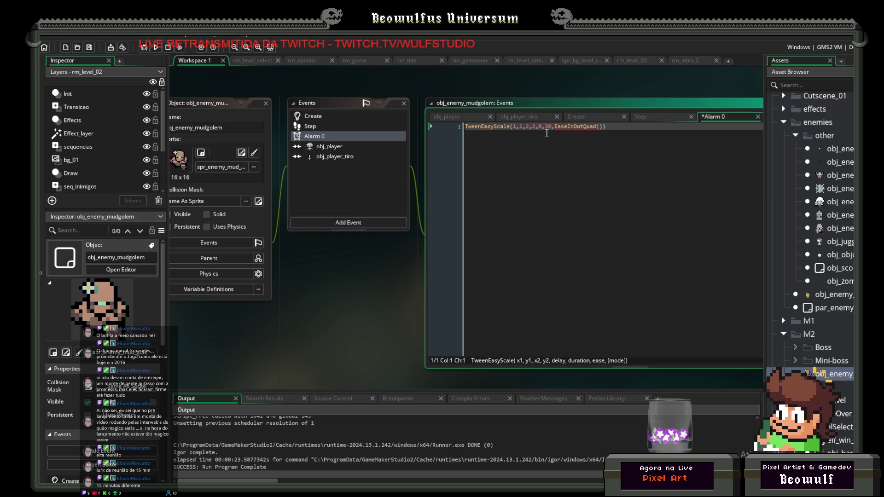
# Remove the TweenEasyMove line, leaving a single TweenEasyScale line in Alarm 0.
pyautogui.hotkey('ctrl', 'a')
pyautogui.press('End')
pyautogui.hotkey('ctrl', 'd')
pyautogui.press('Home')
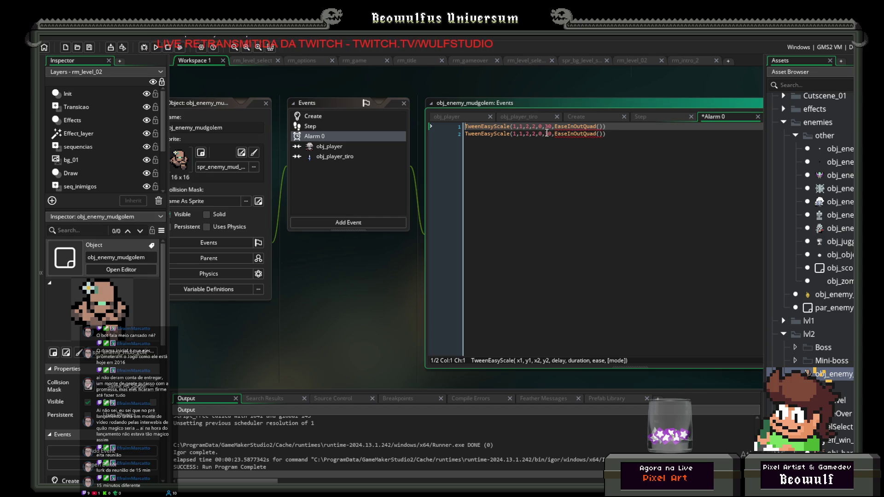
pyautogui.press('Right')
pyautogui.press('Right')
pyautogui.press('Right')
pyautogui.press('Delete')
pyautogui.press('Delete')
pyautogui.press('Delete')
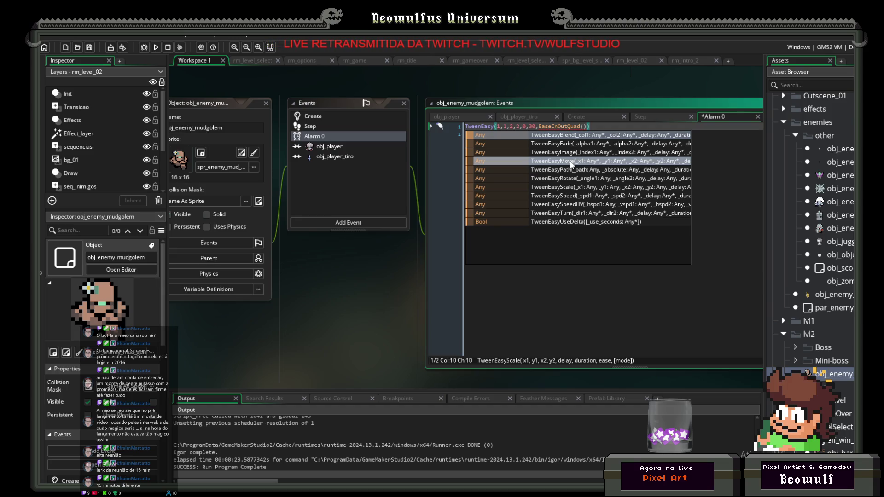
pyautogui.click(572, 162)
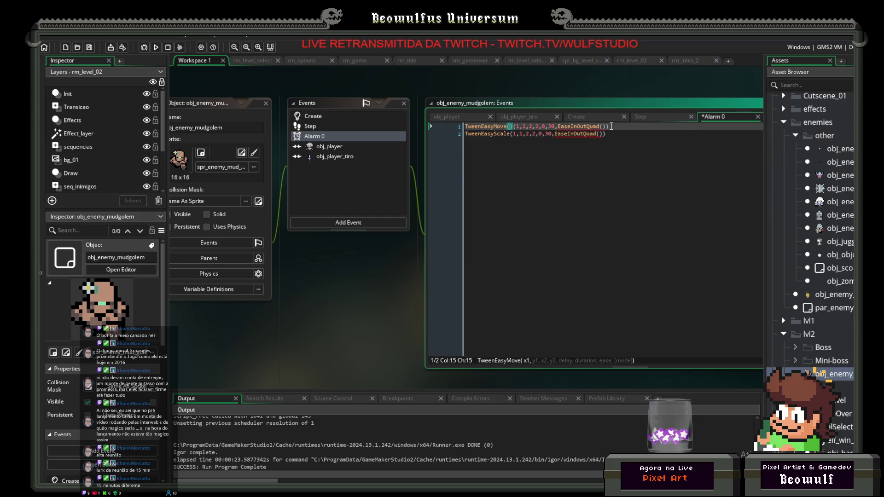
pyautogui.press('BackSpace')
pyautogui.press('BackSpace')
pyautogui.press('BackSpace')
pyautogui.press('Delete')
pyautogui.write('cale')
pyautogui.press('Left')
pyautogui.press('Left')
pyautogui.press('Left')
pyautogui.click(611, 126)
pyautogui.hotkey('shift', 'Home')
pyautogui.press('BackSpace')
pyautogui.press('Delete')
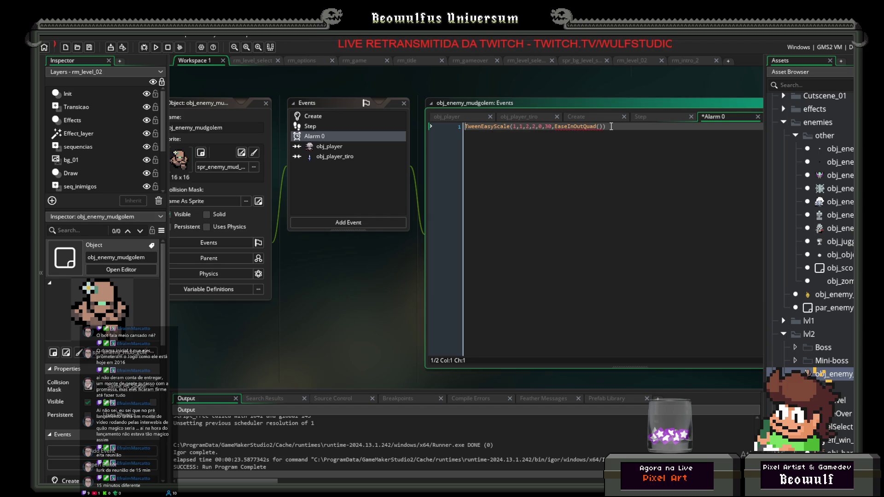
# Duplicate the scale tween onto line 2 and change its values to 2,2,1,1.
pyautogui.hotkey('shift', 'End')
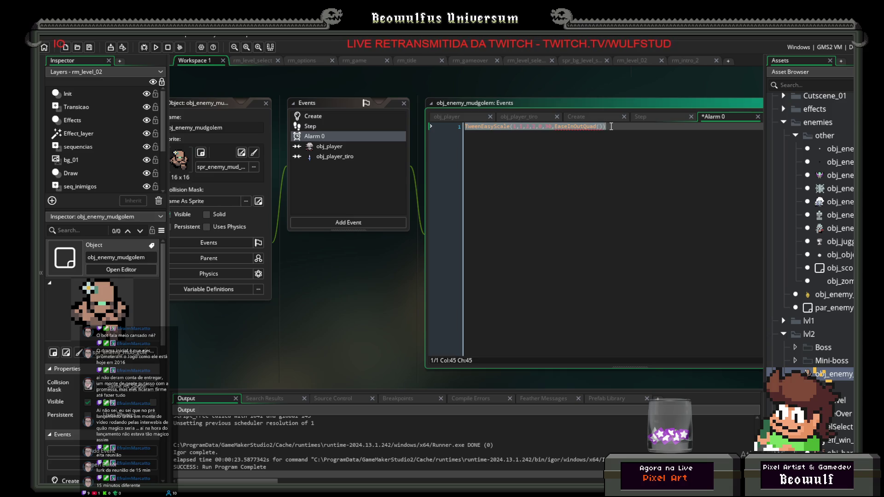
pyautogui.hotkey('ctrl', 'c')
pyautogui.press('End')
pyautogui.press('Return')
pyautogui.hotkey('ctrl', 'v')
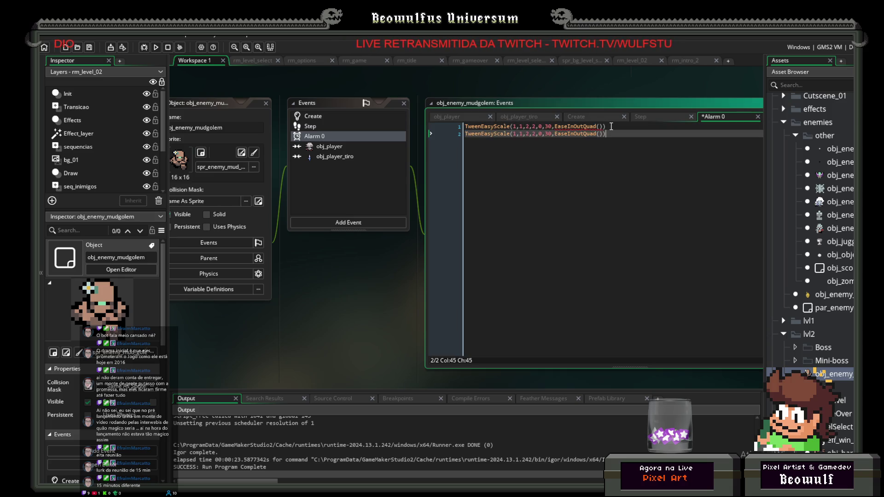
pyautogui.press('Left')
pyautogui.press('Left')
pyautogui.press('Left')
pyautogui.press('Left')
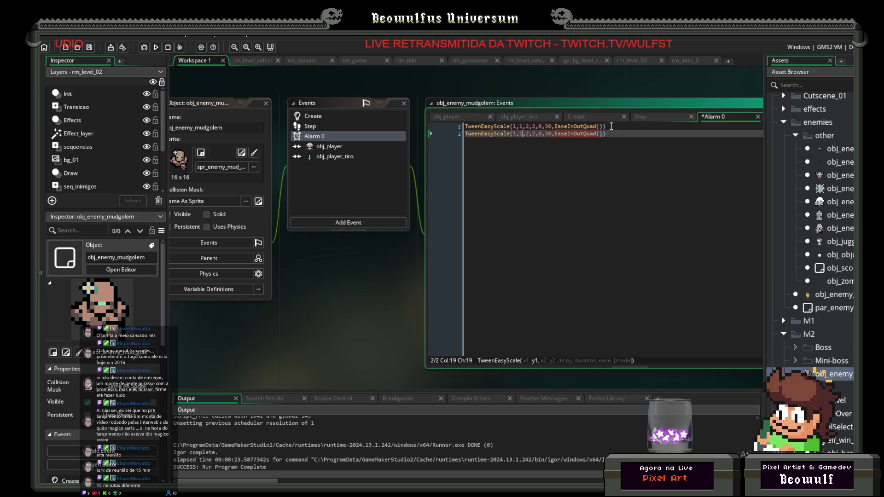
pyautogui.press('Left')
pyautogui.press('BackSpace')
pyautogui.write('2')
pyautogui.press('Right')
pyautogui.press('Right')
pyautogui.press('Right')
pyautogui.press('BackSpace')
pyautogui.write('1')
pyautogui.press('Right')
pyautogui.press('Right')
pyautogui.press('BackSpace')
pyautogui.write('1')
pyautogui.press('End')
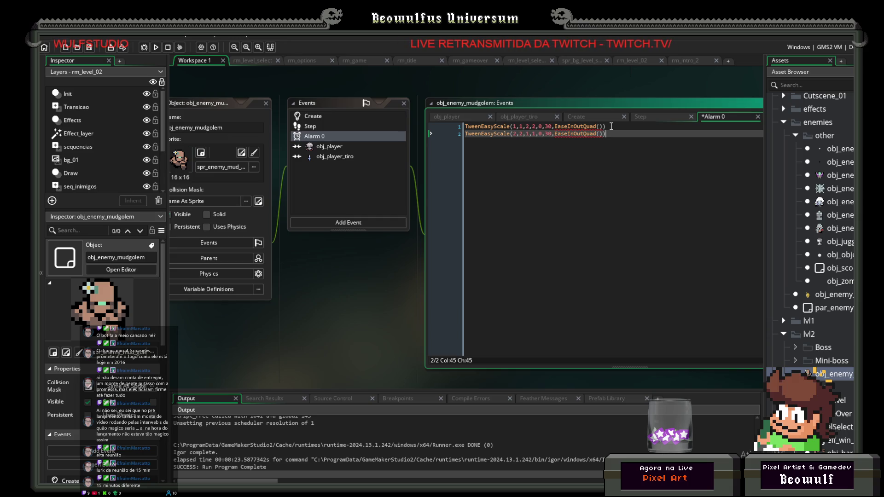
pyautogui.press('Return')
pyautogui.write('shake')
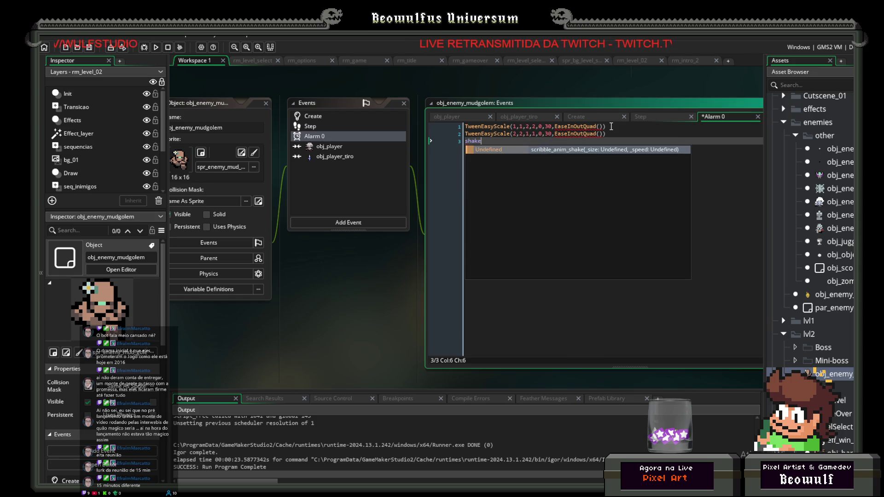
pyautogui.press('BackSpace')
pyautogui.press('BackSpace')
pyautogui.press('BackSpace')
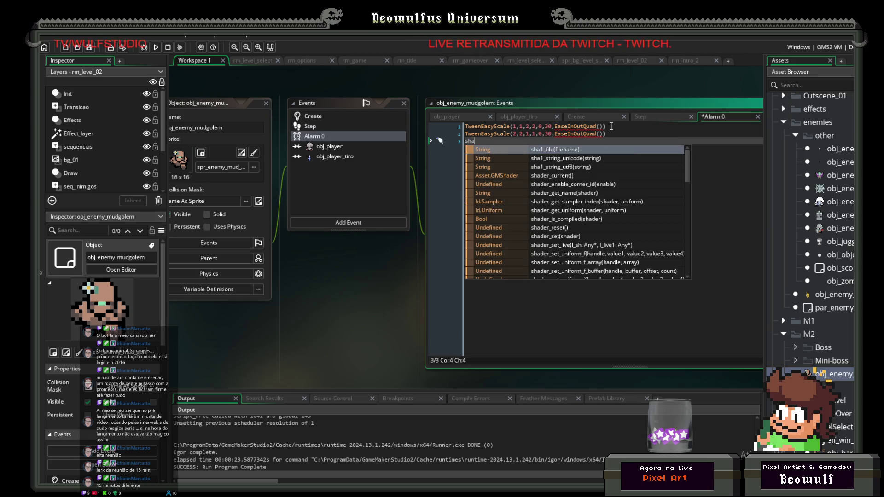
pyautogui.press('BackSpace')
pyautogui.press('BackSpace')
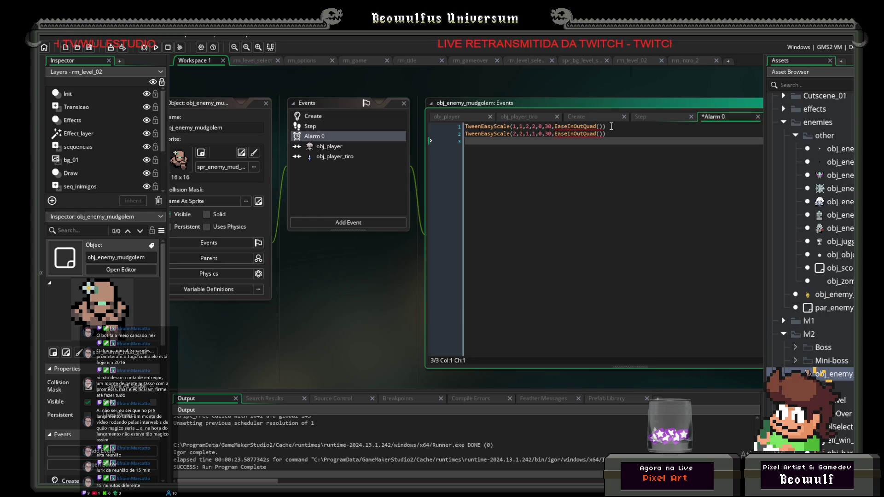
pyautogui.write('scree')
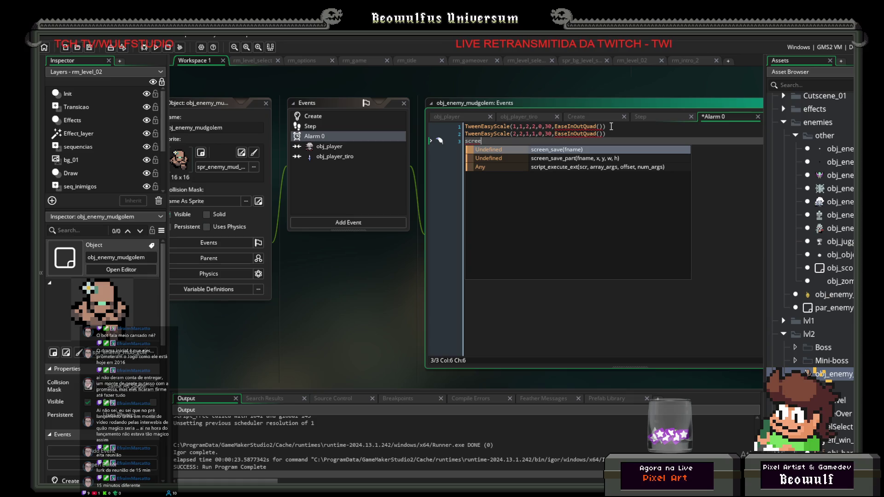
pyautogui.press('BackSpace')
pyautogui.press('BackSpace')
pyautogui.press('BackSpace')
pyautogui.press('Return')
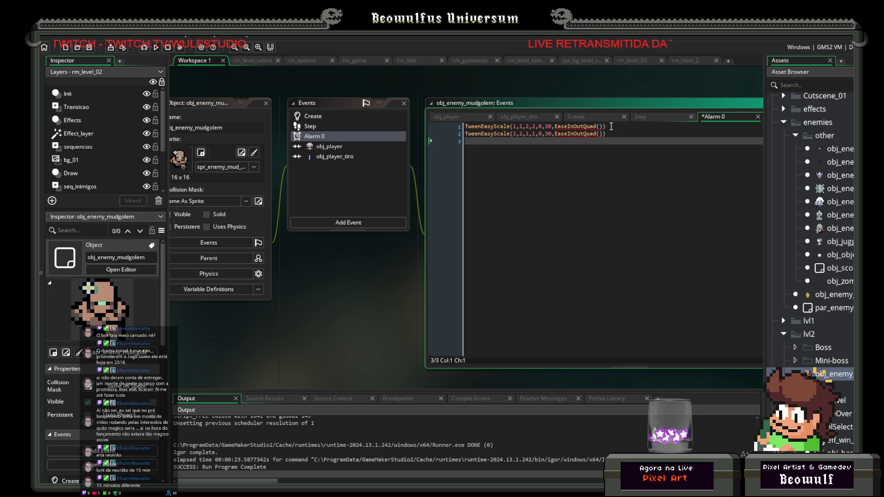
# Add audio_play_sound(SE_landing,1,0) at the end of the Alarm 0 code.
pyautogui.write('play')
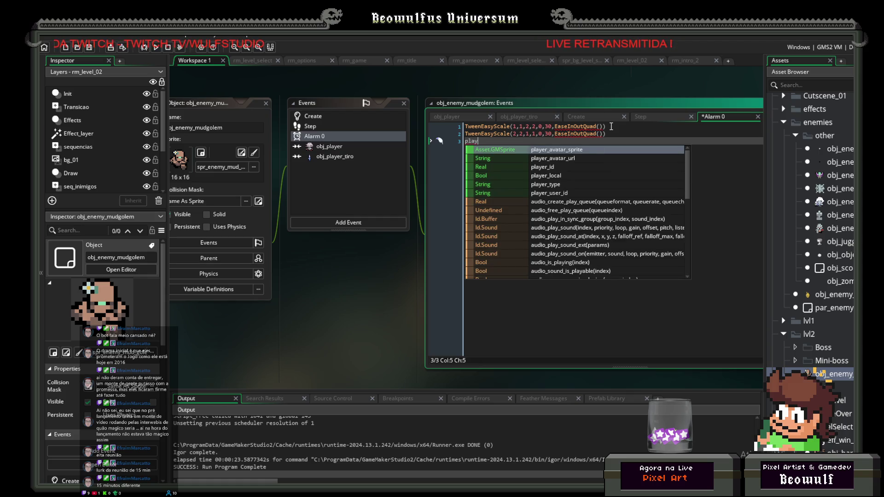
pyautogui.press('Down')
pyautogui.press('Down')
pyautogui.press('Down')
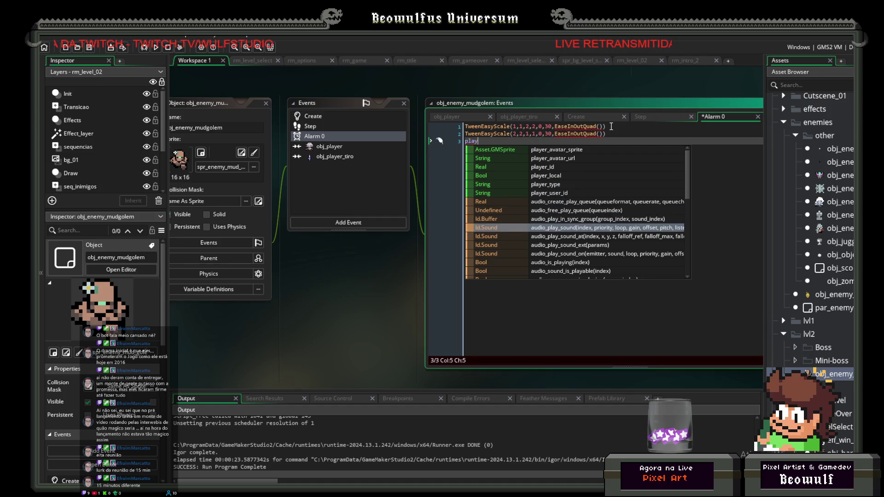
pyautogui.press('Return')
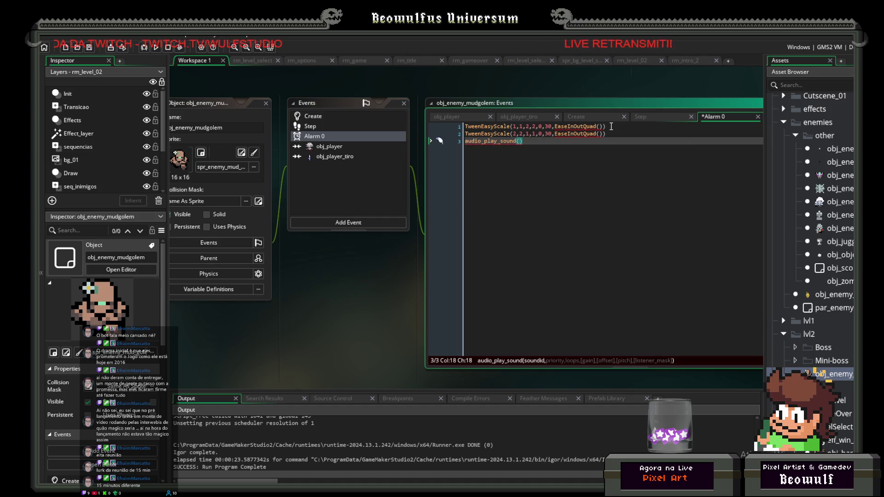
pyautogui.write('SE')
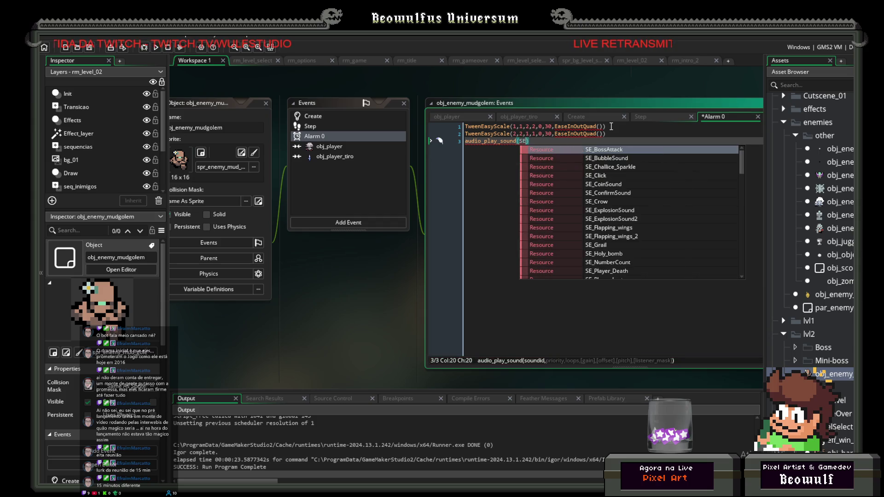
pyautogui.write('_')
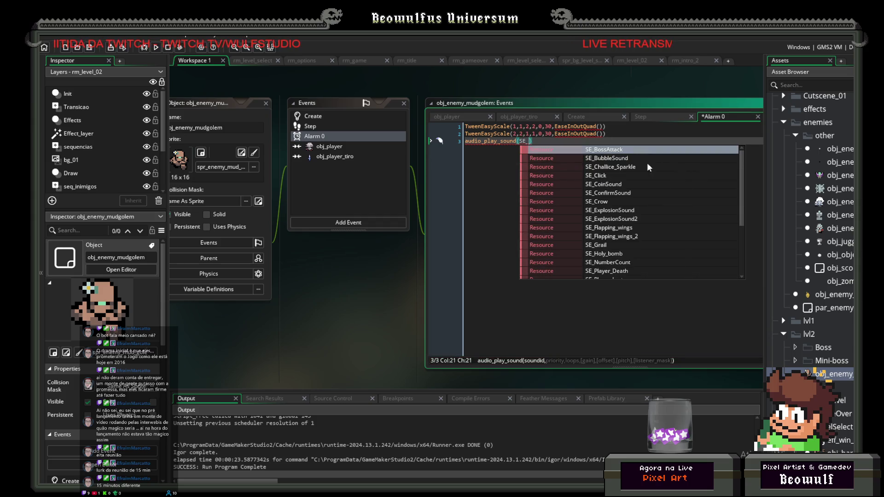
pyautogui.scroll(-3, 599, 231)
pyautogui.click(597, 249)
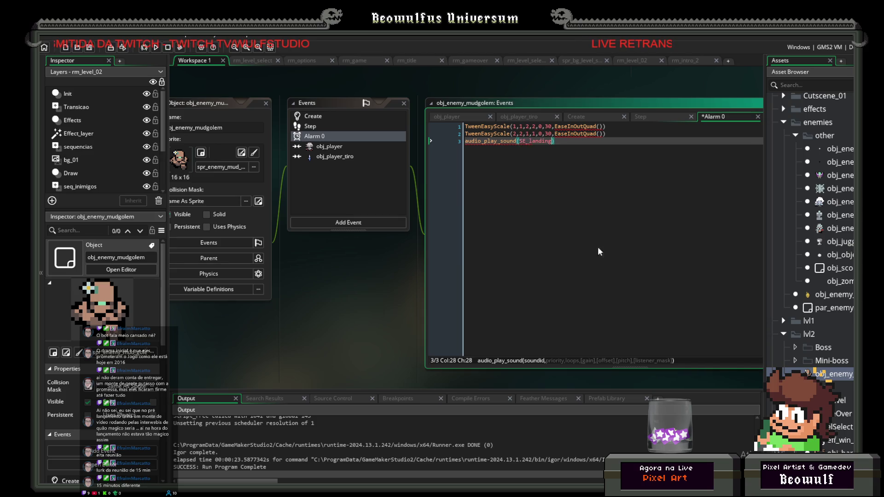
pyautogui.write(',1,0)')
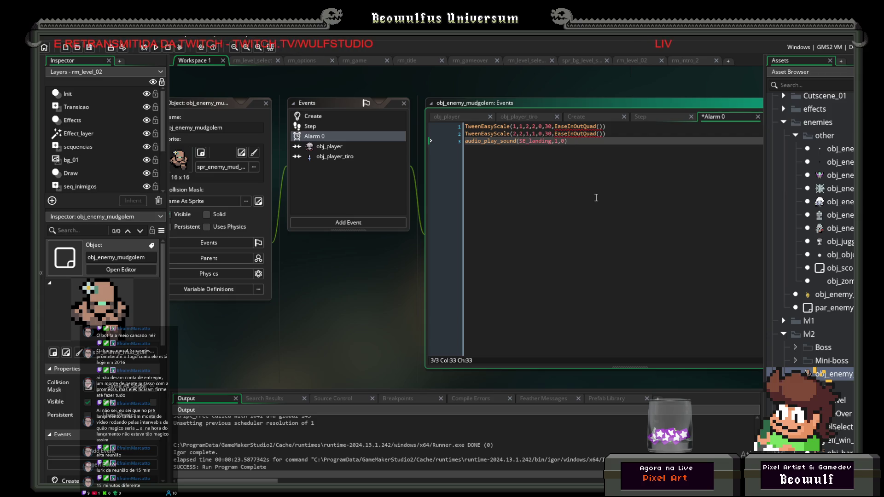
# Copy that sound call onto a new first line and start erasing its sound name.
pyautogui.hotkey('shift', 'Home')
pyautogui.hotkey('ctrl', 'c')
pyautogui.hotkey('ctrl', 'Home')
pyautogui.press('Return')
pyautogui.press('Up')
pyautogui.hotkey('ctrl', 'v')
pyautogui.press('Left')
pyautogui.press('Left')
pyautogui.press('Left')
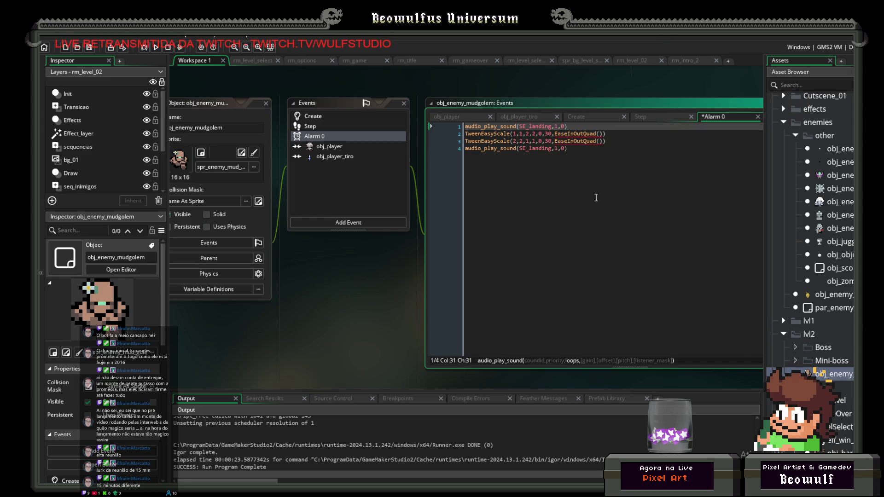
pyautogui.press('BackSpace')
pyautogui.press('BackSpace')
pyautogui.press('BackSpace')
pyautogui.press('BackSpace')
pyautogui.press('BackSpace')
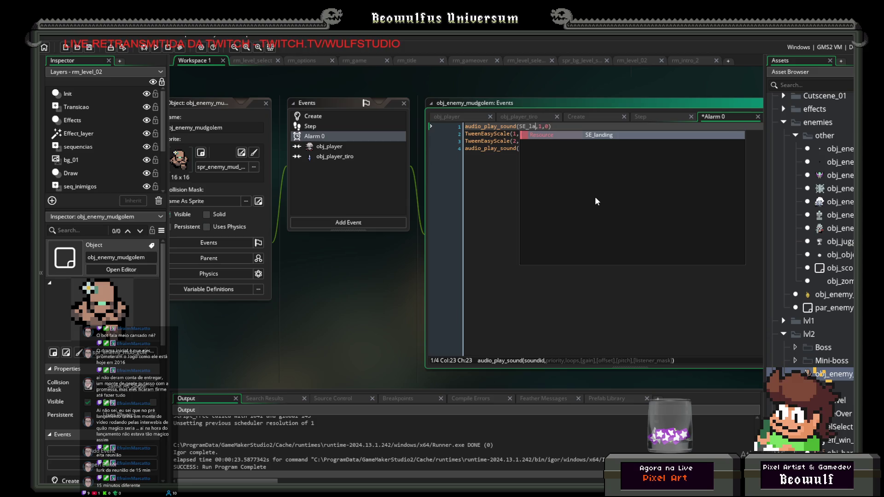
# Scroll through the SE_ sound suggestions for line 1's audio_play_sound call, then dismiss them.
pyautogui.scroll(-4, 617, 203)
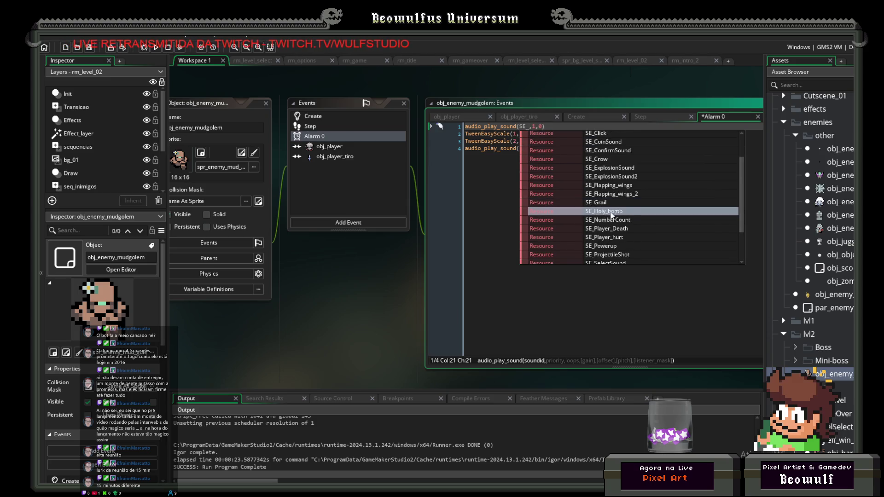
pyautogui.scroll(4, 603, 208)
pyautogui.scroll(-3, 601, 210)
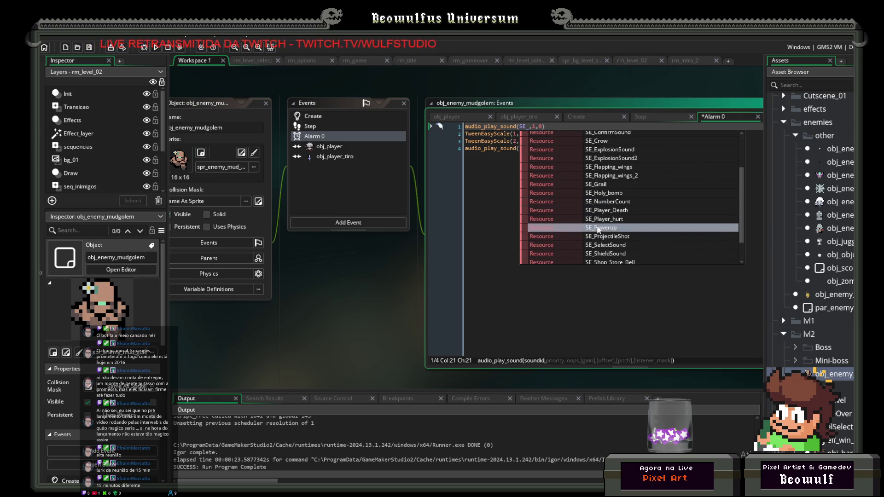
pyautogui.scroll(-2, 601, 237)
pyautogui.scroll(-1, 605, 241)
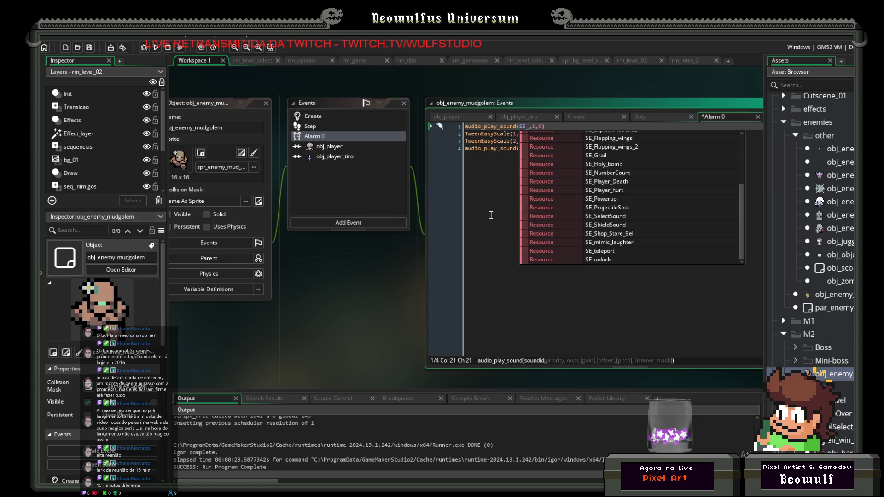
pyautogui.scroll(4, 589, 216)
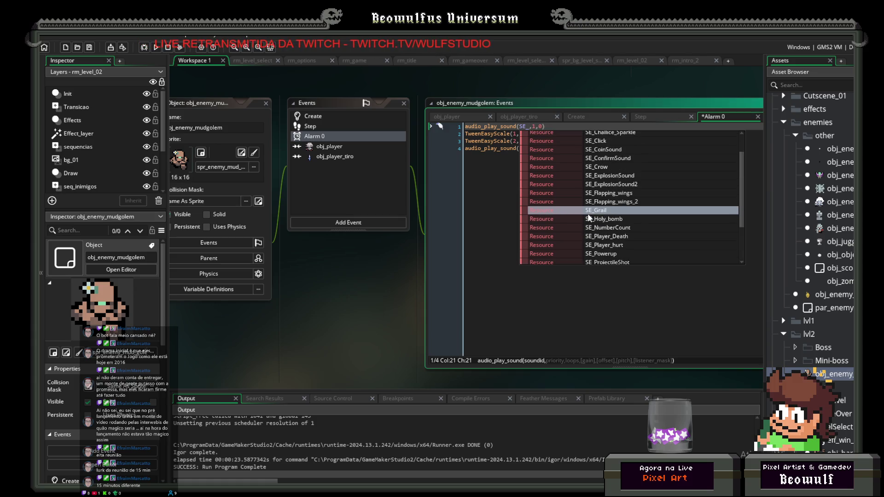
pyautogui.scroll(1, 588, 215)
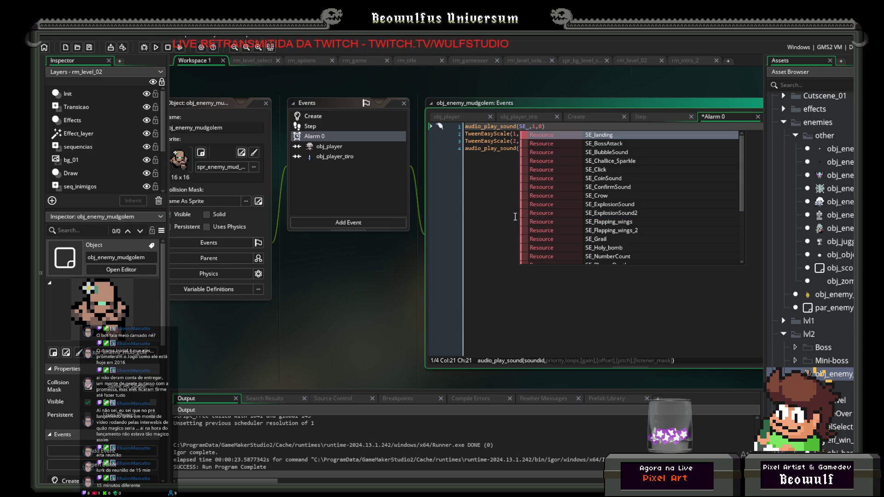
pyautogui.scroll(-3, 617, 220)
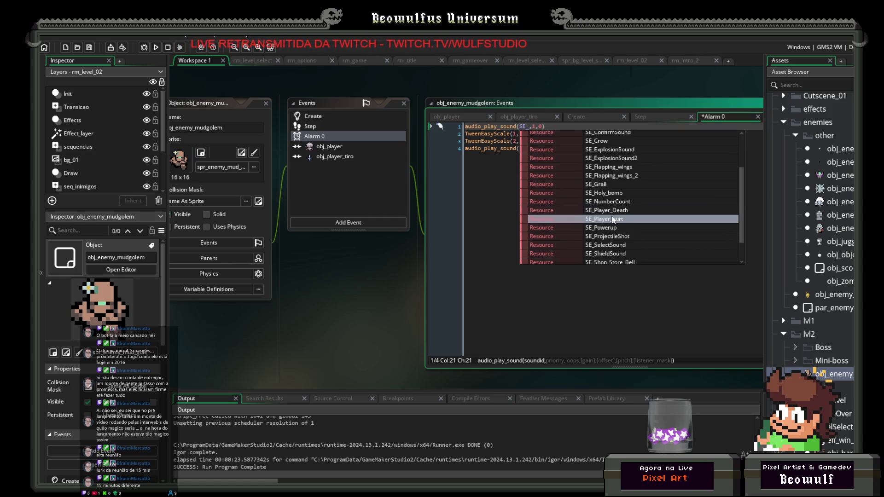
pyautogui.scroll(-2, 614, 231)
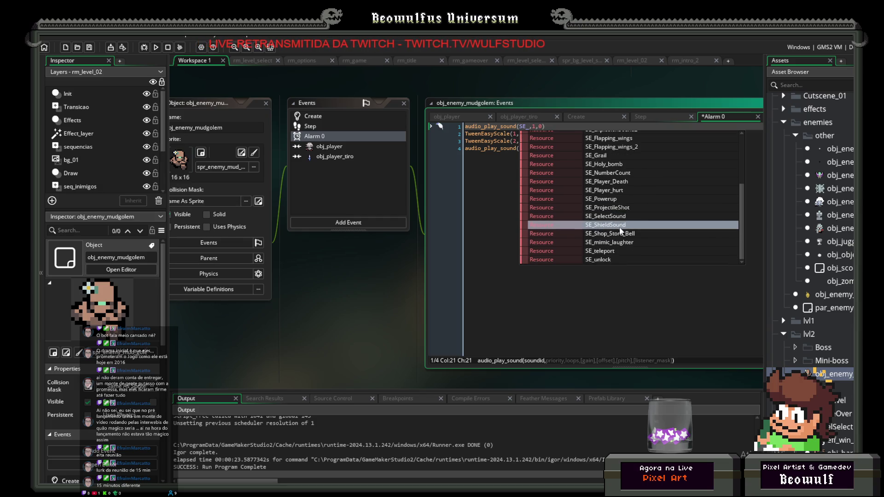
pyautogui.click(481, 207)
pyautogui.scroll(-5, 828, 263)
# Collapse the Rooms folder and audition the SE_ShieldSound effect.
pyautogui.scroll(-10, 828, 272)
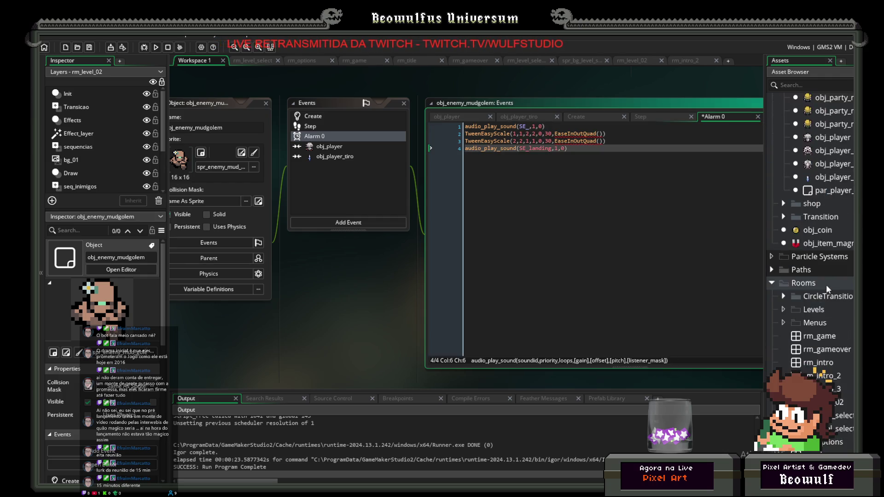
pyautogui.scroll(-2, 827, 285)
pyautogui.click(771, 208)
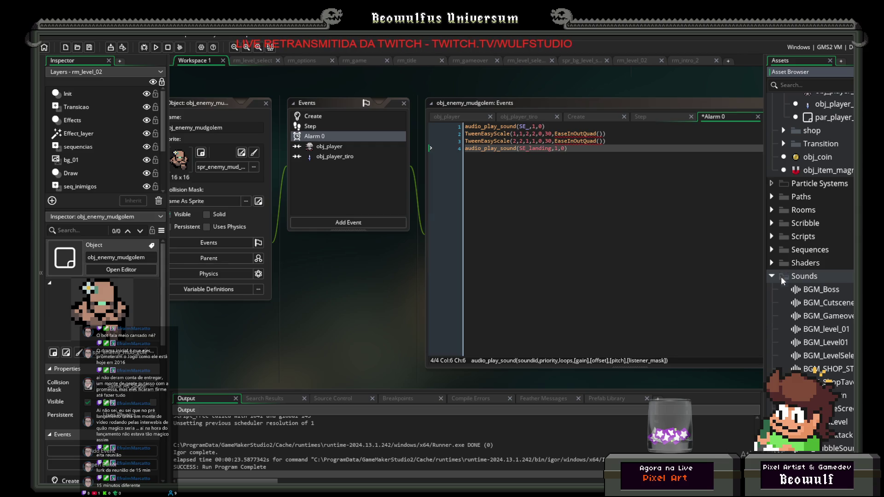
pyautogui.scroll(-6, 830, 308)
pyautogui.scroll(-2, 824, 304)
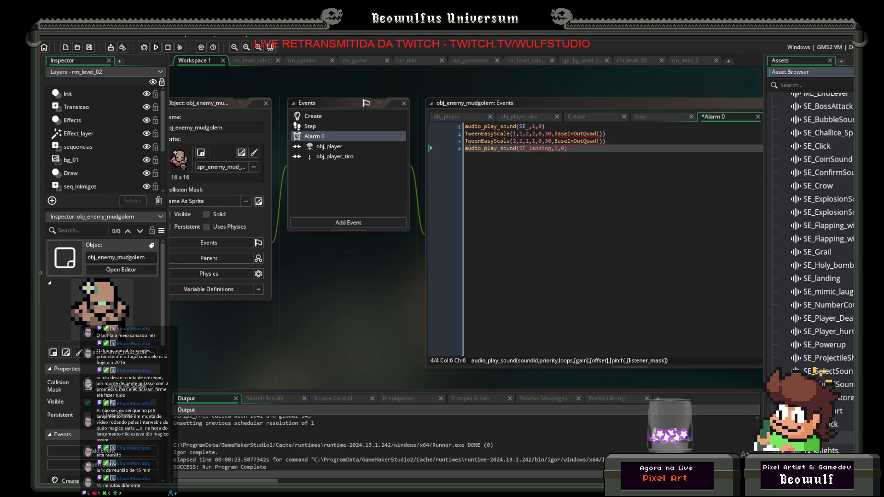
pyautogui.doubleClick(838, 385)
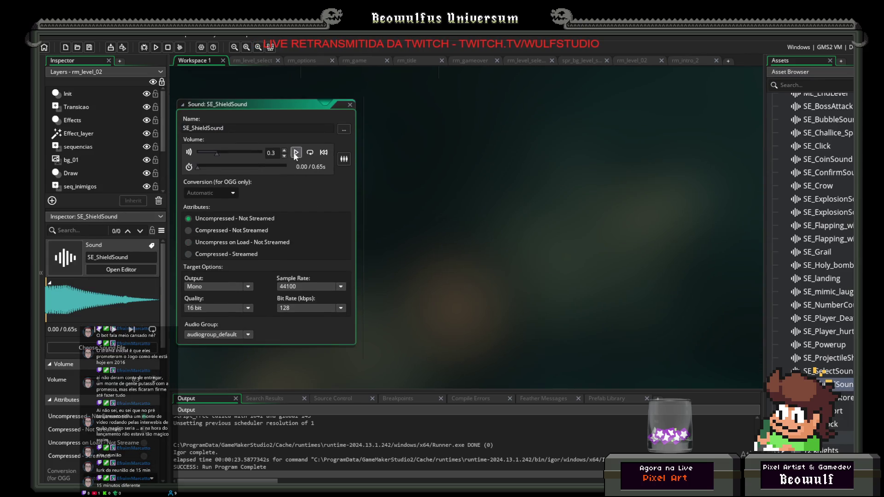
pyautogui.click(351, 105)
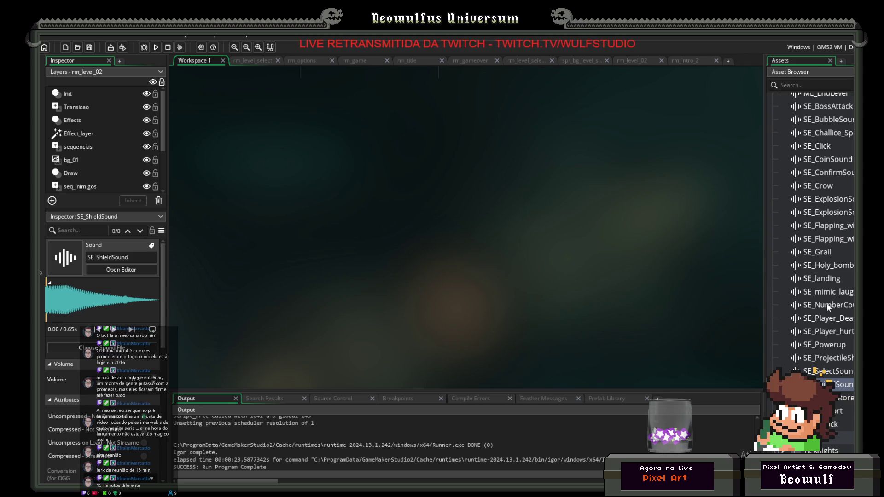
# Audition SE_Grail and preview SE_landing twice, closing each sound editor.
pyautogui.doubleClick(830, 252)
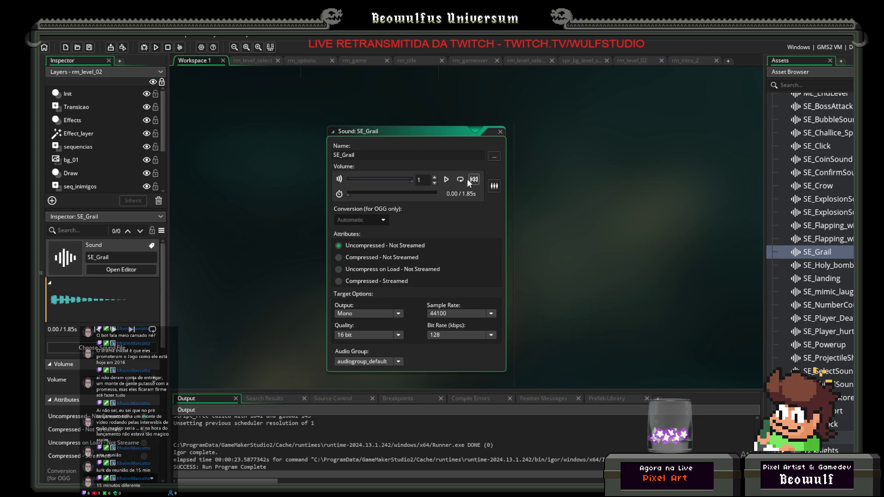
pyautogui.doubleClick(504, 131)
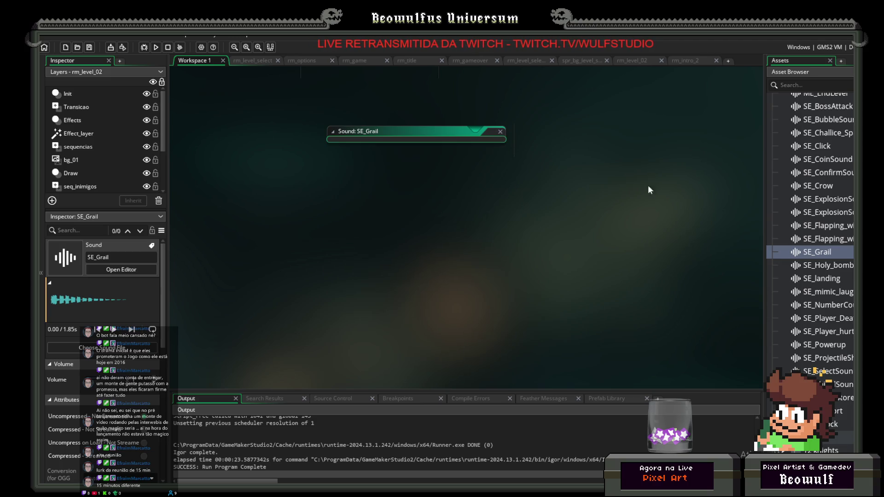
pyautogui.scroll(5, 836, 265)
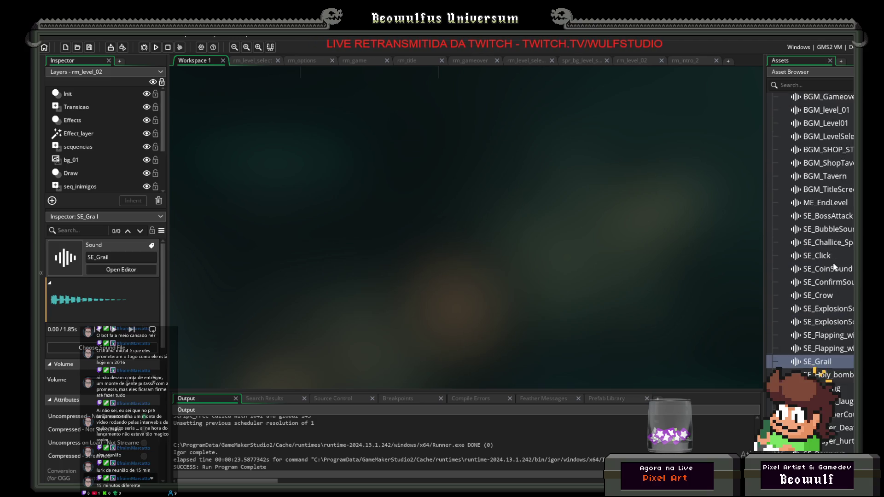
pyautogui.scroll(3, 835, 265)
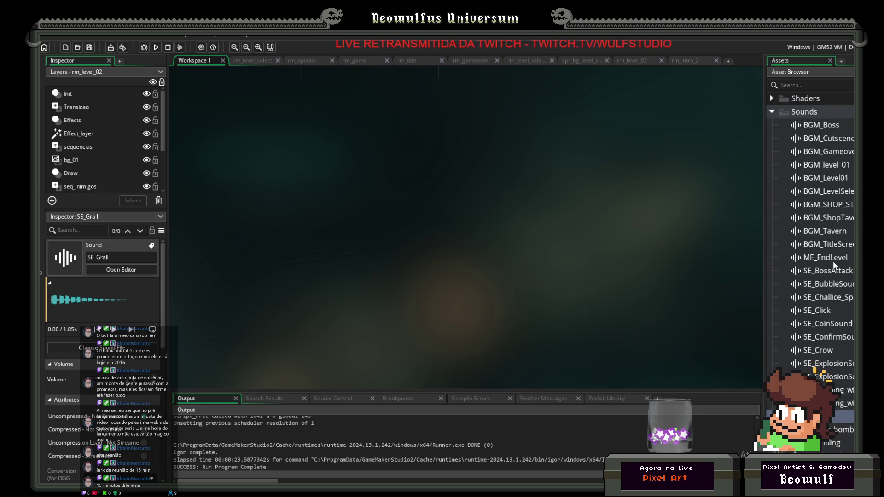
pyautogui.scroll(-7, 832, 265)
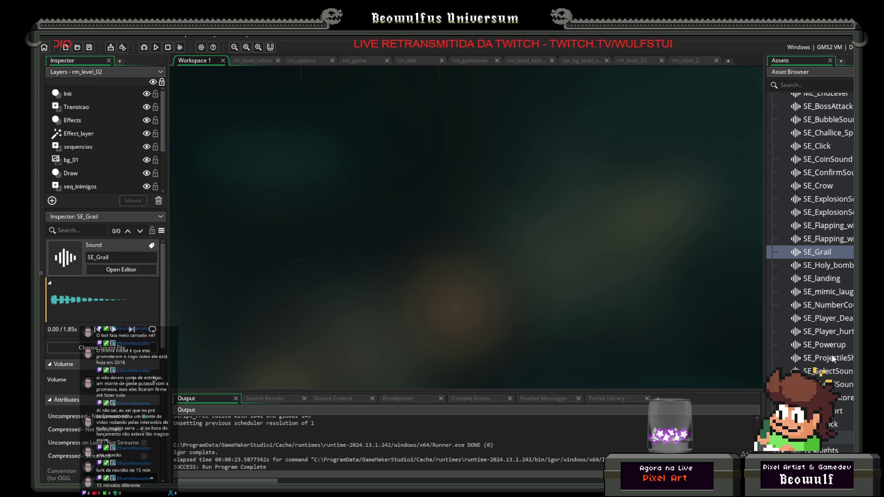
pyautogui.doubleClick(817, 281)
pyautogui.click(449, 180)
pyautogui.click(449, 181)
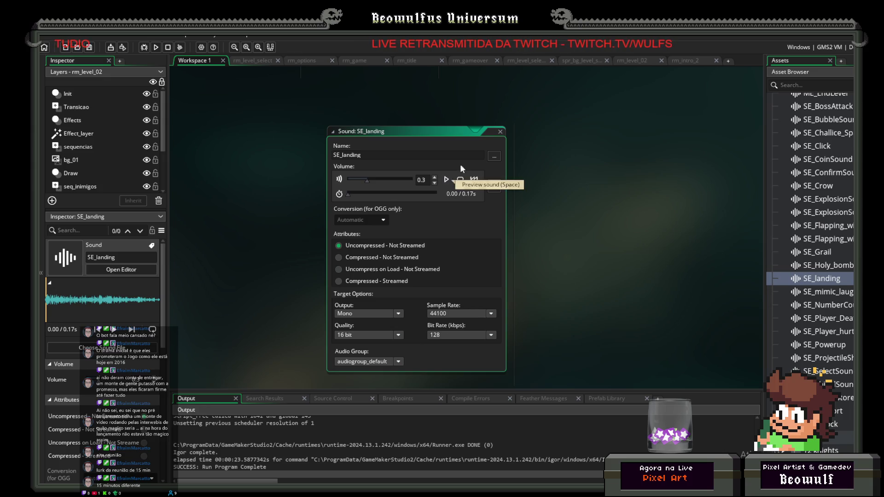
pyautogui.click(501, 132)
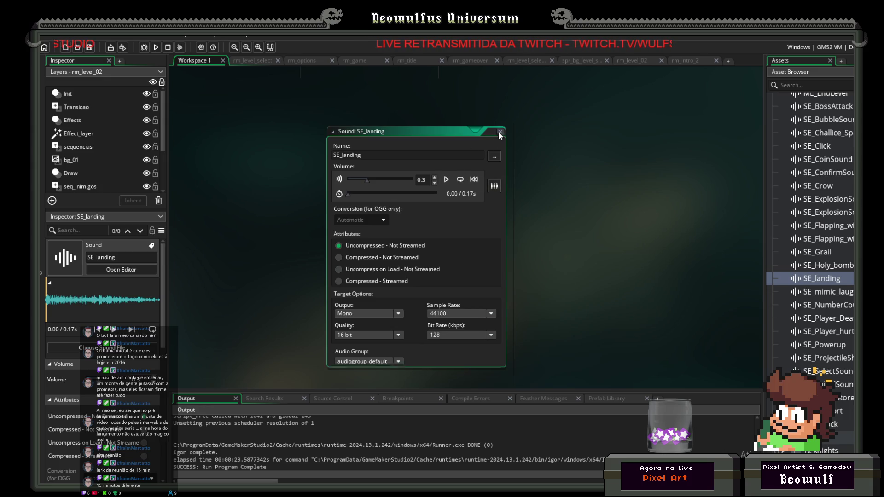
# Preview SE_Holy_bomb and SE_BubbleSound, closing each sound editor afterwards.
pyautogui.doubleClick(828, 263)
pyautogui.click(296, 152)
pyautogui.click(349, 104)
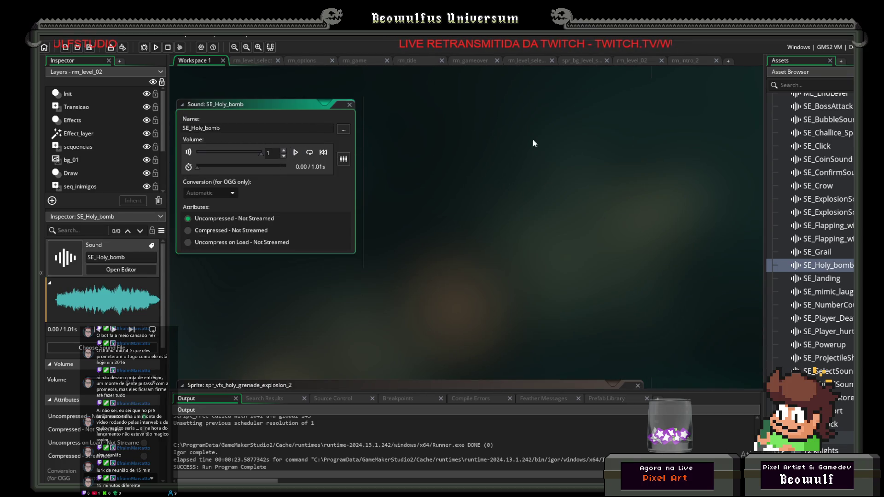
pyautogui.scroll(5, 829, 253)
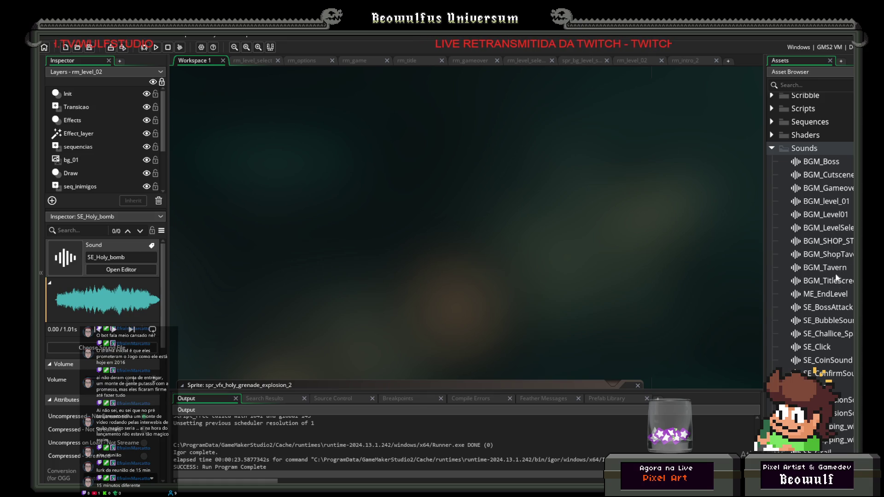
pyautogui.scroll(-2, 853, 330)
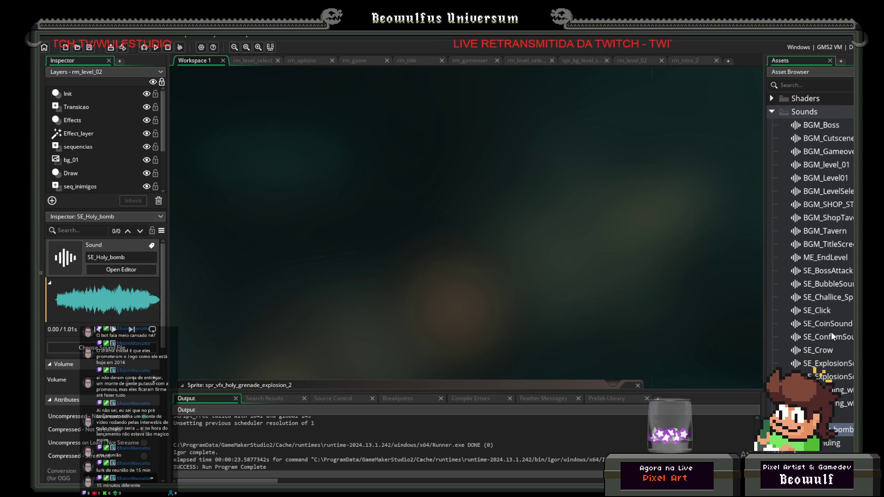
pyautogui.doubleClick(828, 286)
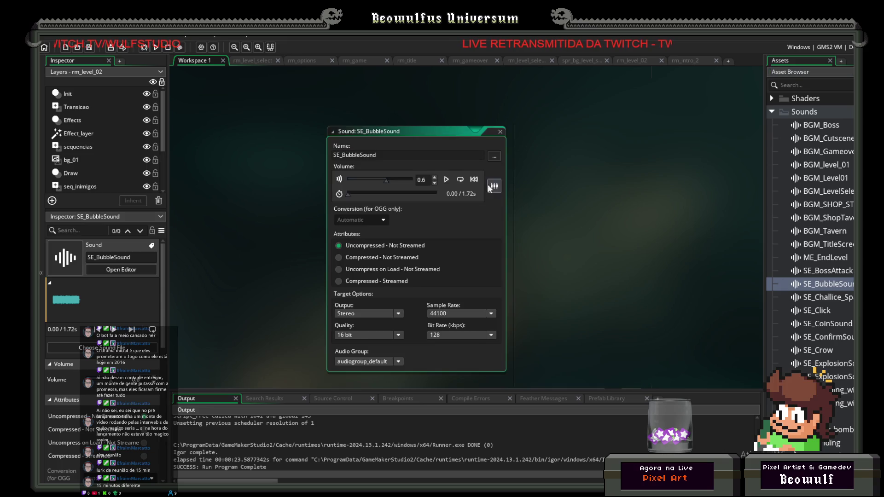
pyautogui.click(446, 180)
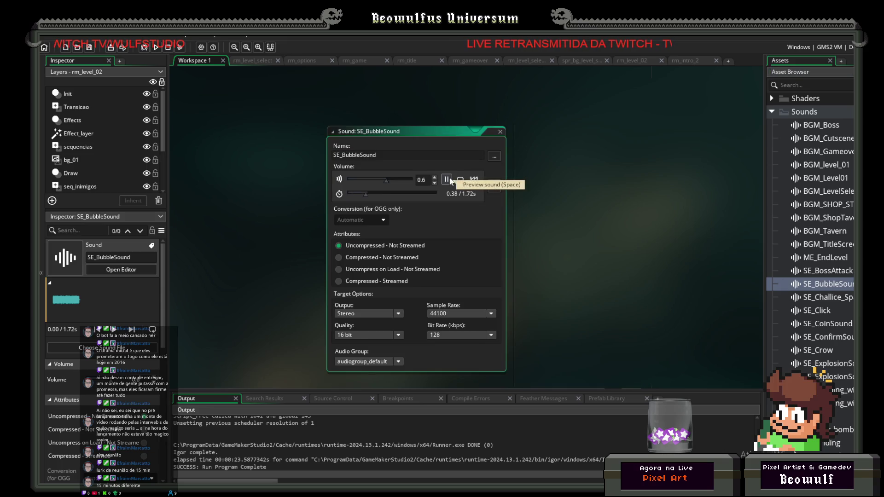
pyautogui.doubleClick(496, 131)
pyautogui.hotkey('ctrl', 'w')
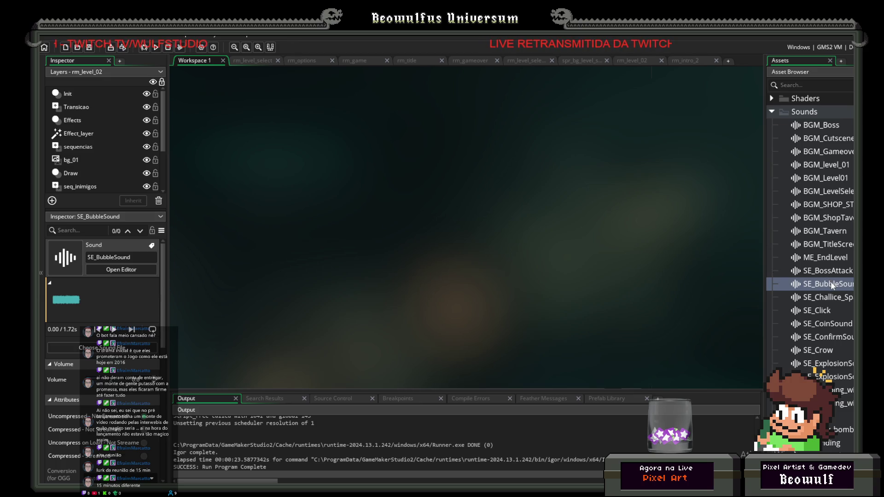
# Preview SE_ExplosionSound2 and SE_ExplosionSound, closing both editors.
pyautogui.doubleClick(836, 377)
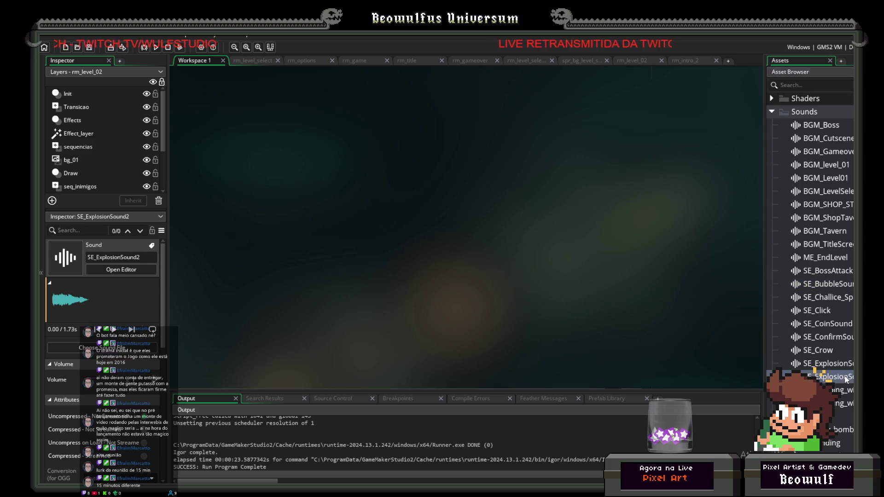
pyautogui.click(299, 151)
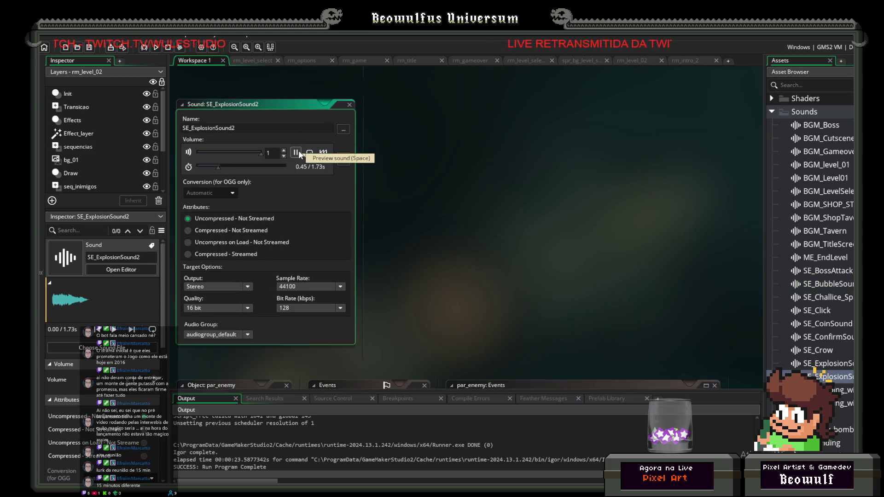
pyautogui.click(347, 107)
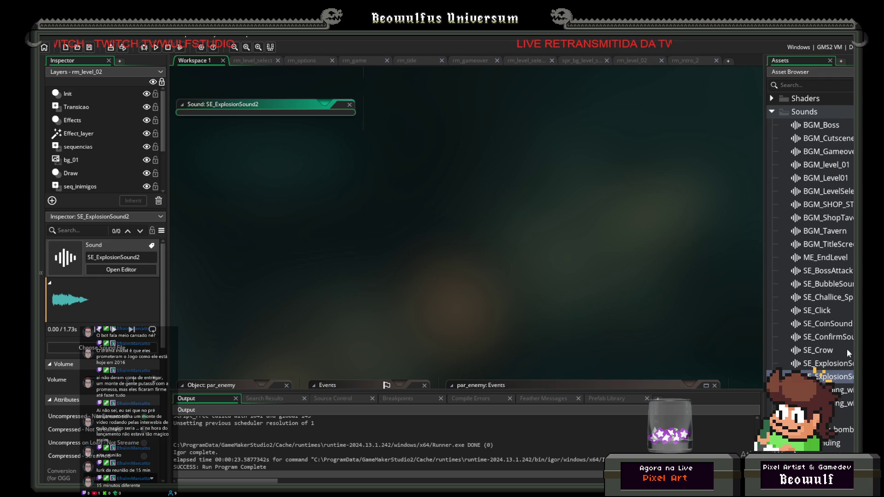
pyautogui.click(851, 361)
pyautogui.doubleClick(851, 361)
pyautogui.click(296, 152)
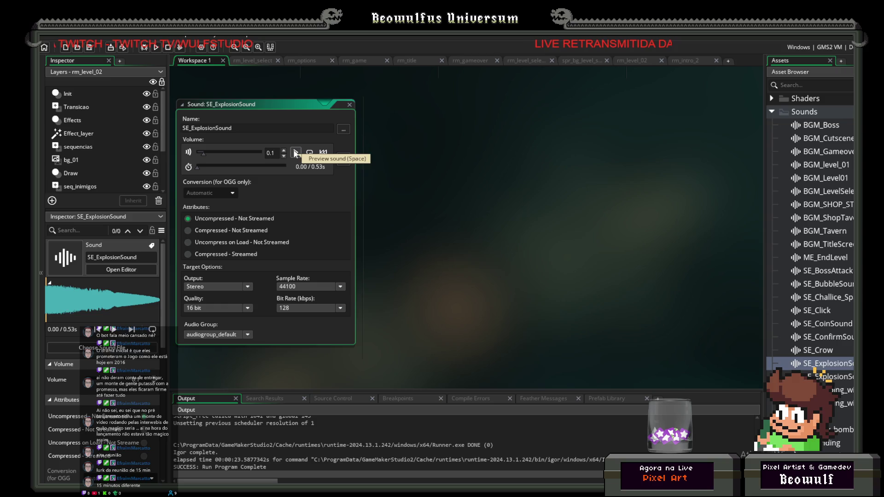
pyautogui.click(347, 105)
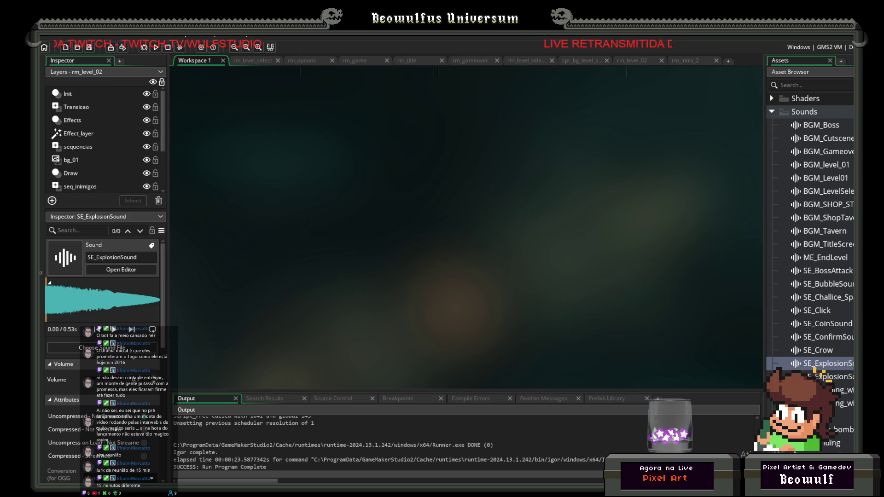
# Preview SE_Player_Death and SE_Player_hurt, and check SE_ProjectileShot.
pyautogui.scroll(-1, 810, 230)
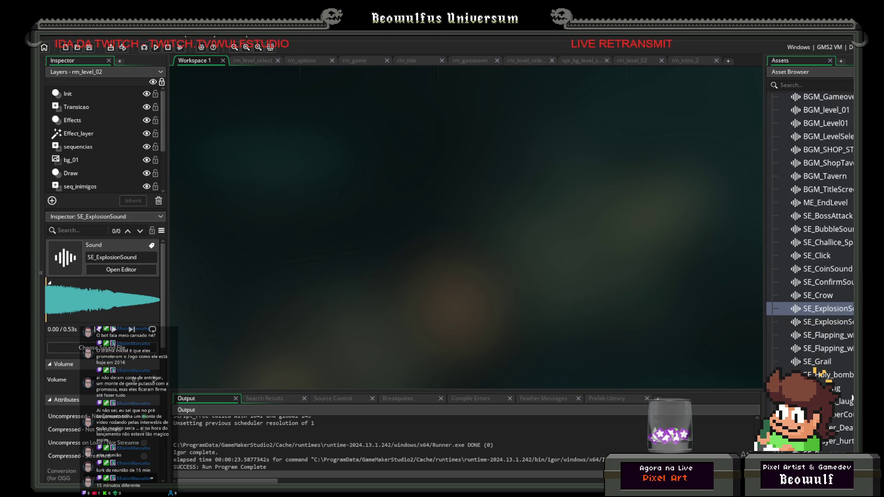
pyautogui.scroll(-3, 853, 397)
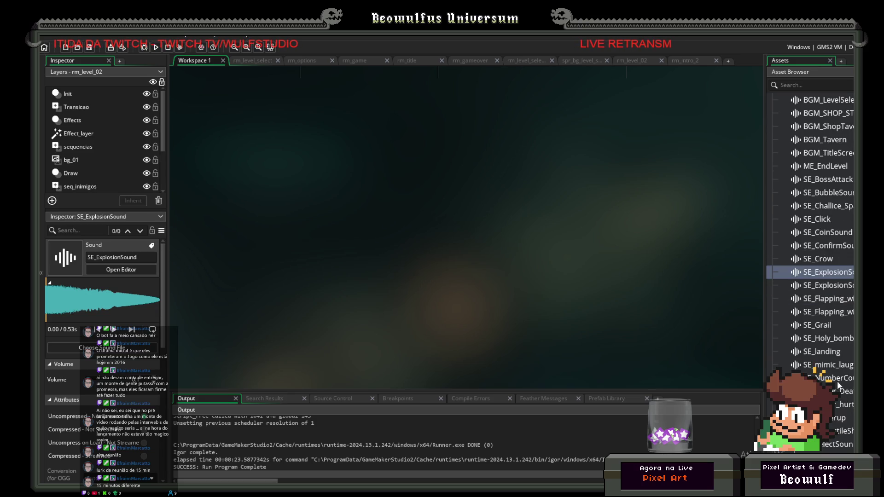
pyautogui.doubleClick(843, 391)
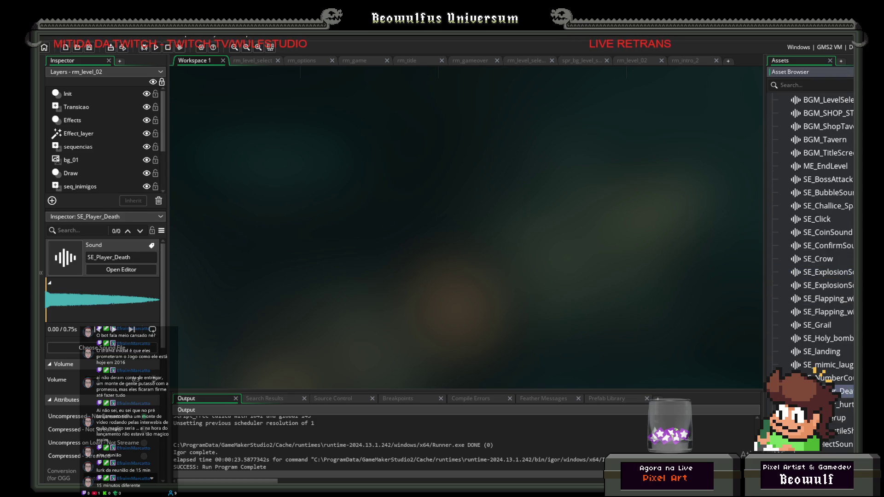
pyautogui.click(447, 179)
pyautogui.doubleClick(495, 135)
pyautogui.doubleClick(843, 405)
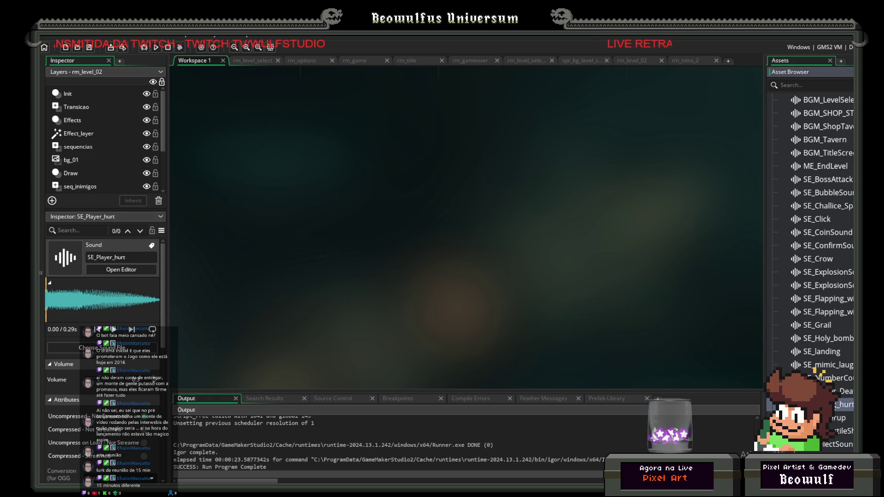
pyautogui.click(446, 179)
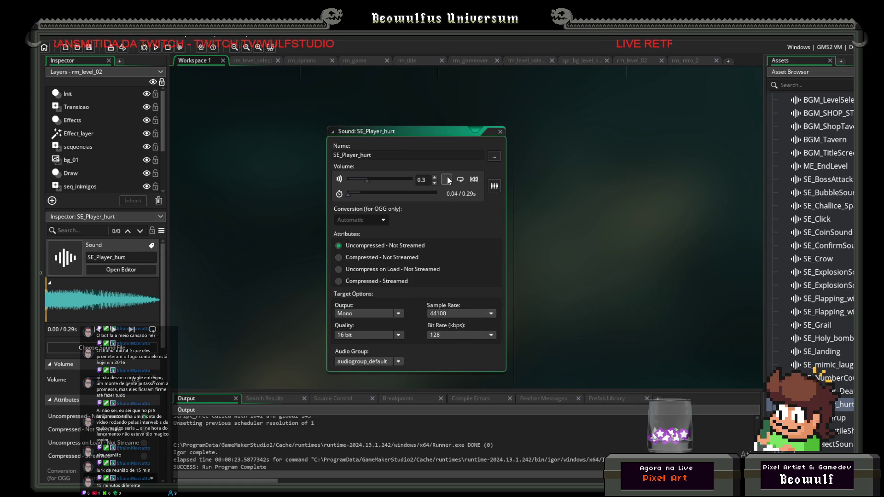
pyautogui.click(500, 134)
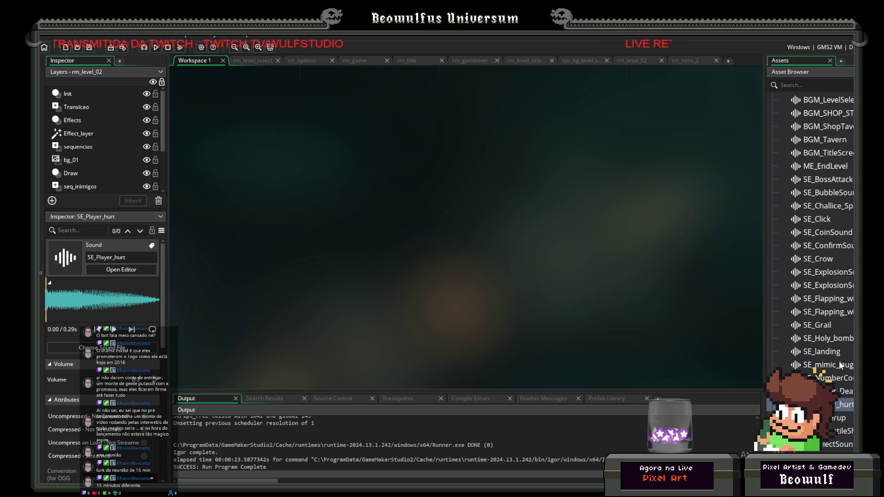
pyautogui.scroll(-2, 836, 383)
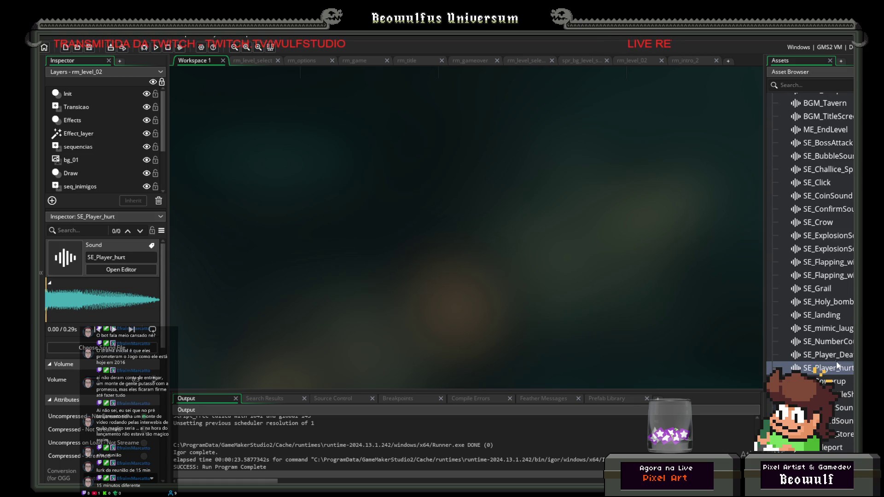
pyautogui.click(840, 395)
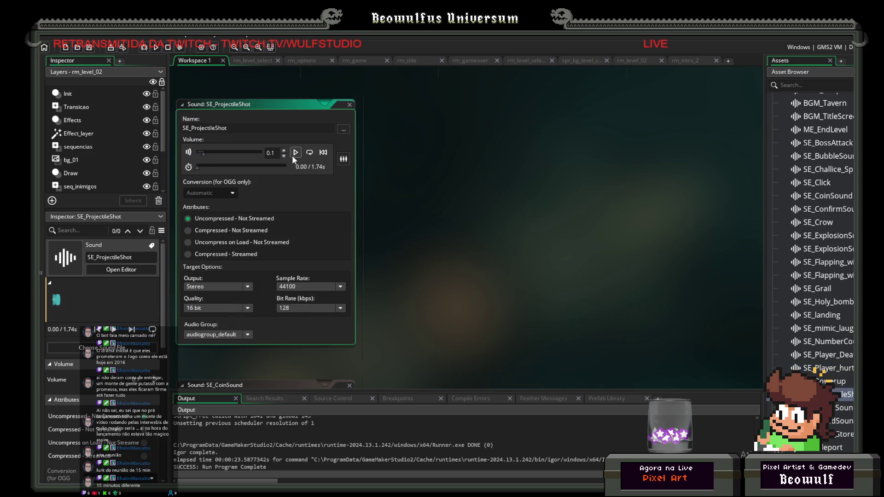
pyautogui.click(350, 105)
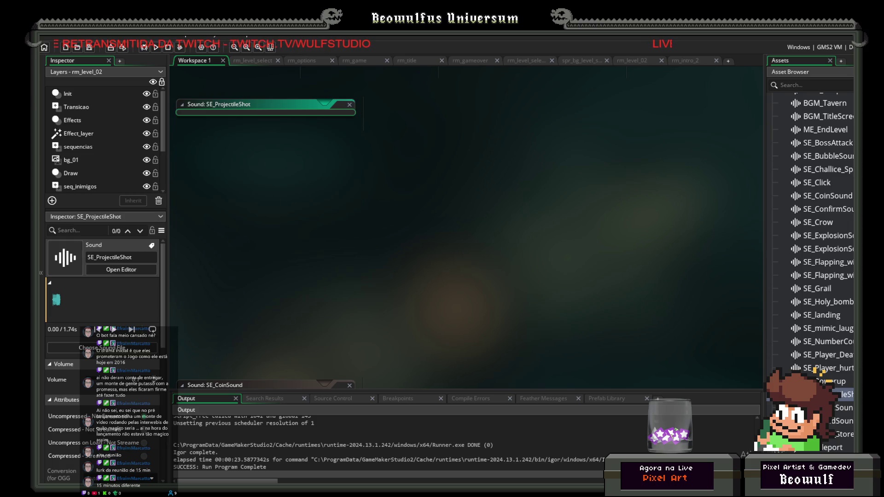
# Return to SE_BubbleSound, preview it again and close its editor.
pyautogui.scroll(-2, 820, 276)
pyautogui.scroll(-1, 820, 276)
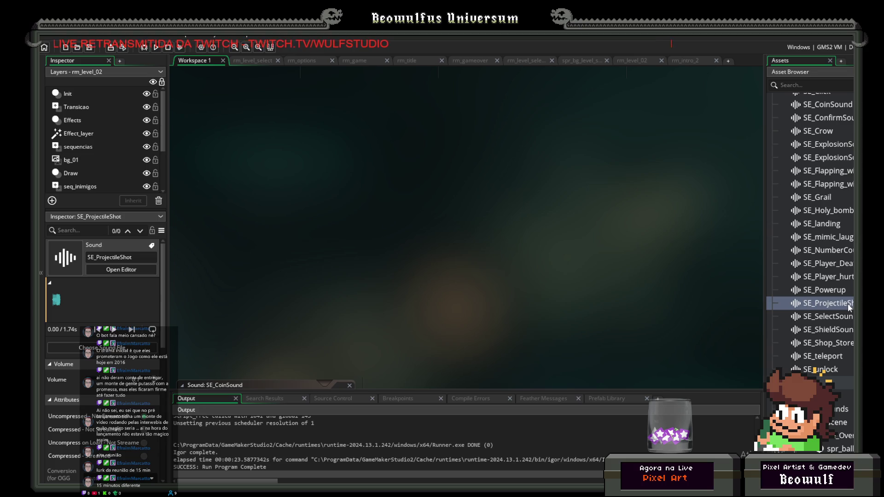
pyautogui.scroll(1, 847, 304)
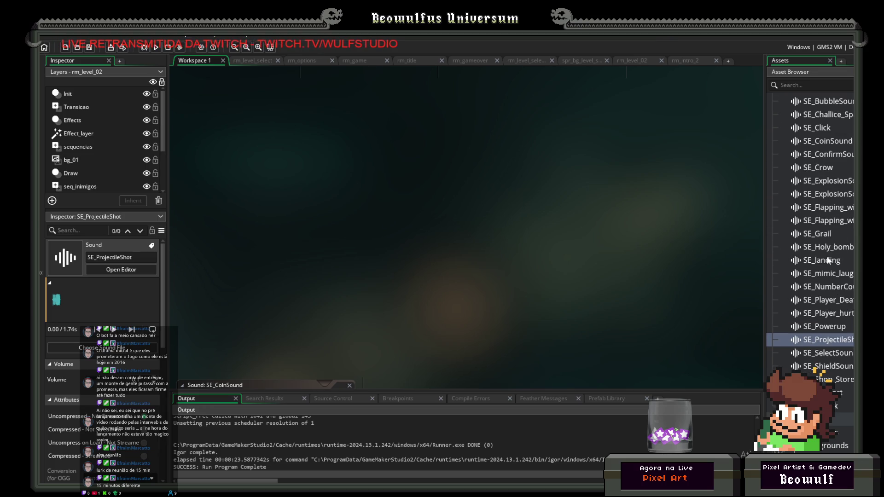
pyautogui.scroll(2, 828, 261)
pyautogui.scroll(1, 827, 271)
pyautogui.scroll(1, 824, 267)
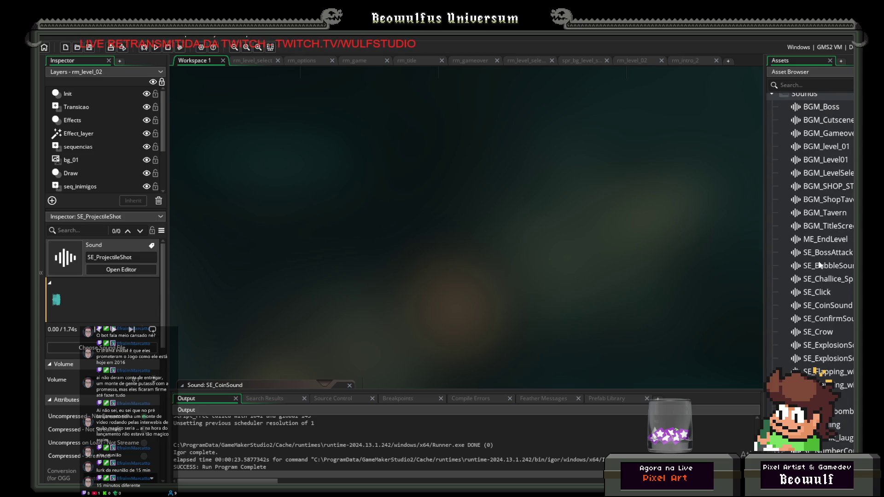
pyautogui.scroll(1, 820, 264)
pyautogui.scroll(-3, 819, 260)
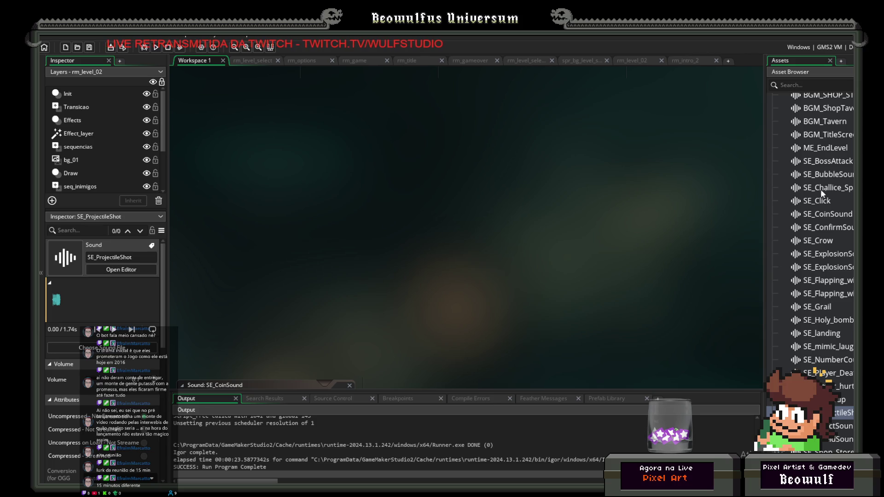
pyautogui.doubleClick(824, 175)
pyautogui.click(446, 179)
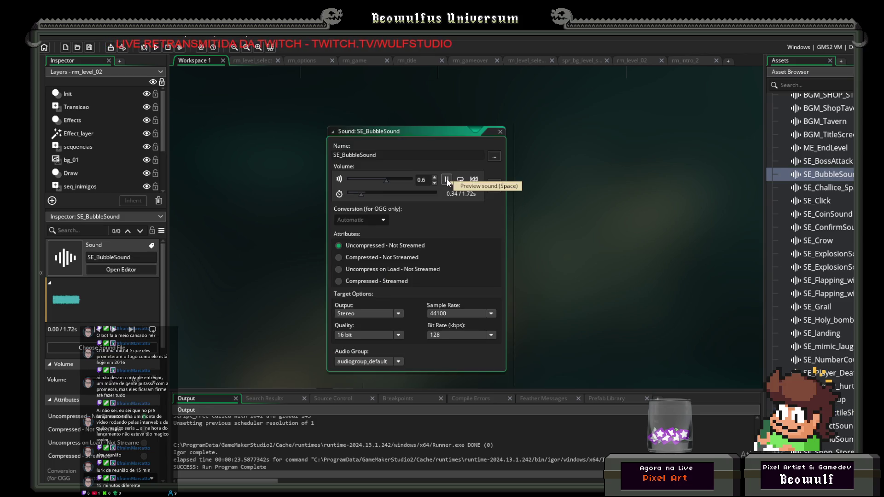
pyautogui.doubleClick(490, 132)
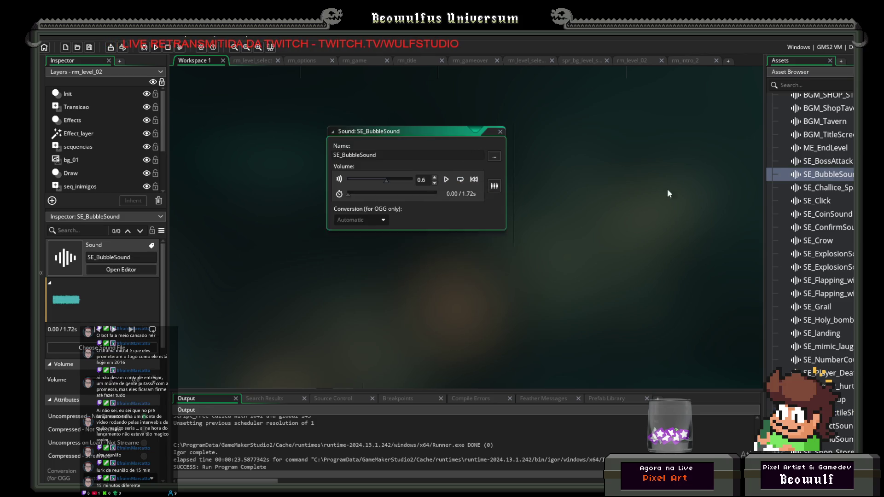
pyautogui.click(825, 175)
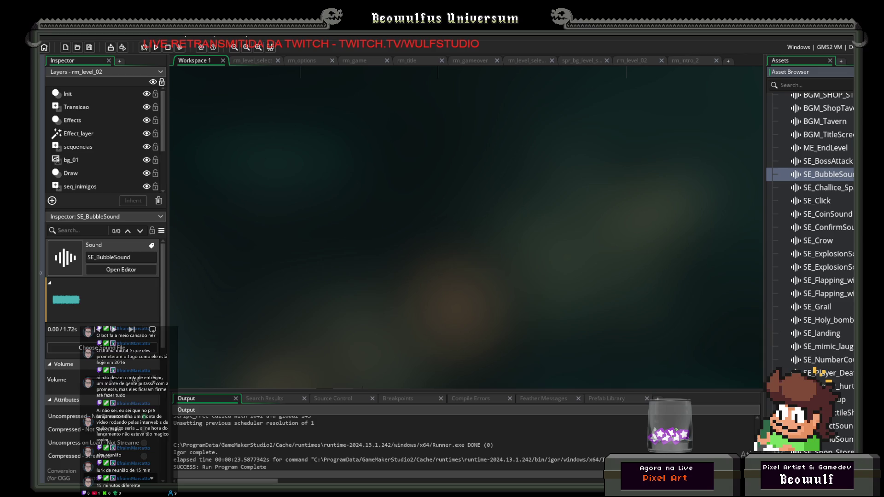
pyautogui.hotkey('alt', 'Tab')
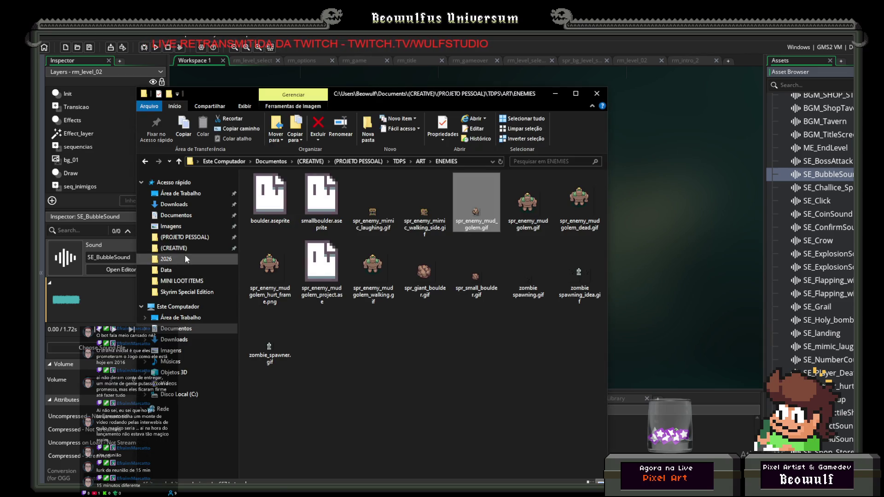
# Browse to TDPS\AUDIO\8bit-SFX-Library\8bit-SFX-Library\Player and play jump-1.wav in Winamp.
pyautogui.click(184, 237)
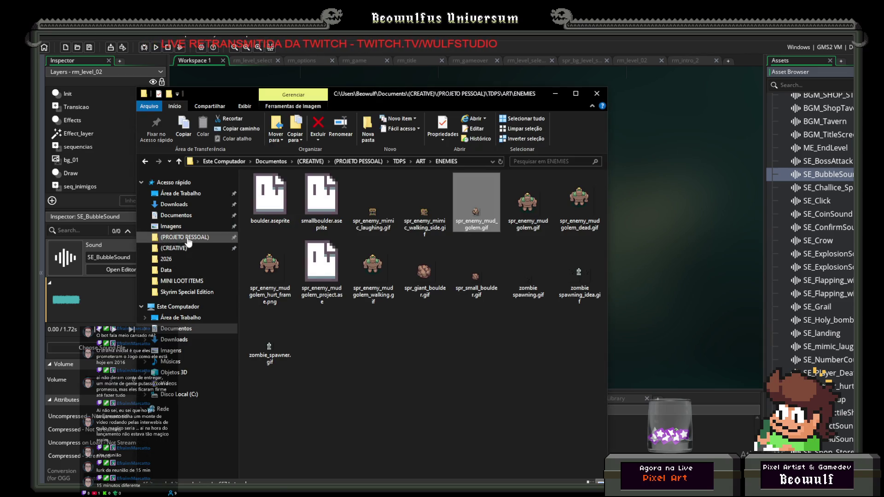
pyautogui.doubleClick(283, 325)
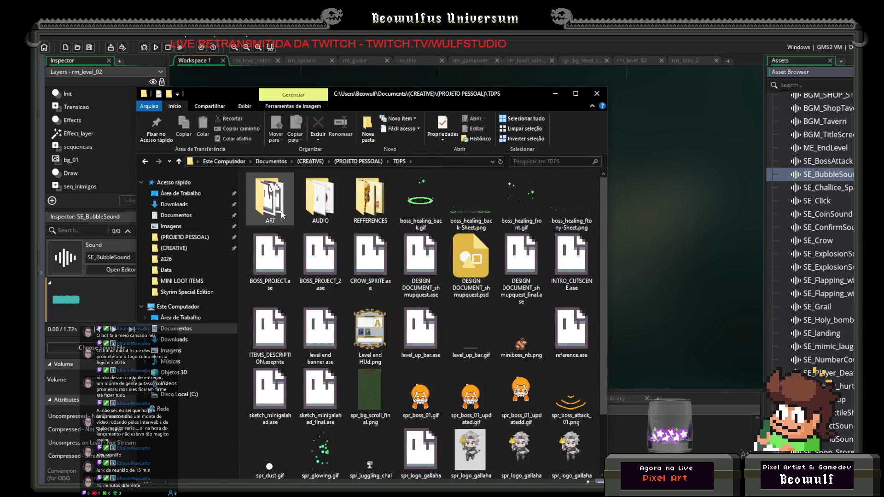
pyautogui.doubleClick(313, 197)
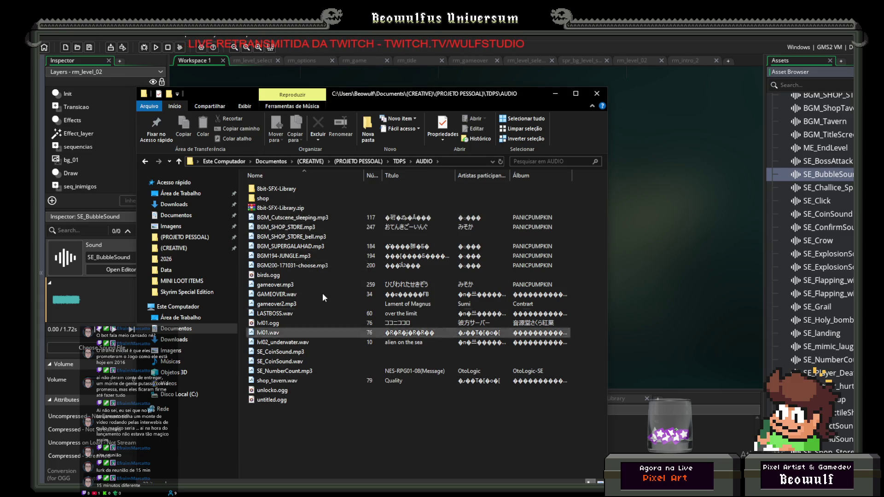
pyautogui.doubleClick(273, 190)
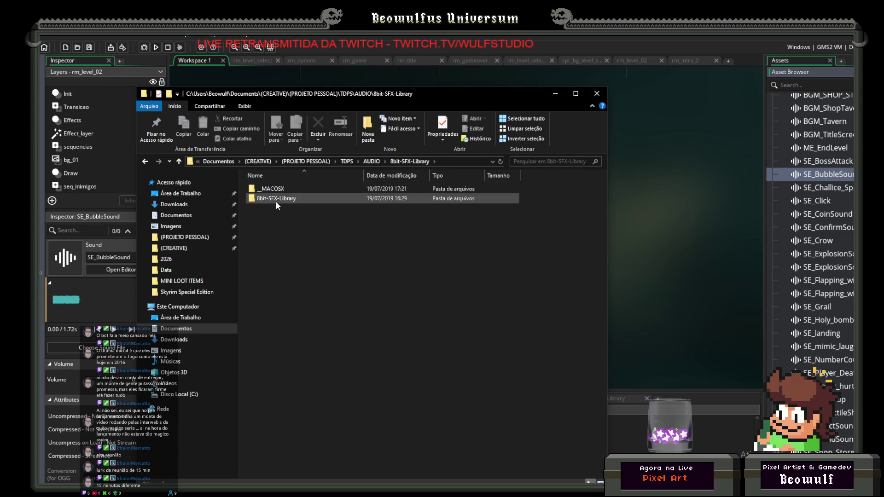
pyautogui.doubleClick(276, 201)
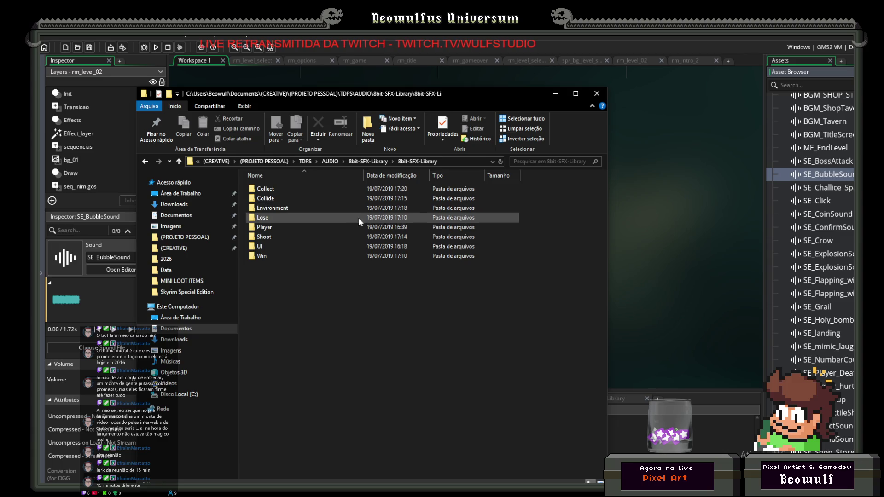
pyautogui.doubleClick(265, 227)
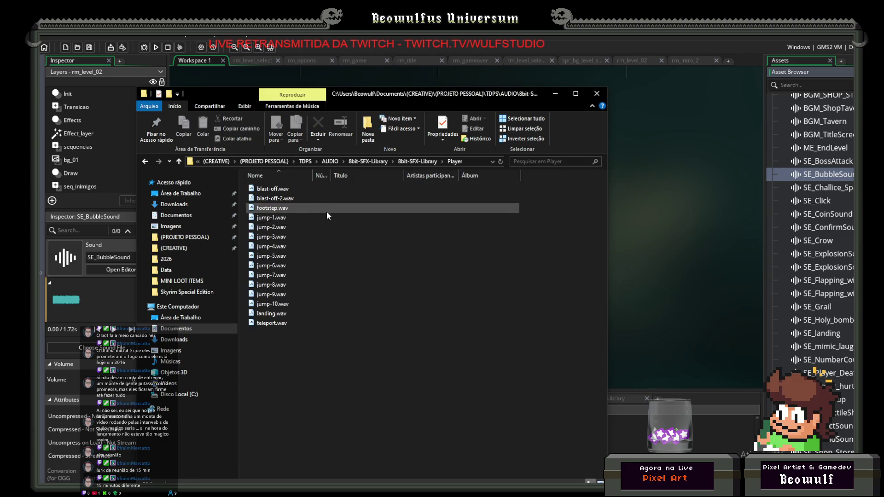
pyautogui.click(277, 221)
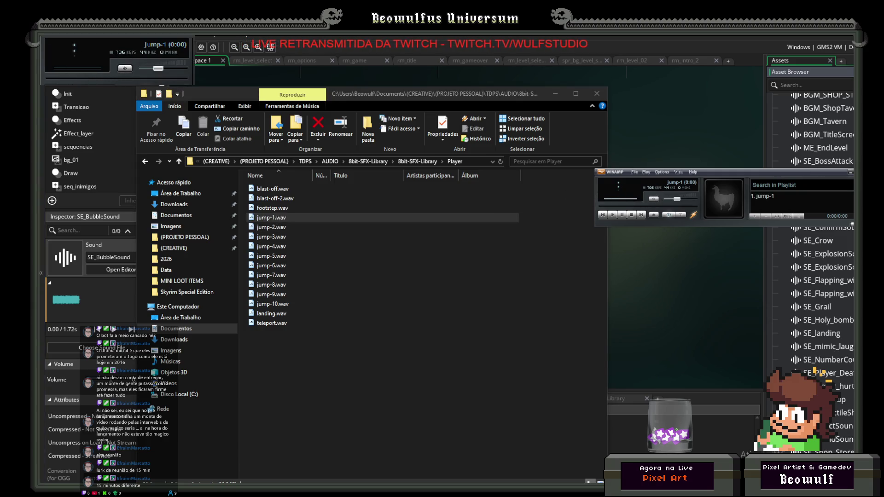
pyautogui.click(851, 172)
# Open jump-1.wav in VLC media player, sized as a window beside Explorer.
pyautogui.rightClick(276, 218)
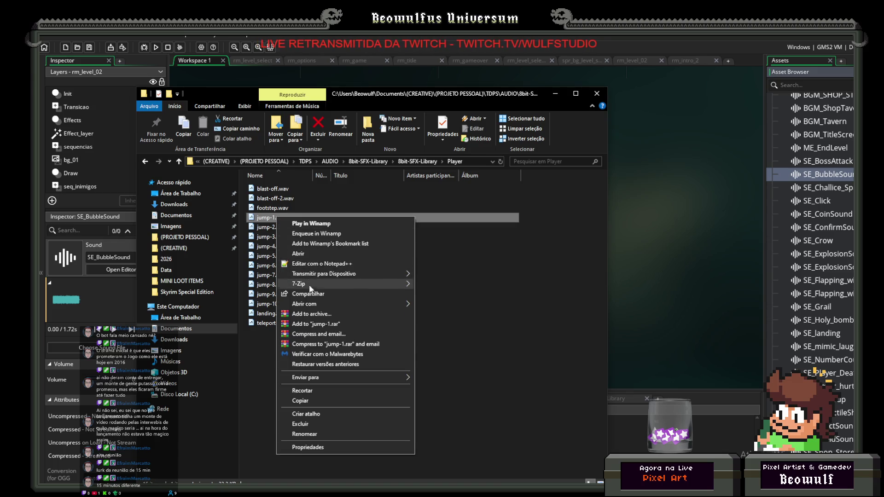
pyautogui.moveTo(319, 304)
pyautogui.click(433, 316)
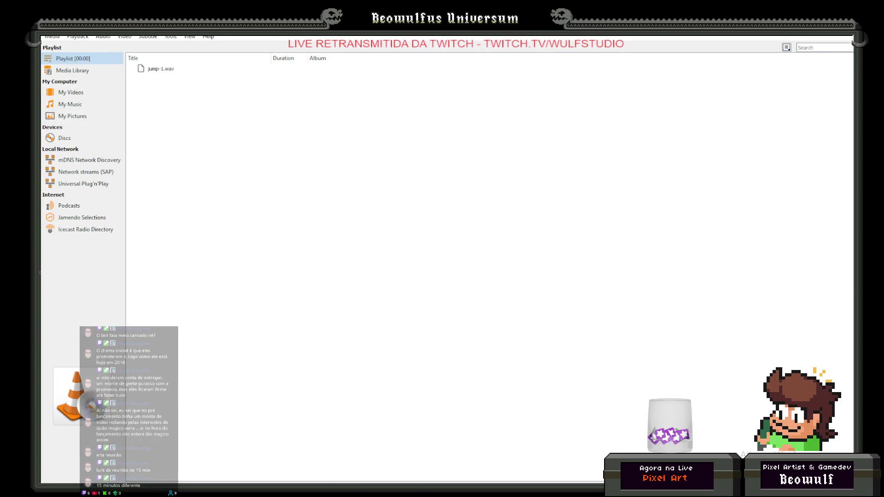
pyautogui.moveTo(50, 29)
pyautogui.mouseDown()
pyautogui.moveTo(87, 200)
pyautogui.moveTo(101, 219)
pyautogui.moveTo(85, 219)
pyautogui.moveTo(843, 297)
pyautogui.moveTo(843, 382)
pyautogui.moveTo(723, 132)
pyautogui.mouseUp()
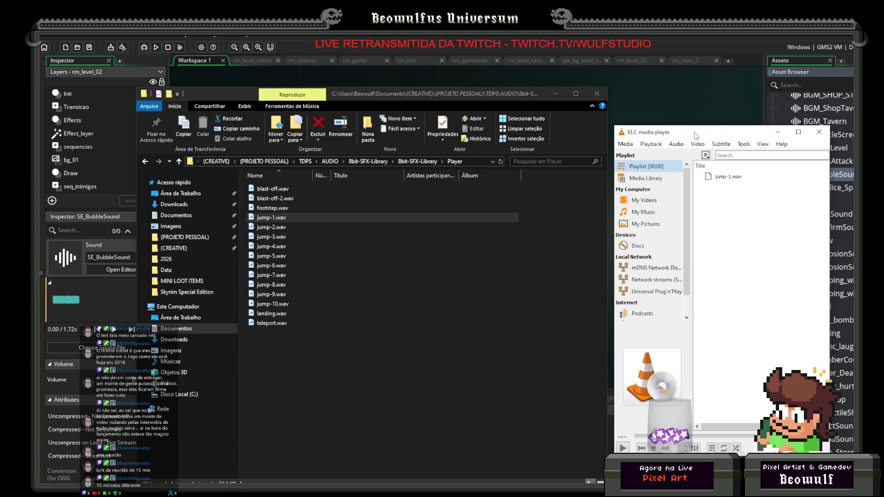
# Queue jump-2.wav through jump-10.wav in VLC, then import landing.wav into GameMaker's assets.
pyautogui.click(272, 228)
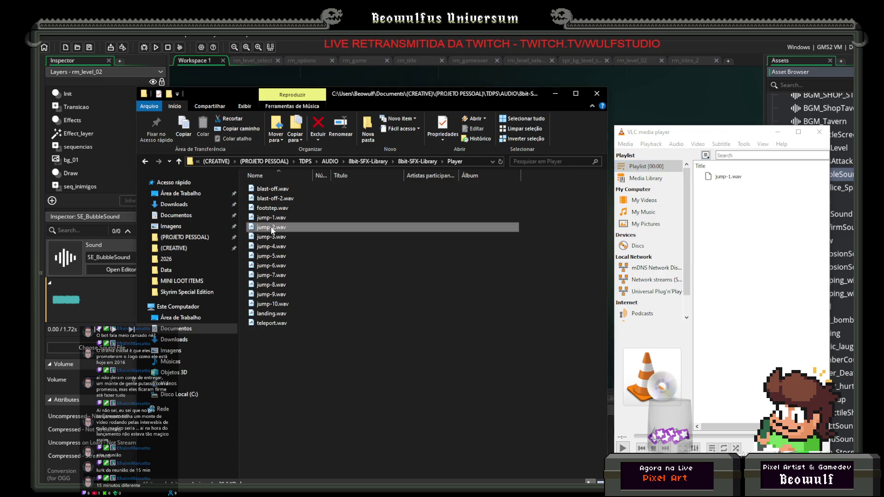
pyautogui.moveTo(271, 230)
pyautogui.mouseDown()
pyautogui.moveTo(727, 198)
pyautogui.moveTo(753, 205)
pyautogui.mouseUp()
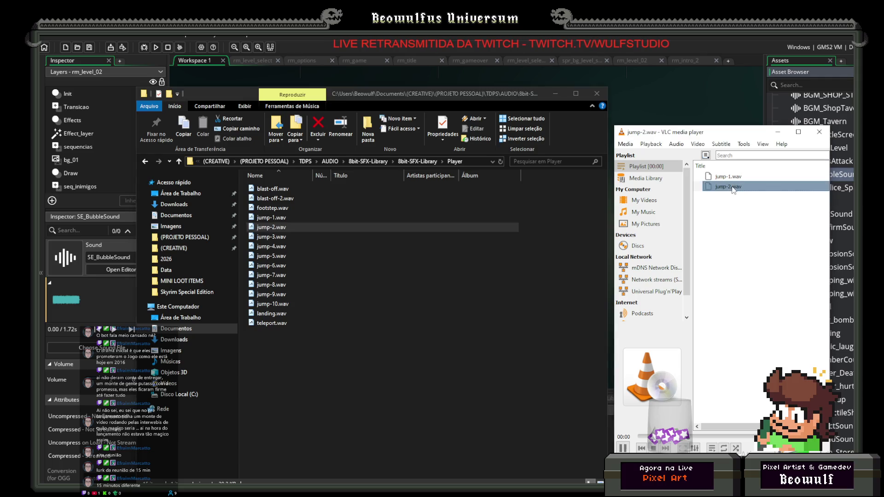
pyautogui.moveTo(275, 237)
pyautogui.mouseDown()
pyautogui.moveTo(769, 220)
pyautogui.moveTo(738, 203)
pyautogui.mouseUp()
pyautogui.click(272, 247)
pyautogui.moveTo(268, 247); pyautogui.dragTo(769, 237)
pyautogui.click(271, 257)
pyautogui.moveTo(272, 260)
pyautogui.mouseDown()
pyautogui.moveTo(740, 238)
pyautogui.moveTo(737, 221)
pyautogui.mouseUp()
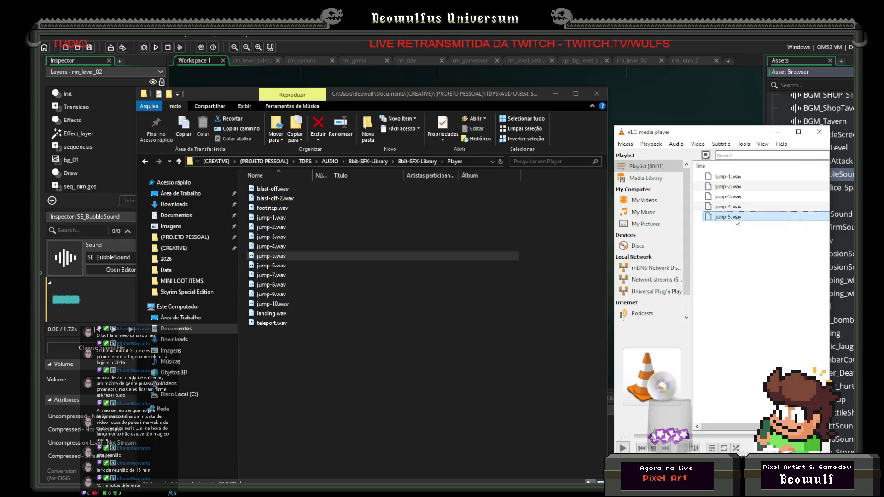
pyautogui.click(272, 265)
pyautogui.moveTo(282, 269); pyautogui.dragTo(736, 235)
pyautogui.click(272, 276)
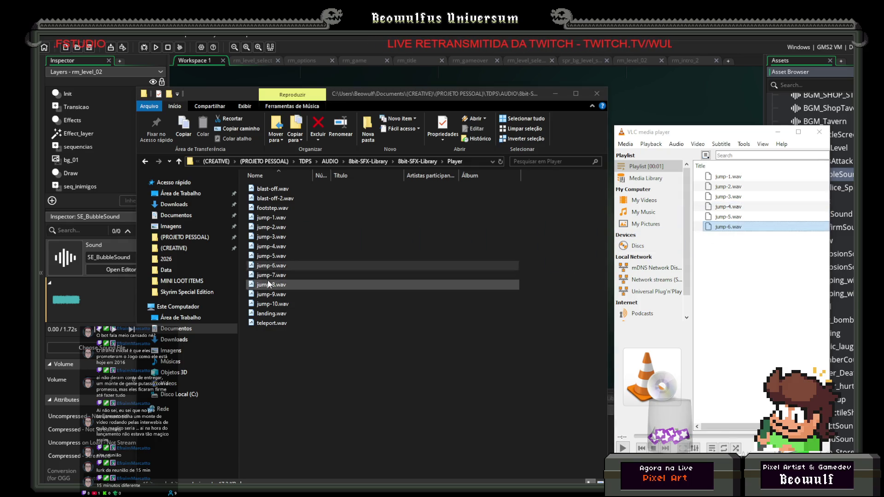
pyautogui.moveTo(273, 276)
pyautogui.mouseDown()
pyautogui.moveTo(281, 265)
pyautogui.moveTo(726, 254)
pyautogui.mouseUp()
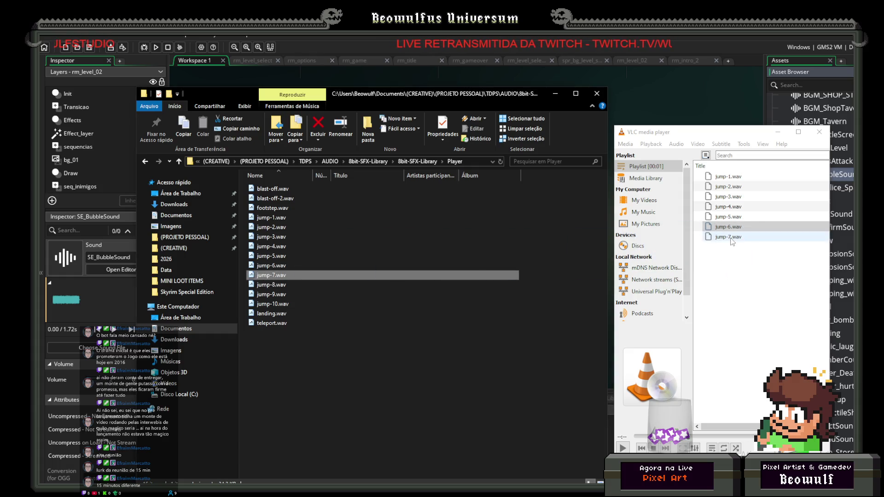
pyautogui.moveTo(272, 285)
pyautogui.mouseDown()
pyautogui.moveTo(699, 280)
pyautogui.moveTo(728, 248)
pyautogui.mouseUp()
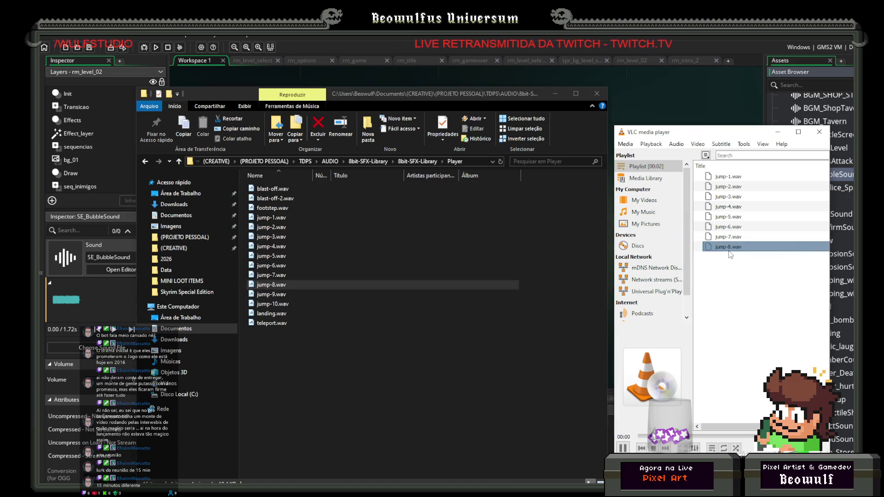
pyautogui.moveTo(364, 295)
pyautogui.mouseDown()
pyautogui.moveTo(339, 298)
pyautogui.moveTo(752, 285)
pyautogui.moveTo(735, 264)
pyautogui.mouseUp()
pyautogui.moveTo(391, 304)
pyautogui.mouseDown()
pyautogui.moveTo(402, 313)
pyautogui.moveTo(737, 288)
pyautogui.moveTo(736, 270)
pyautogui.mouseUp()
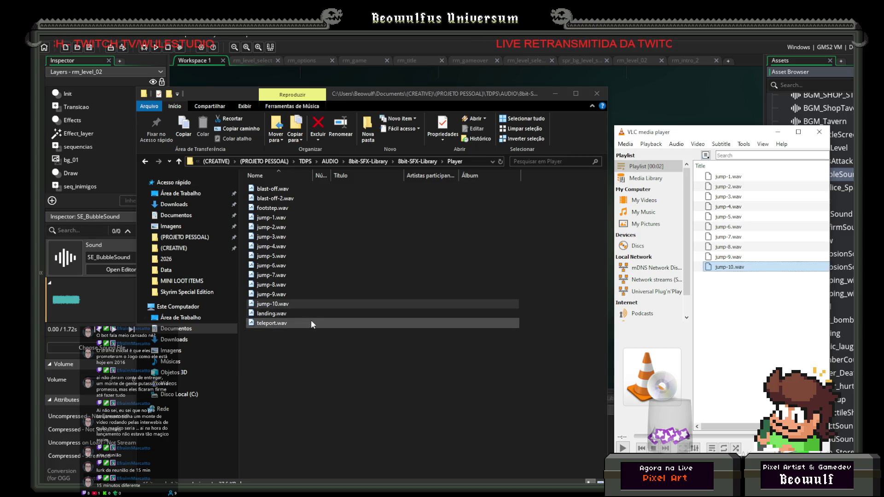
pyautogui.click(275, 314)
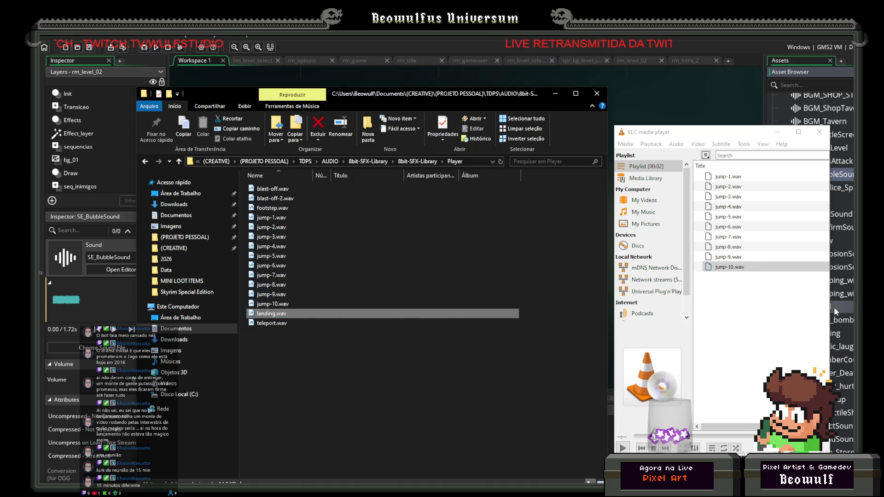
pyautogui.moveTo(832, 308); pyautogui.dragTo(832, 308)
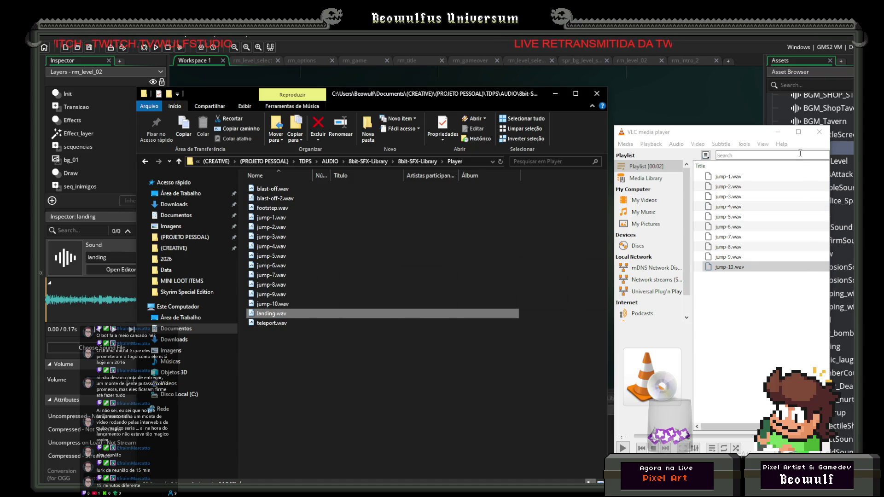
# Preview the newly imported landing sound in GameMaker and close its editor.
pyautogui.moveTo(754, 134)
pyautogui.mouseDown()
pyautogui.moveTo(568, 155)
pyautogui.moveTo(704, 131)
pyautogui.mouseUp()
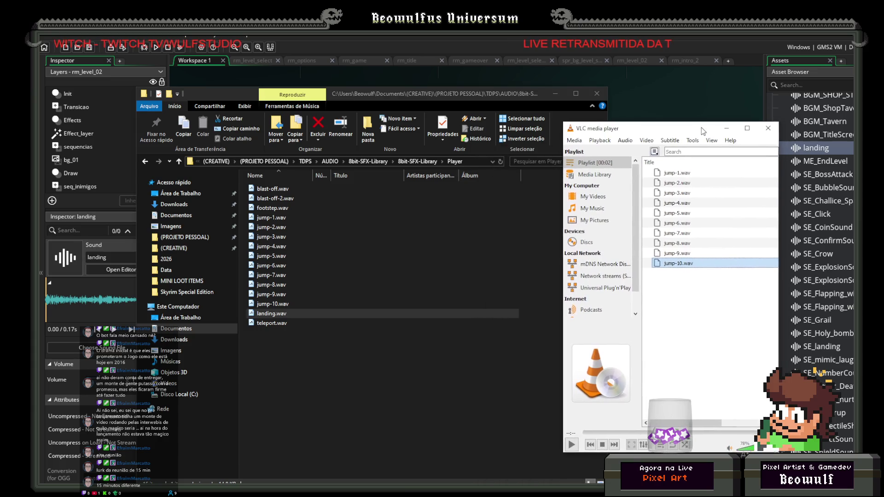
pyautogui.click(691, 109)
pyautogui.click(447, 179)
pyautogui.click(448, 180)
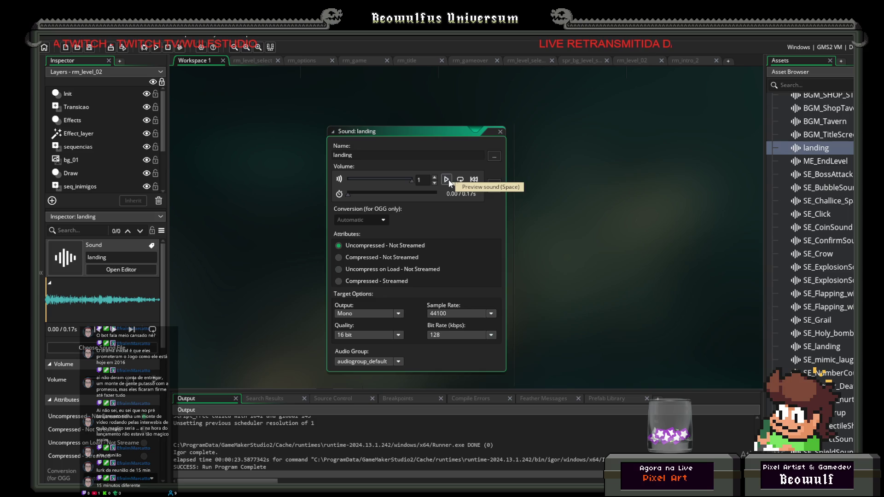
pyautogui.click(500, 132)
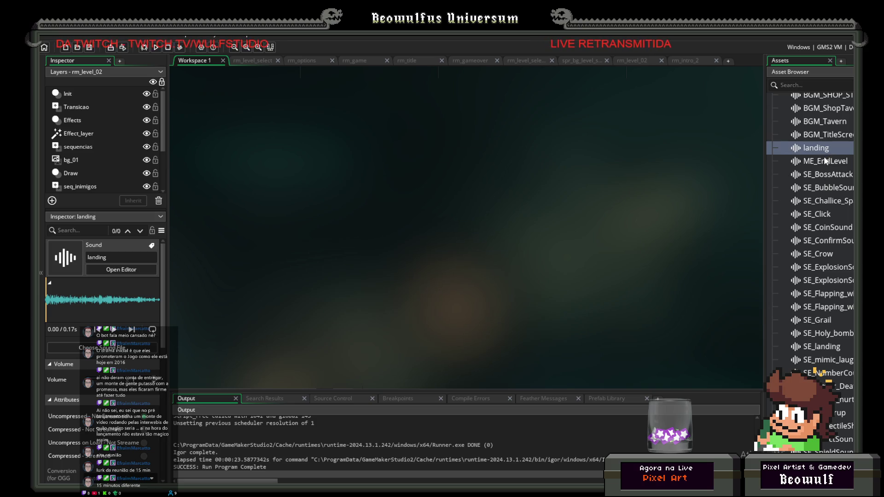
# Delete the landing sound asset from the Asset Browser, confirming with OK.
pyautogui.press('Down')
pyautogui.press('Up')
pyautogui.press('Delete')
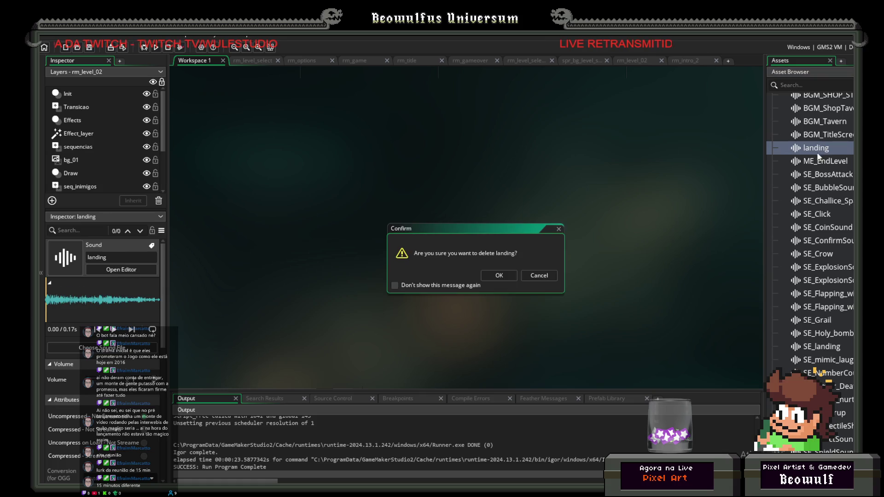
pyautogui.click(499, 276)
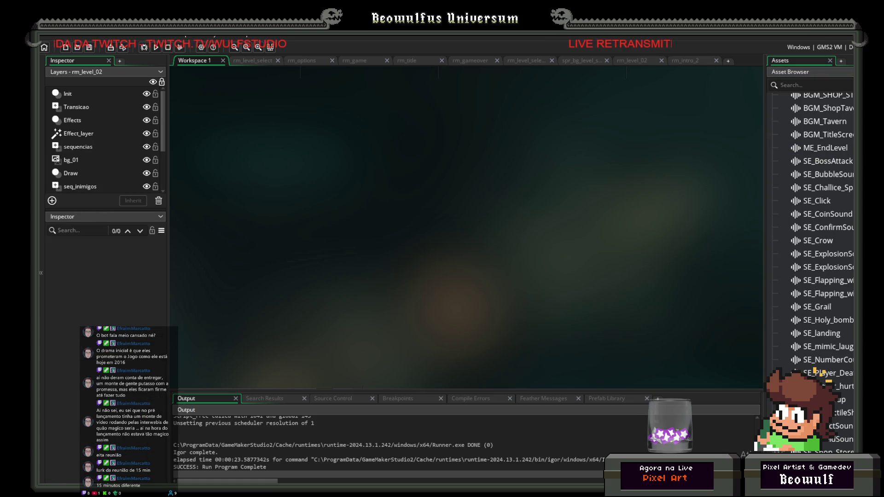
pyautogui.hotkey('alt', 'Tab')
pyautogui.click(282, 306)
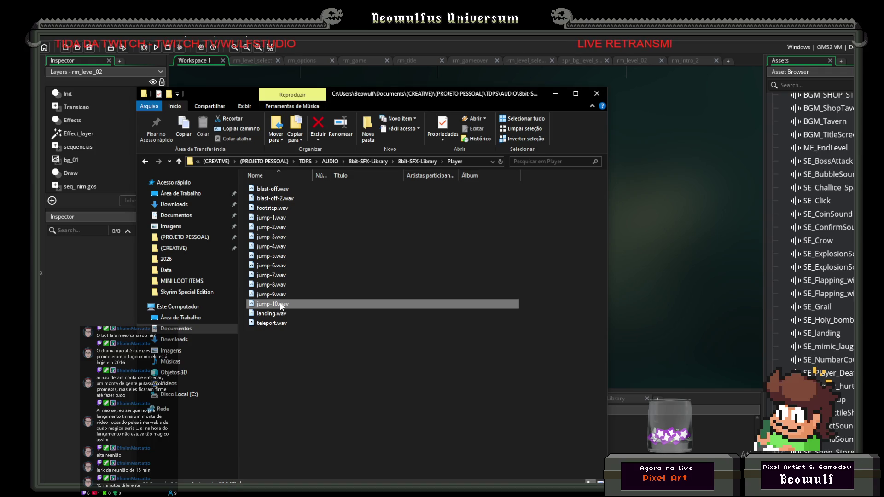
# Play jump-10.wav twice in the media player to hear it.
pyautogui.press('Return')
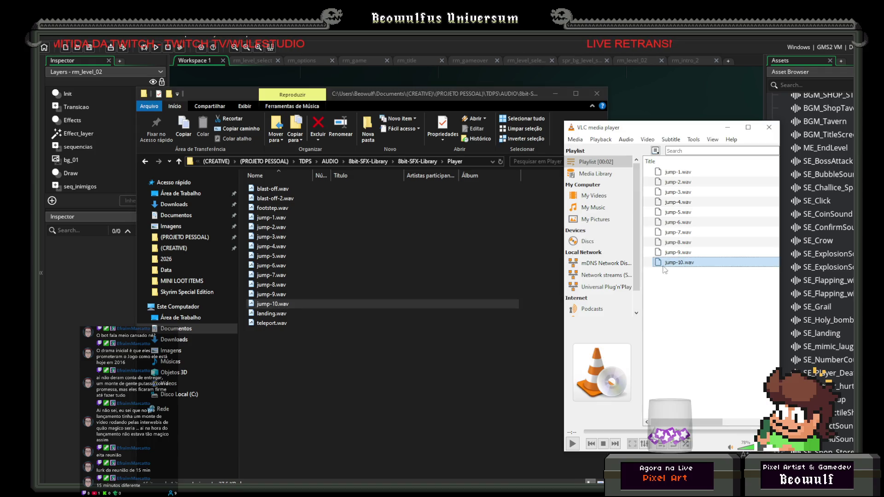
pyautogui.doubleClick(675, 268)
pyautogui.doubleClick(674, 268)
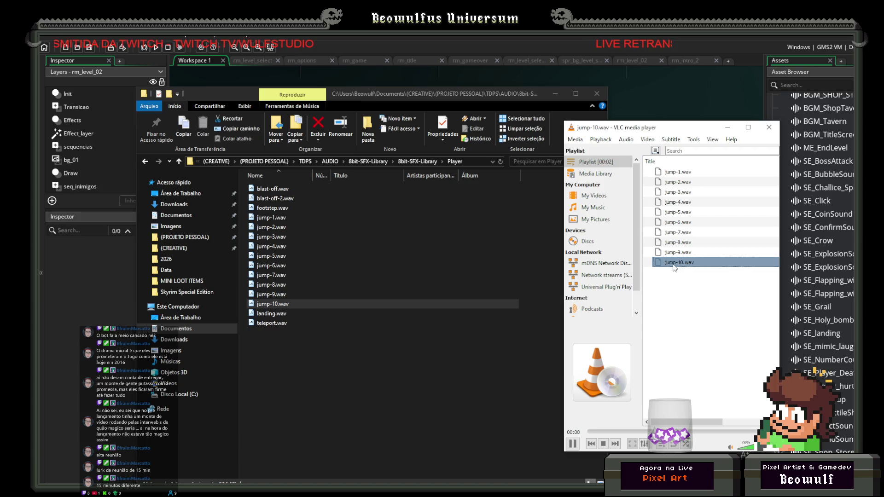
pyautogui.click(296, 344)
pyautogui.click(277, 307)
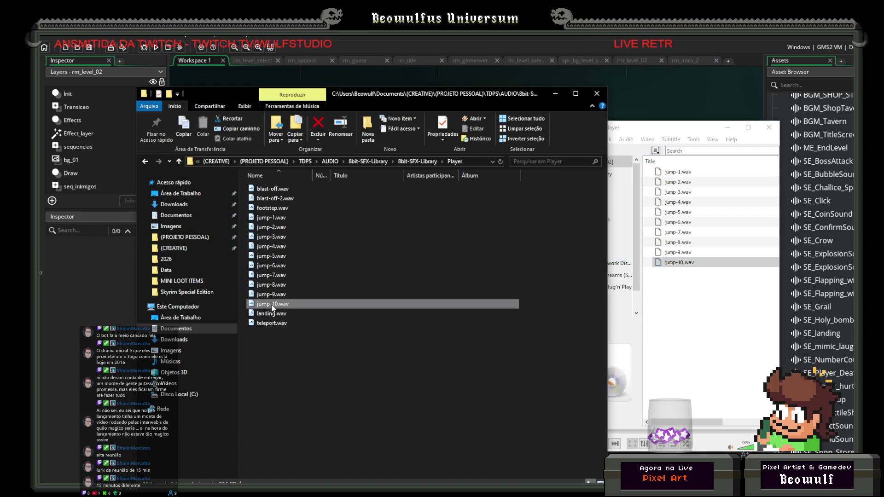
# Rename jump-10.wav to SE_Jump.wav and import it into GameMaker as a sound.
pyautogui.press('F2')
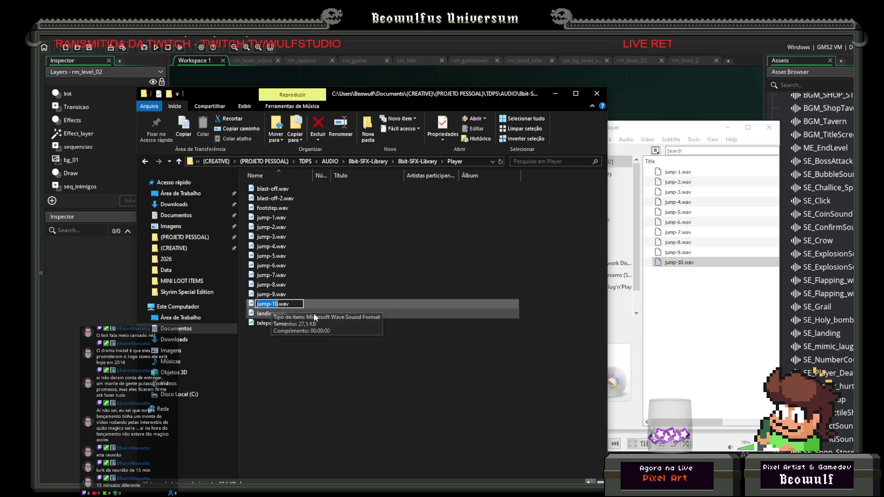
pyautogui.write('S')
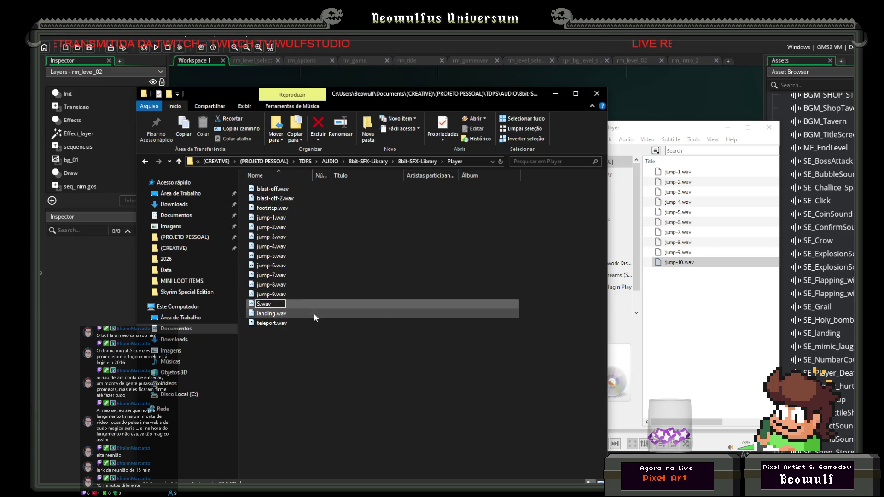
pyautogui.write('E_Jump')
pyautogui.press('Return')
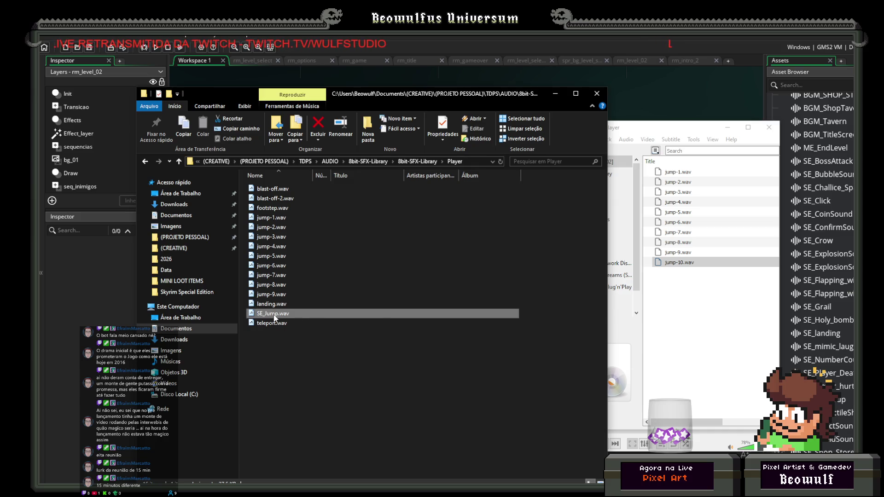
pyautogui.moveTo(275, 317); pyautogui.dragTo(851, 244)
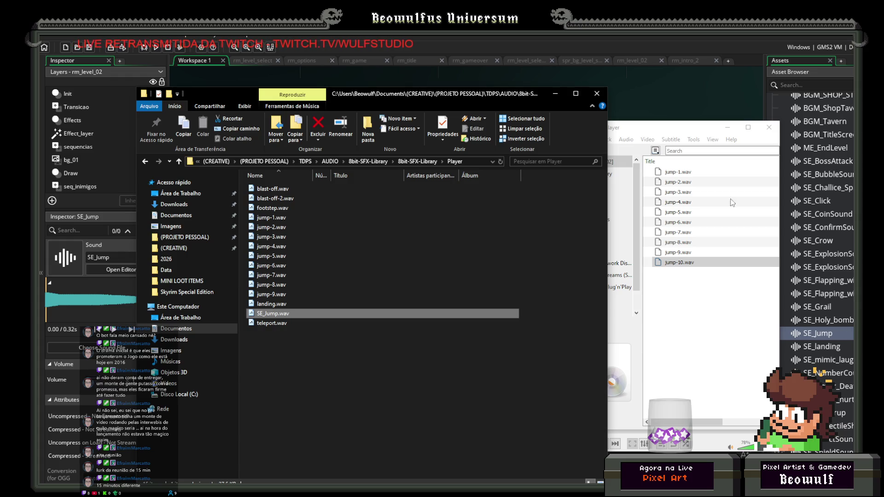
pyautogui.click(637, 36)
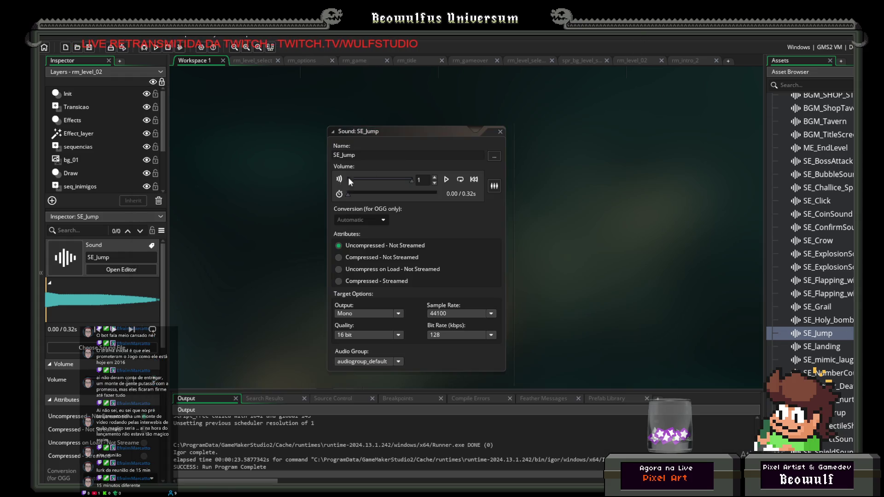
# Set SE_Jump's Volume field to 0.3, then scroll the Asset Browser up to lvl2.
pyautogui.click(419, 178)
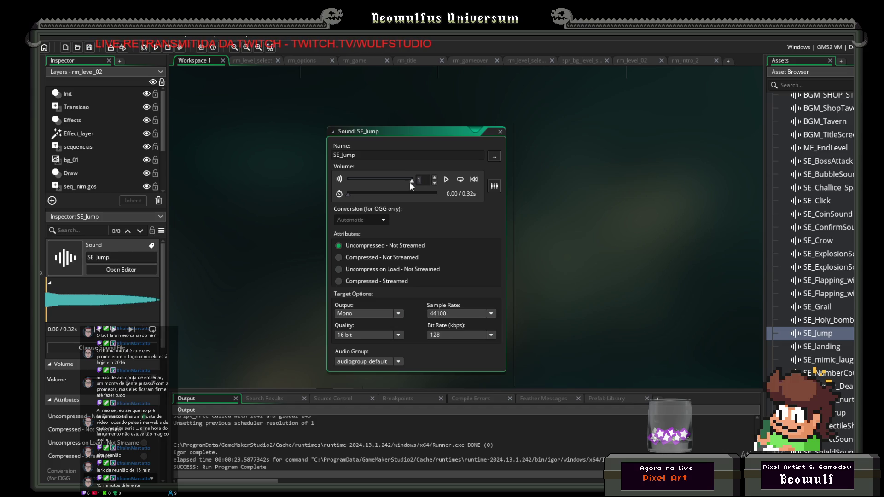
pyautogui.write('0.3')
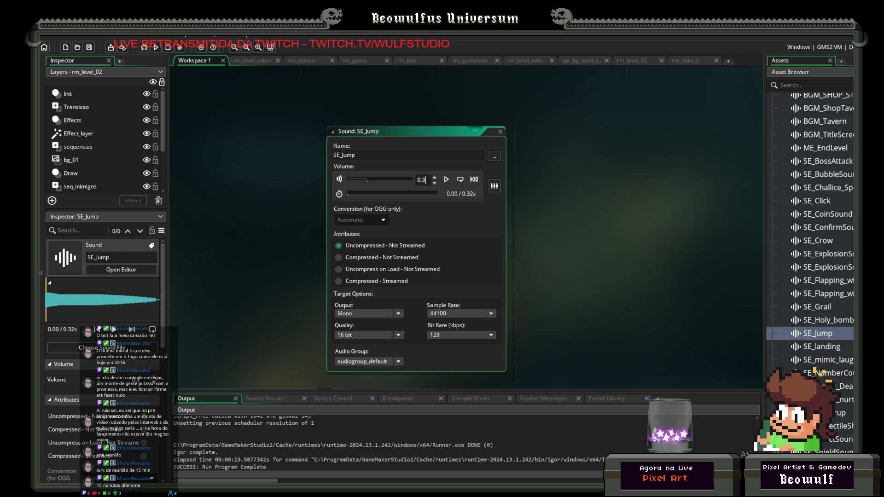
pyautogui.scroll(20, 847, 293)
pyautogui.scroll(15, 848, 294)
pyautogui.scroll(3, 824, 266)
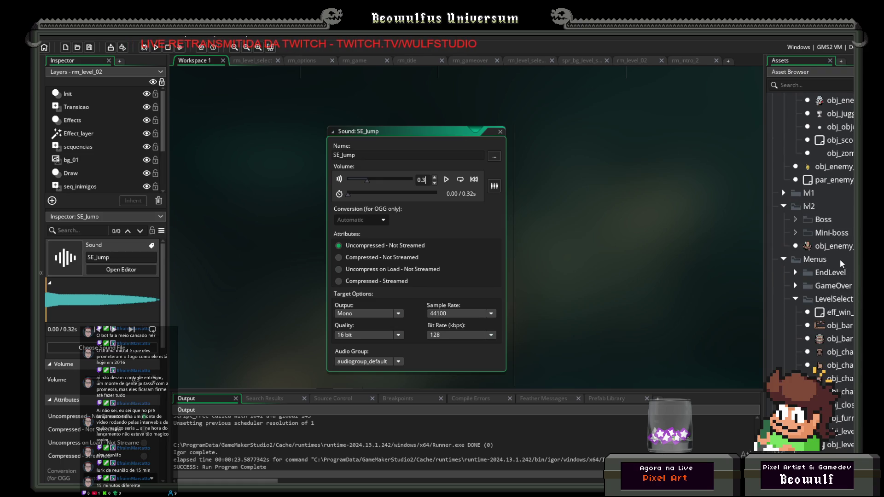
pyautogui.scroll(2, 838, 262)
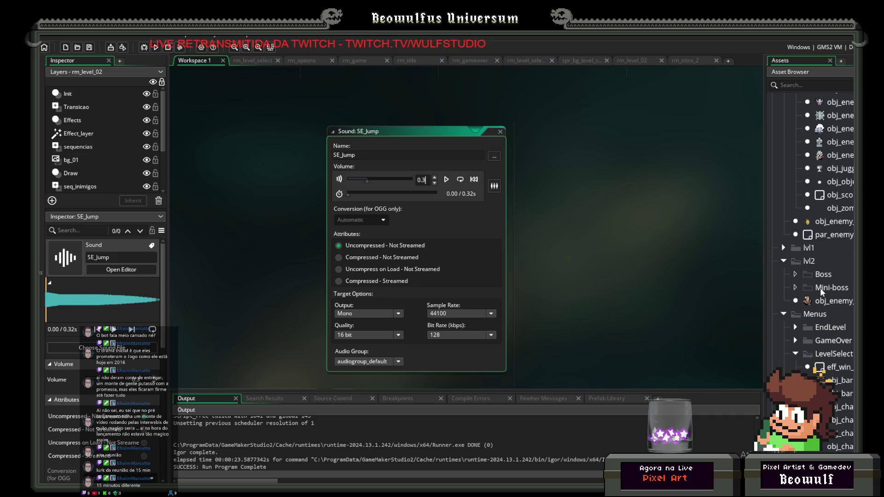
pyautogui.scroll(5, 820, 289)
pyautogui.scroll(5, 832, 270)
pyautogui.scroll(-10, 832, 276)
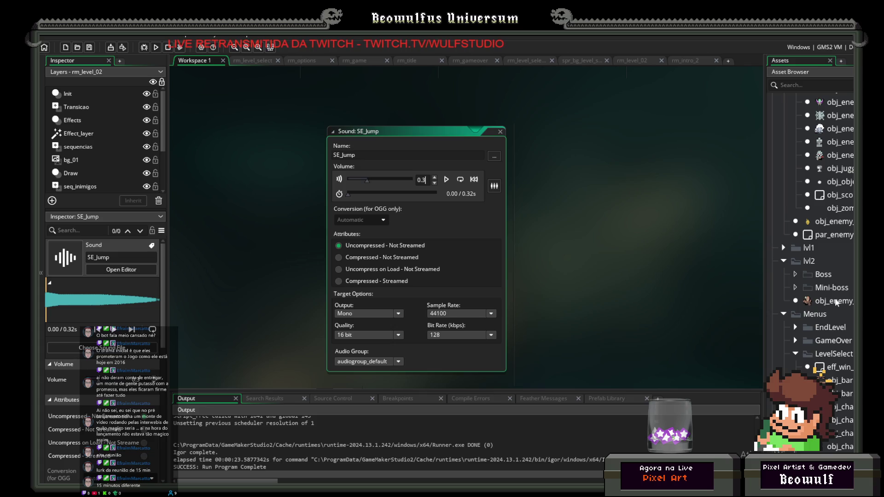
# In obj_enemy_mudgolem's Alarm 0, play SE_Jump on line 1 and SE_ProjectileShot instead of SE_landing on line 4.
pyautogui.doubleClick(835, 302)
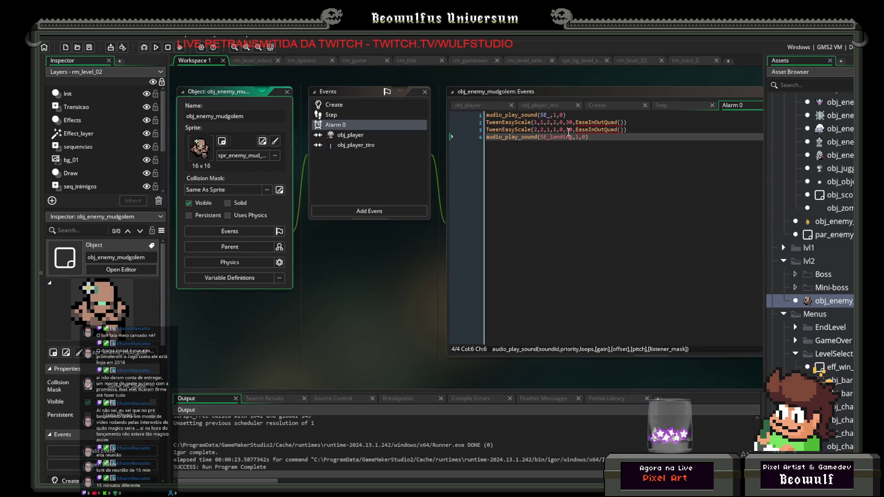
pyautogui.click(546, 116)
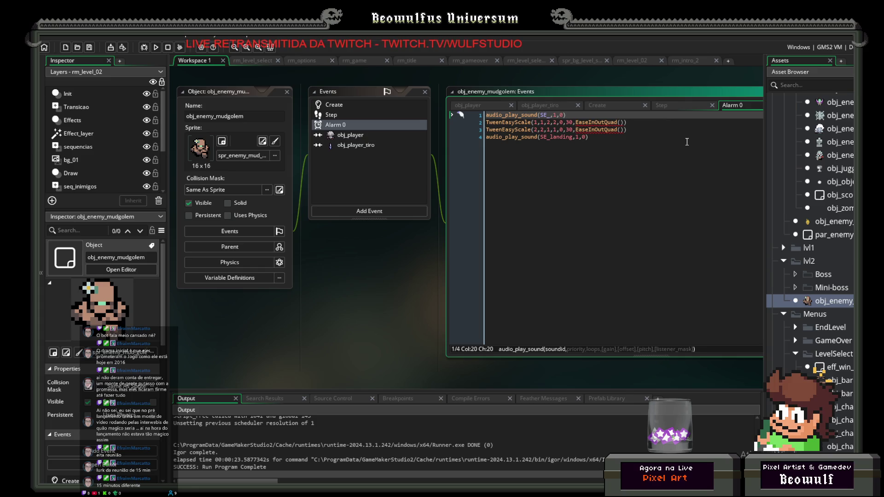
pyautogui.write('Jump')
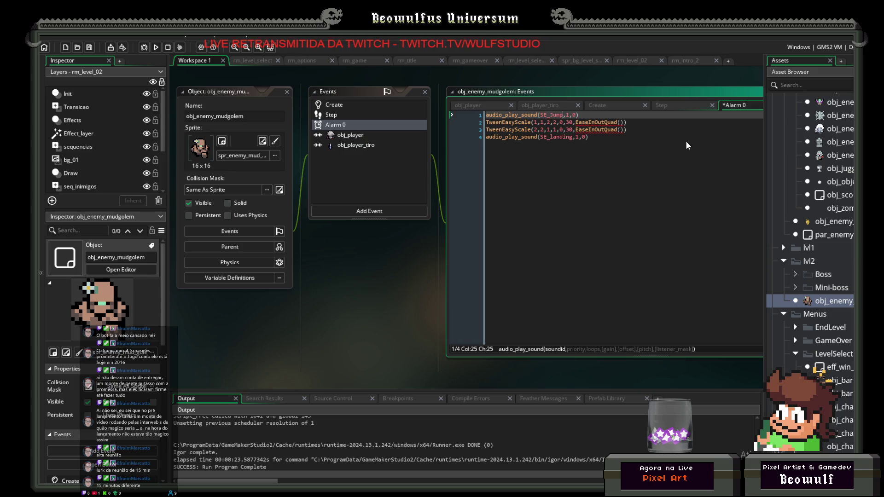
pyautogui.press('Down')
pyautogui.press('Down')
pyautogui.press('Down')
pyautogui.press('BackSpace')
pyautogui.press('BackSpace')
pyautogui.press('BackSpace')
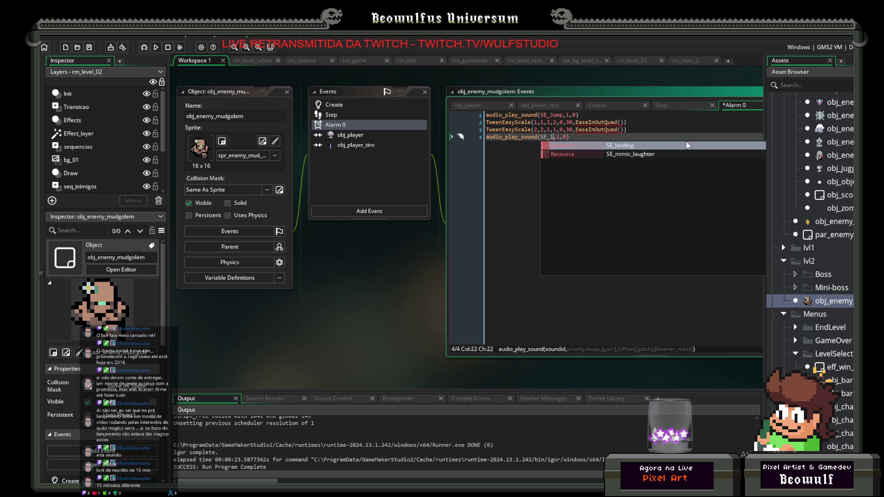
pyautogui.press('BackSpace')
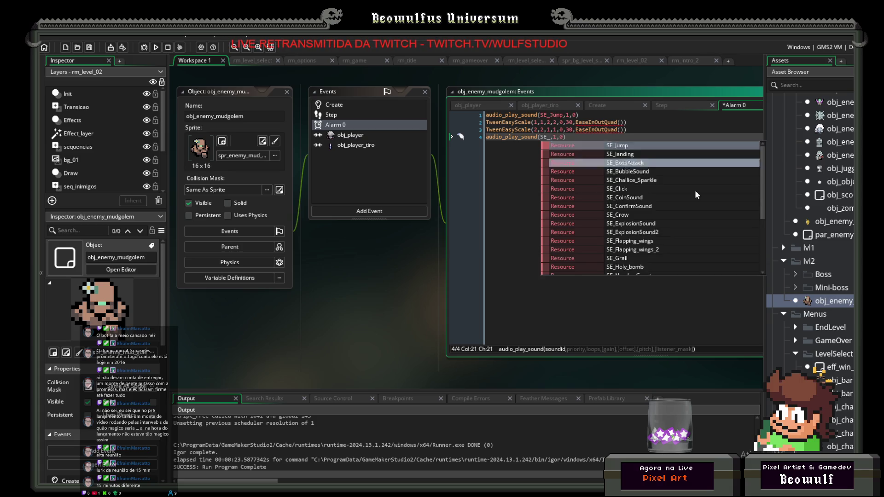
pyautogui.scroll(-4, 699, 180)
pyautogui.click(653, 220)
pyautogui.click(614, 136)
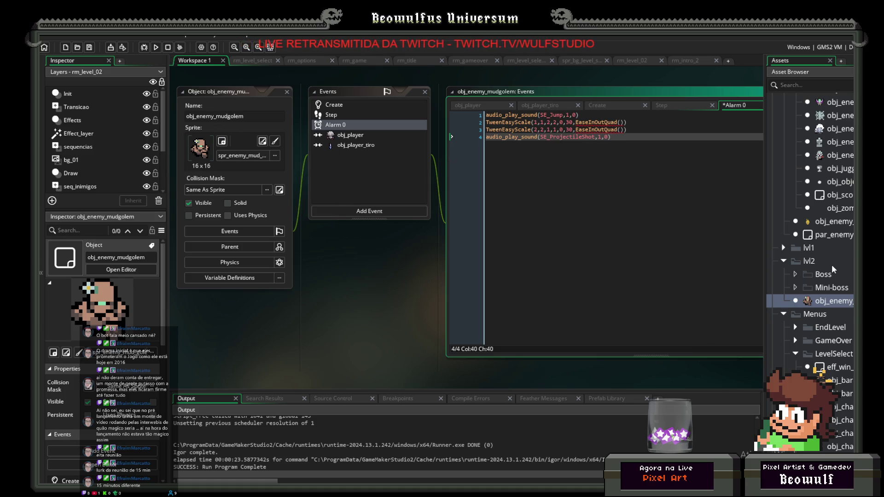
# Collapse the Sounds folder and open the rm_level_02 room from the Rooms folder.
pyautogui.scroll(-15, 833, 266)
pyautogui.scroll(-4, 823, 331)
pyautogui.scroll(-5, 826, 328)
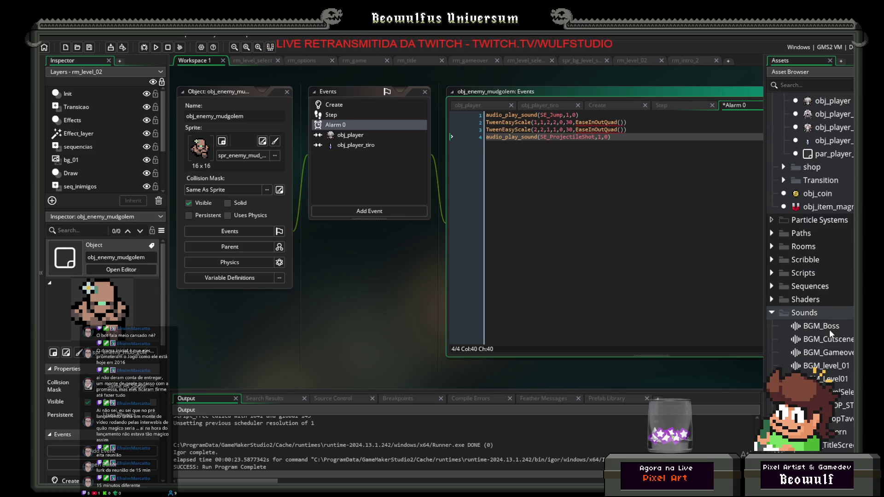
pyautogui.scroll(8, 833, 331)
pyautogui.scroll(-5, 825, 329)
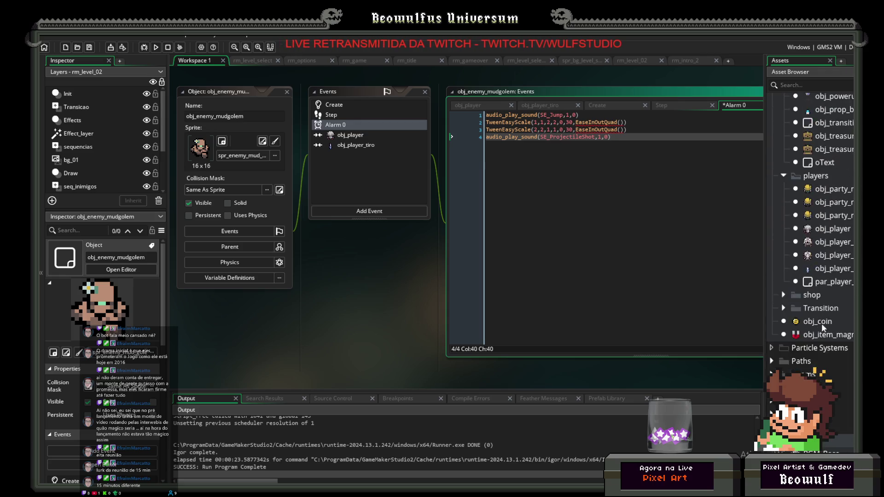
pyautogui.click(772, 349)
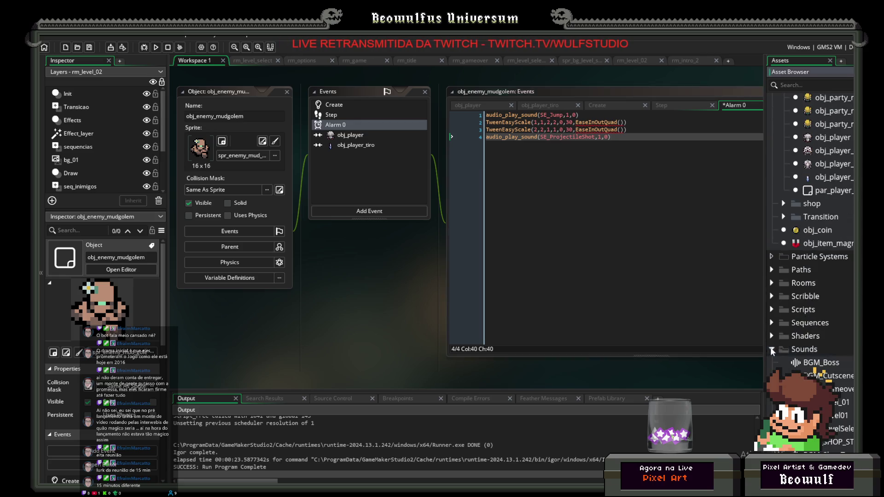
pyautogui.click(772, 282)
pyautogui.scroll(-2, 824, 308)
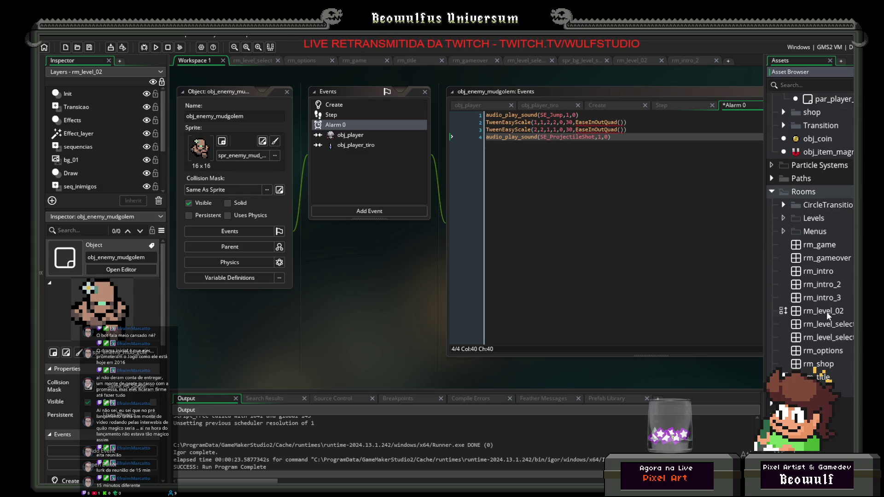
pyautogui.doubleClick(826, 312)
# Collapse the Menus, other and players folders in the Asset Browser.
pyautogui.scroll(10, 824, 292)
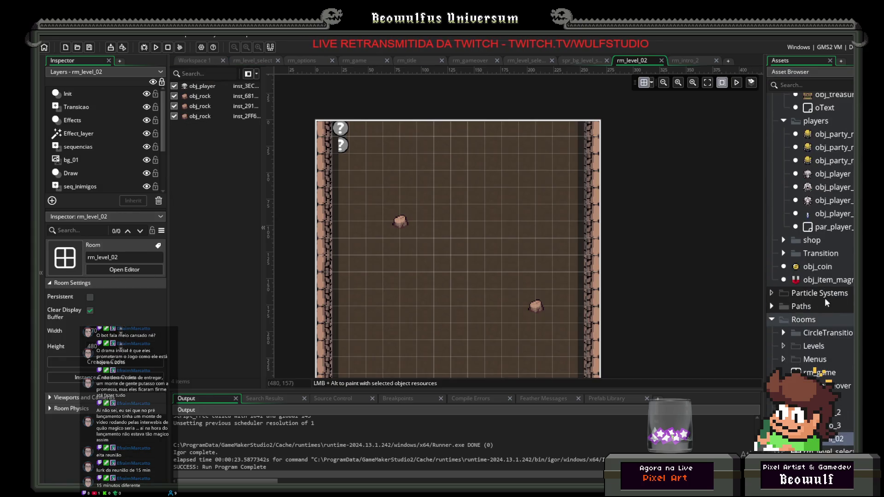
pyautogui.scroll(10, 827, 294)
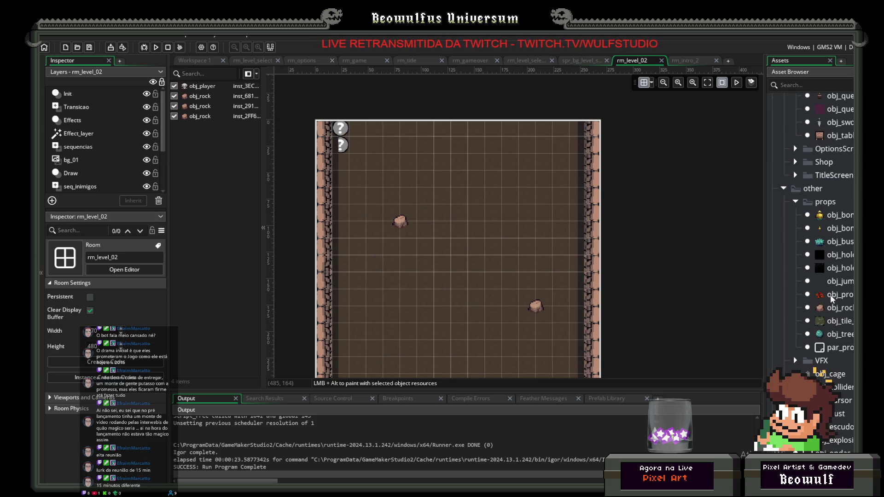
pyautogui.scroll(3, 829, 292)
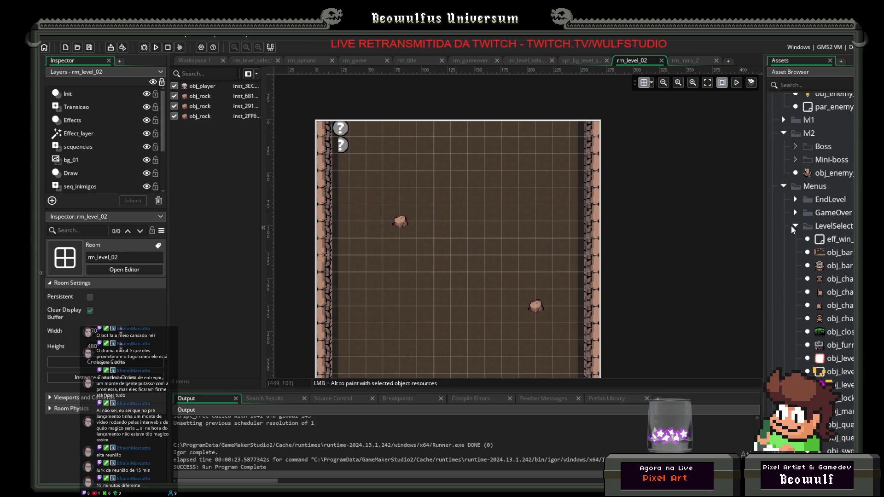
pyautogui.click(784, 186)
pyautogui.click(783, 199)
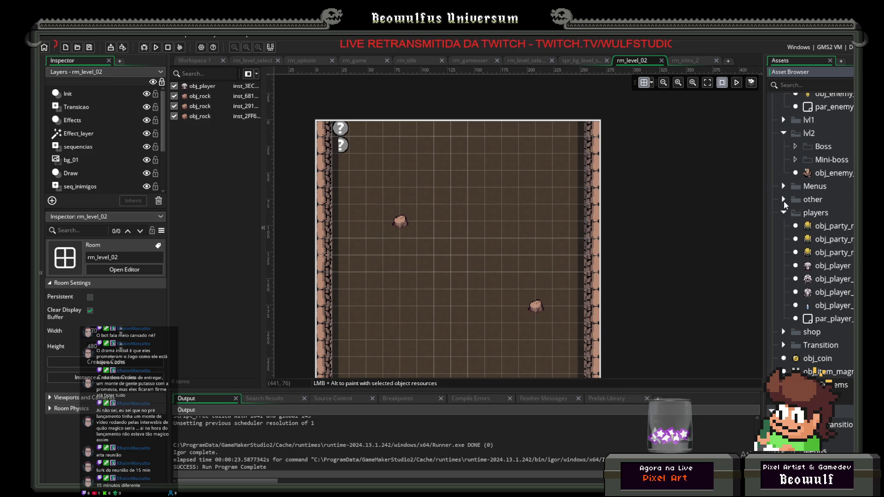
pyautogui.click(784, 213)
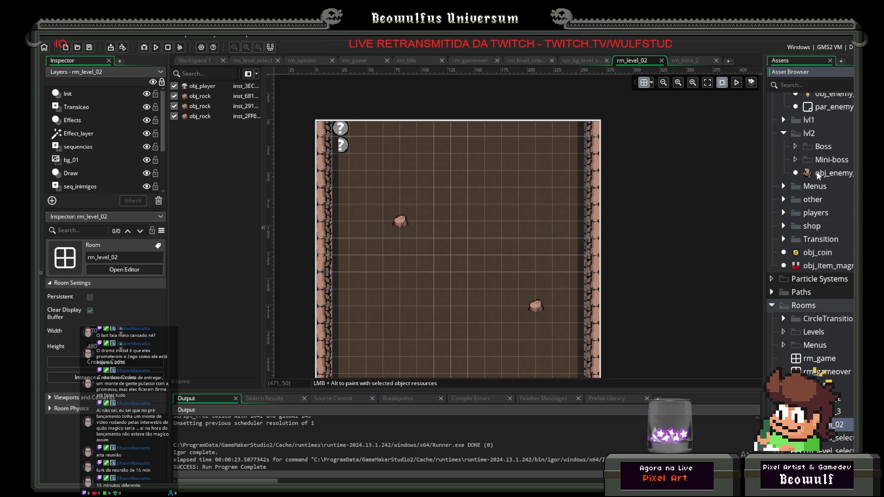
# Drag obj_enemy_mudgolem instances into the upper part of rm_level_02.
pyautogui.moveTo(818, 177); pyautogui.dragTo(435, 192)
pyautogui.moveTo(818, 175)
pyautogui.mouseDown()
pyautogui.moveTo(475, 193)
pyautogui.moveTo(488, 242)
pyautogui.moveTo(505, 225)
pyautogui.mouseUp()
pyautogui.moveTo(843, 174); pyautogui.dragTo(470, 175)
pyautogui.moveTo(815, 173)
pyautogui.mouseDown()
pyautogui.moveTo(714, 189)
pyautogui.moveTo(514, 185)
pyautogui.moveTo(343, 203)
pyautogui.moveTo(367, 187)
pyautogui.mouseUp()
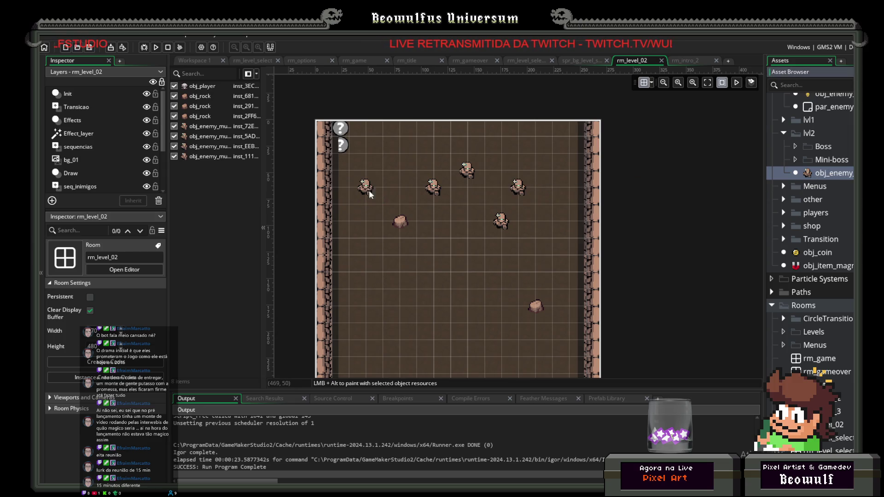
# Test-run the game into LEVEL_02, then abort after the EaseInOutQuad code error.
pyautogui.click(156, 47)
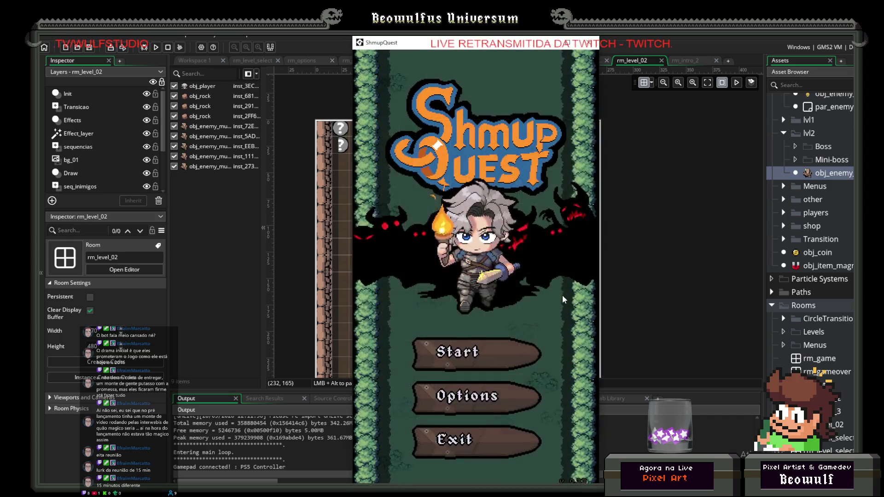
pyautogui.click(484, 345)
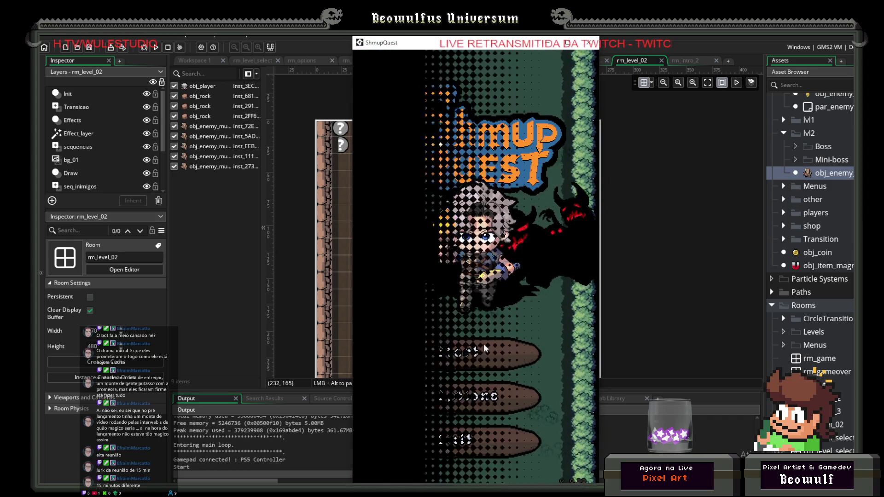
pyautogui.press('Up')
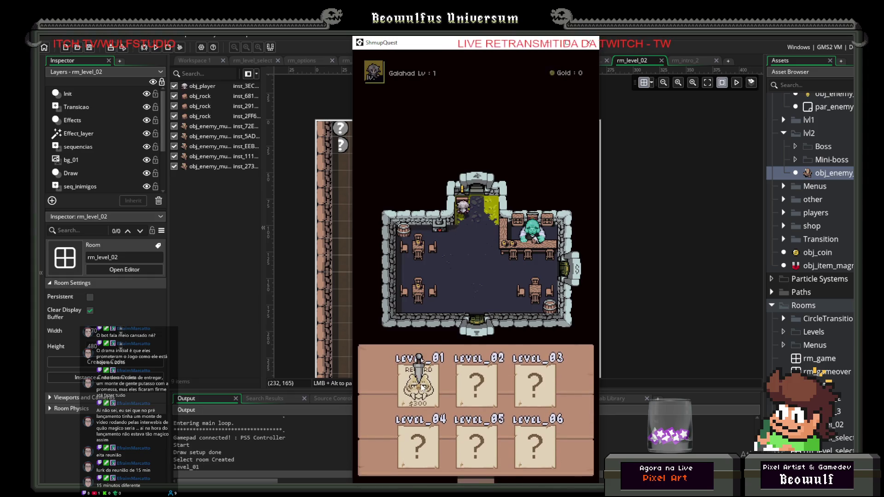
pyautogui.click(466, 368)
pyautogui.click(466, 369)
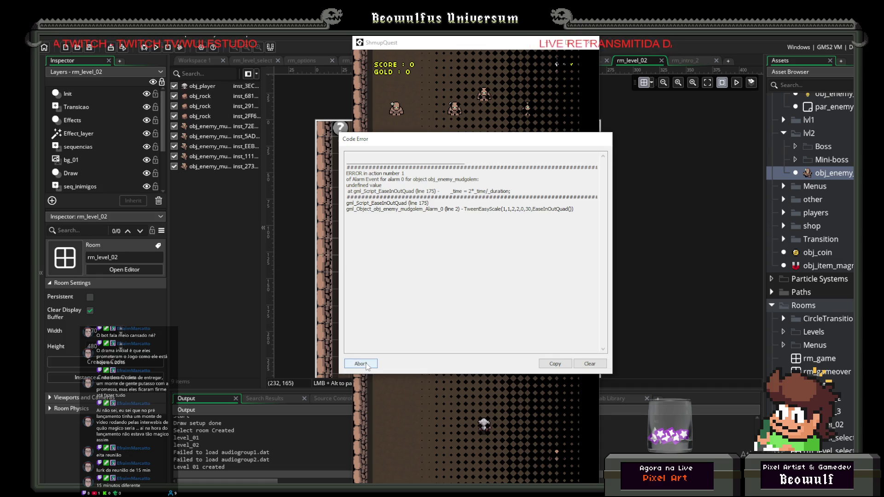
pyautogui.click(362, 364)
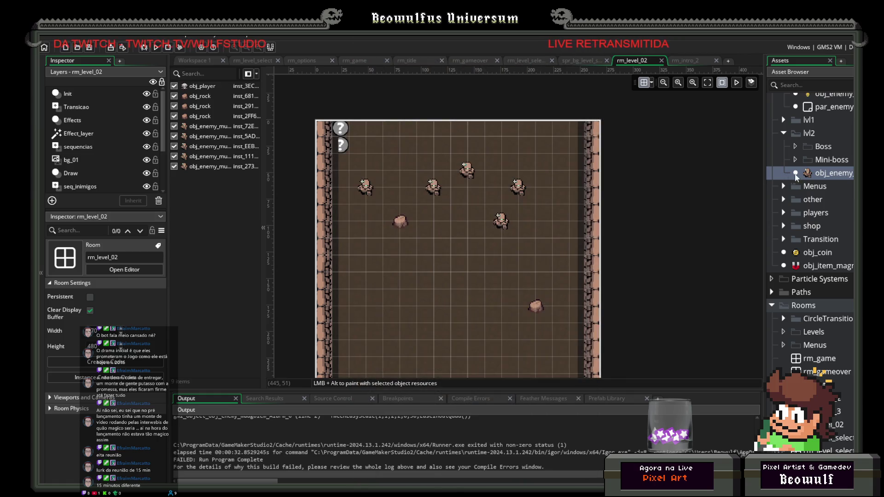
# Remove the () after EaseInOutQuad in both Alarm 0 TweenEasyScale calls, then rerun the game.
pyautogui.doubleClick(814, 174)
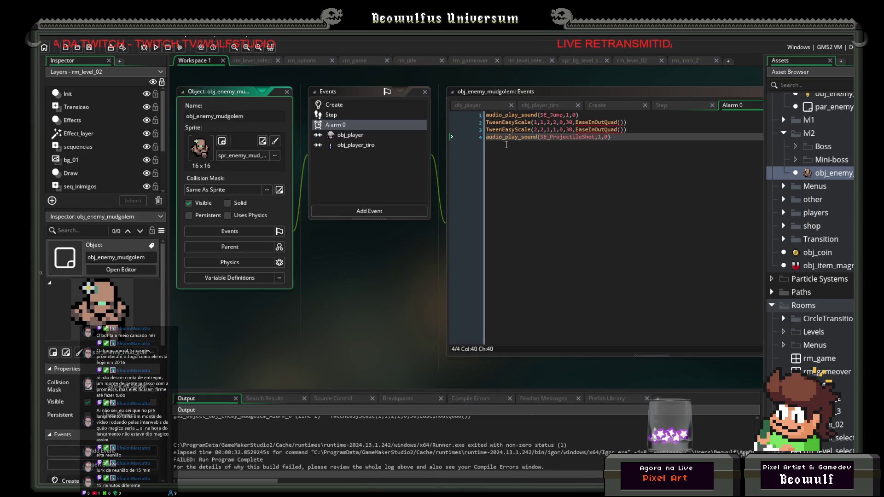
pyautogui.click(546, 124)
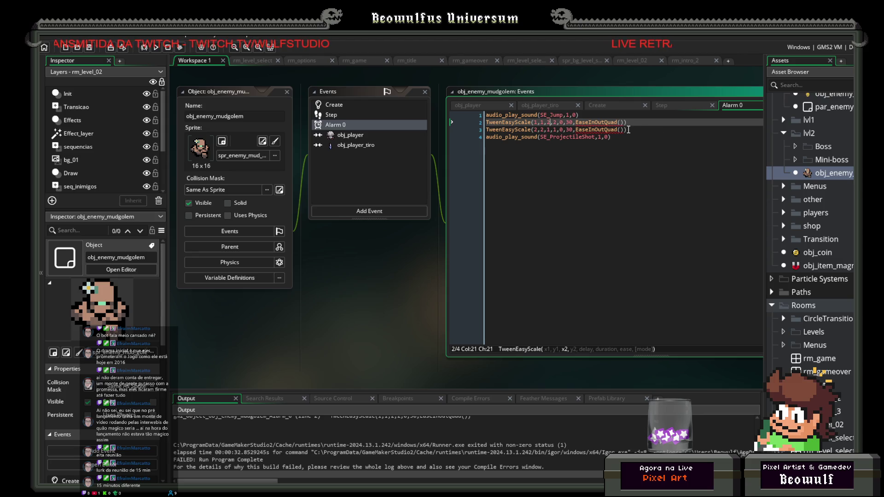
pyautogui.click(628, 130)
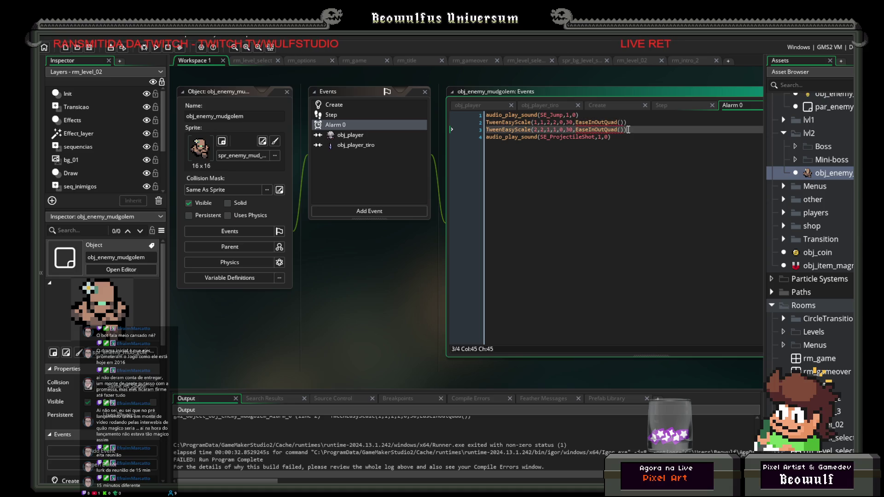
pyautogui.click(564, 130)
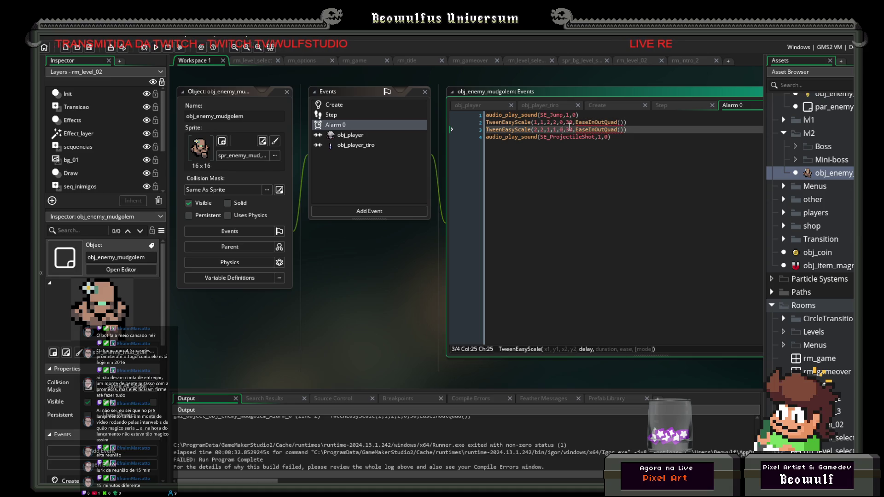
pyautogui.click(570, 130)
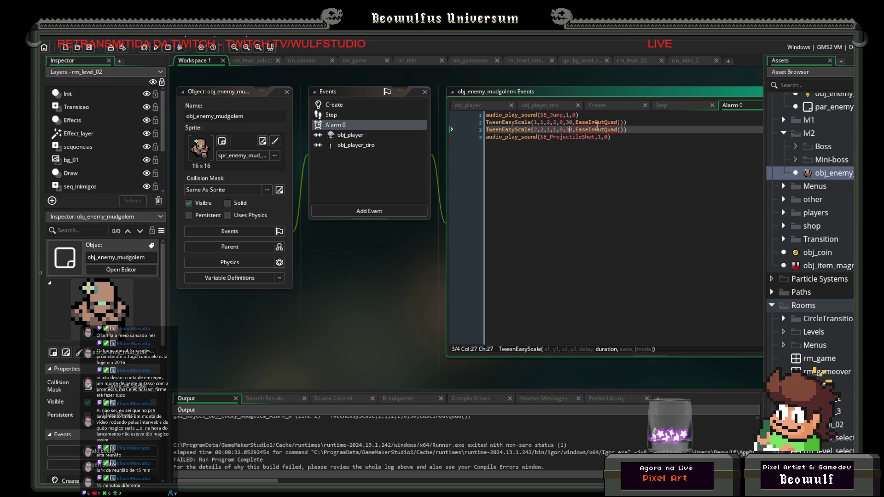
pyautogui.click(628, 122)
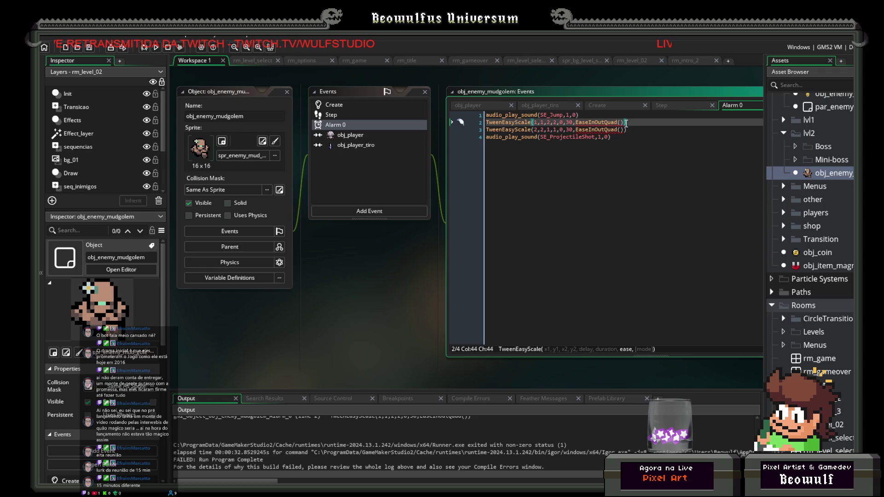
pyautogui.press('BackSpace')
pyautogui.press('BackSpace')
pyautogui.click(623, 129)
pyautogui.press('BackSpace')
pyautogui.press('BackSpace')
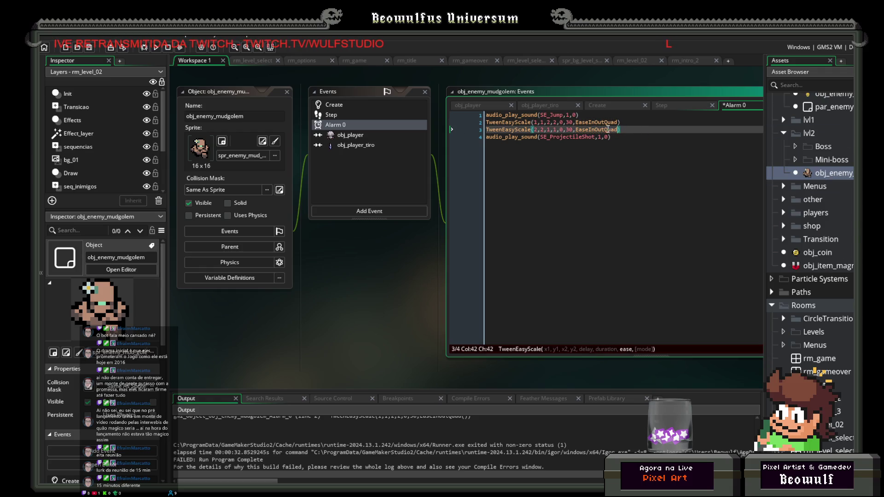
pyautogui.click(157, 48)
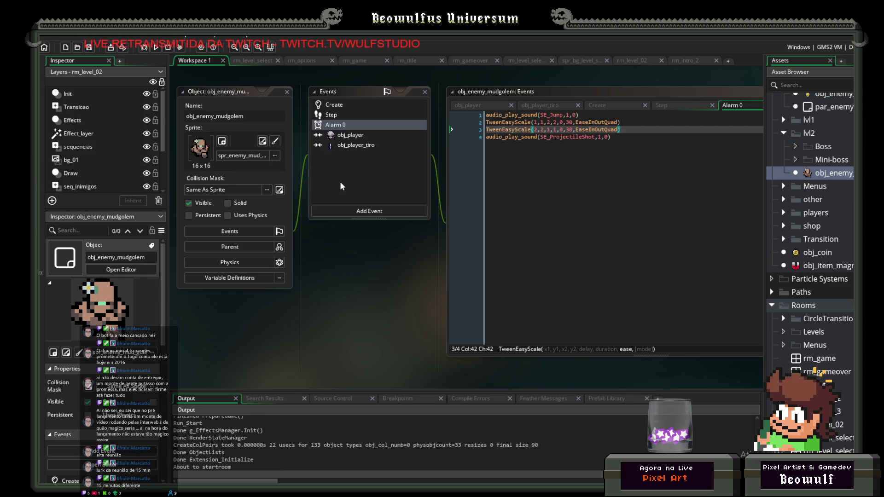
pyautogui.click(449, 358)
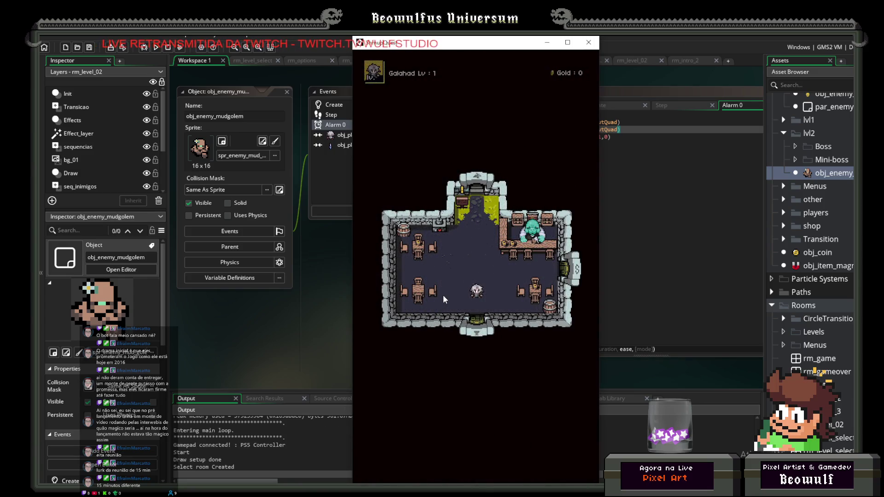
# Enter level 2 from the level select and steer the ship up and left.
pyautogui.press('Up')
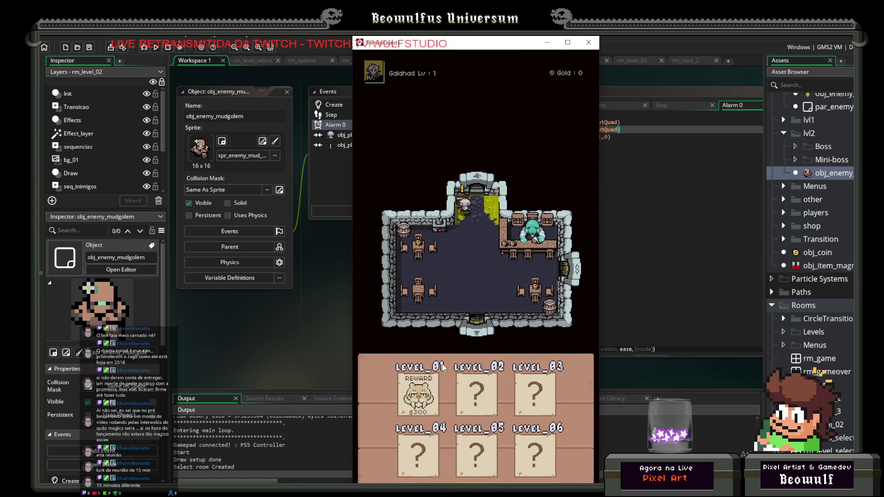
pyautogui.press('Return')
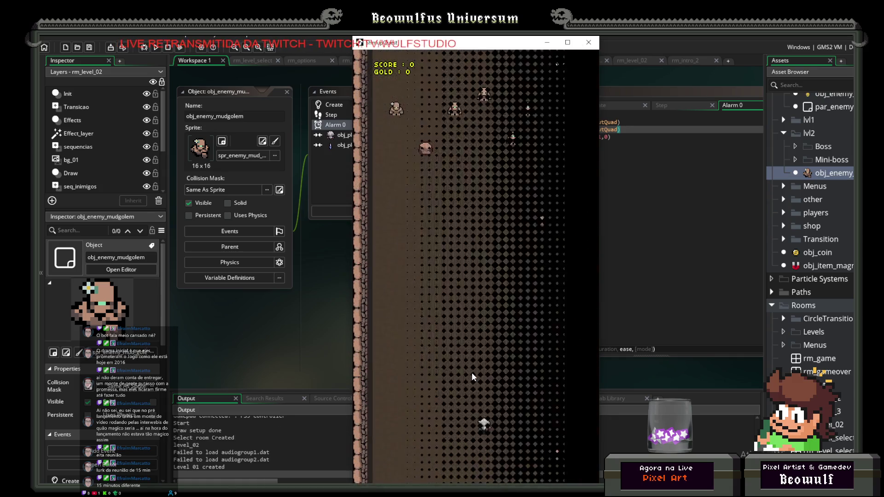
pyautogui.press('Up')
pyautogui.press('Left')
pyautogui.press('Up')
pyautogui.press('Left')
# Move around shooting at the mud golems, then close the game window.
pyautogui.press('Right')
pyautogui.press('Up')
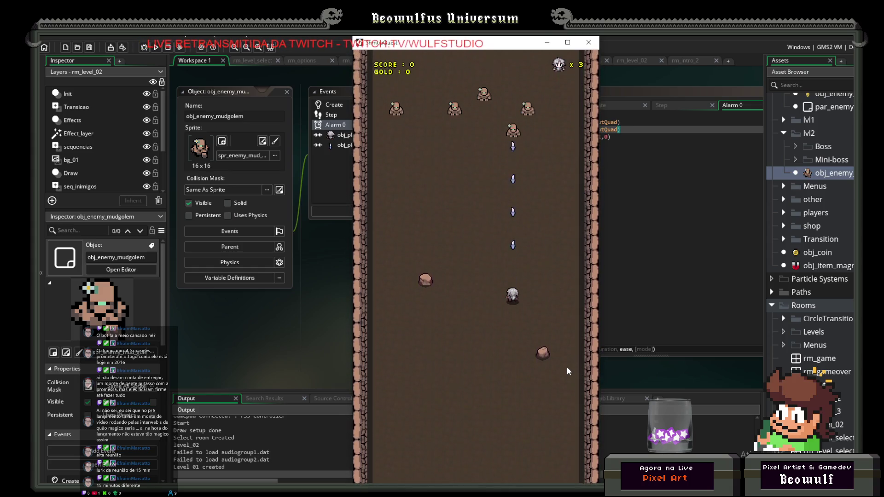
pyautogui.press('Right')
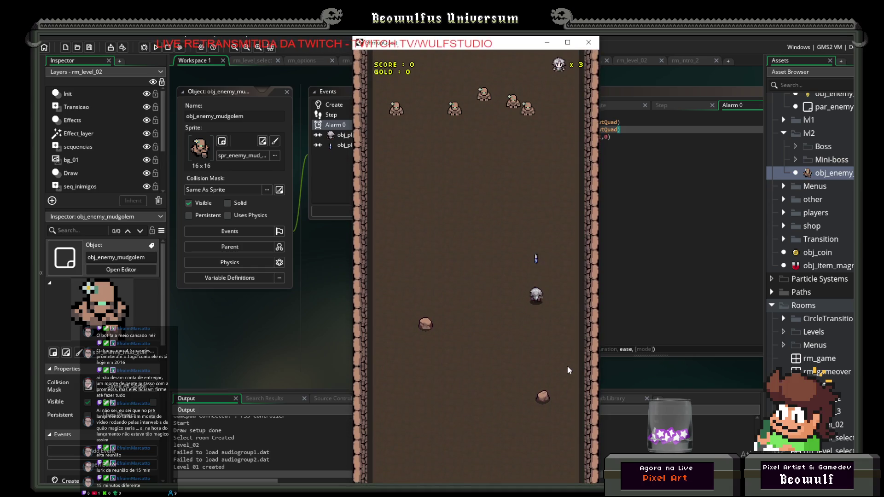
pyautogui.press('Left')
pyautogui.press('Down')
pyautogui.press('Left')
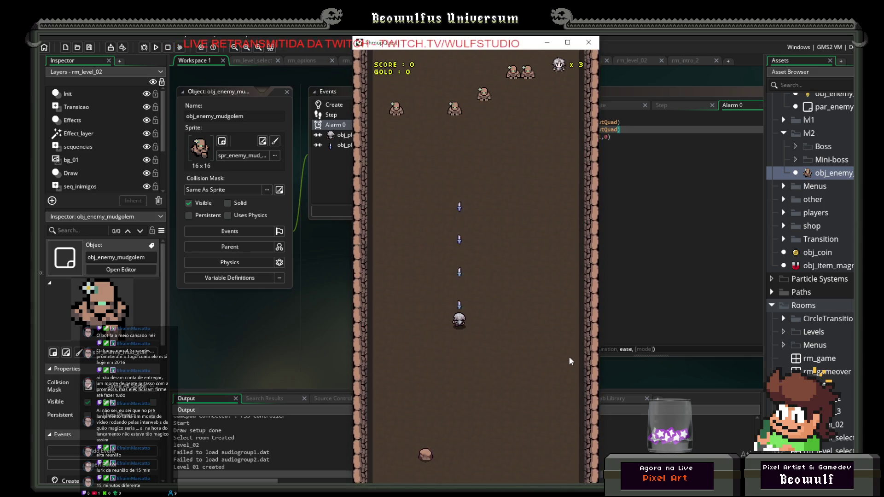
pyautogui.press('Left')
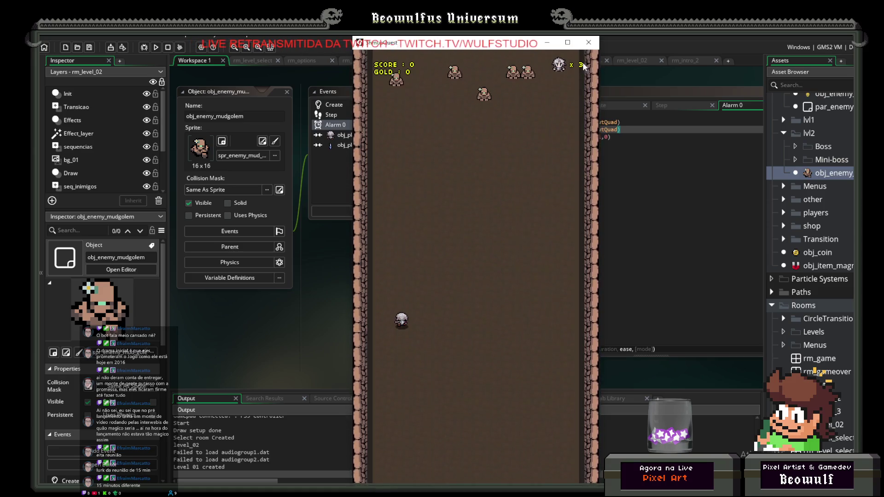
pyautogui.click(589, 42)
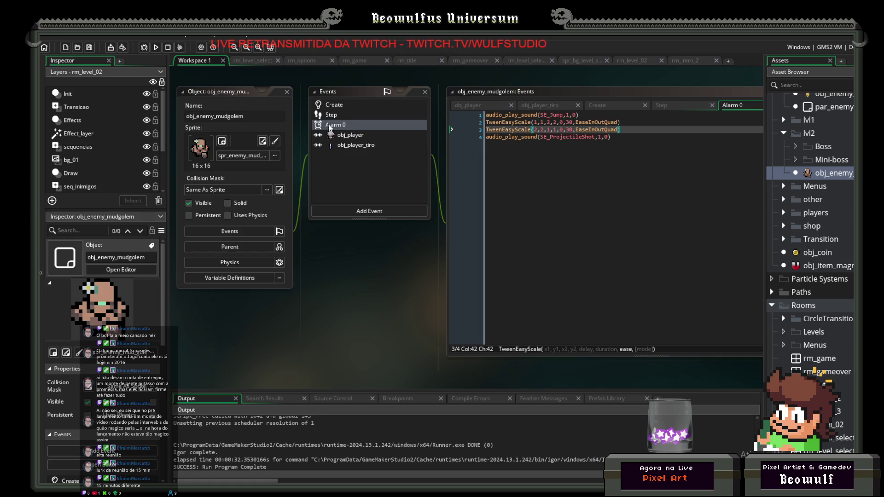
# Delete the y=y-8 knockback line from the mud golem's obj_player_tiro collision event.
pyautogui.click(340, 146)
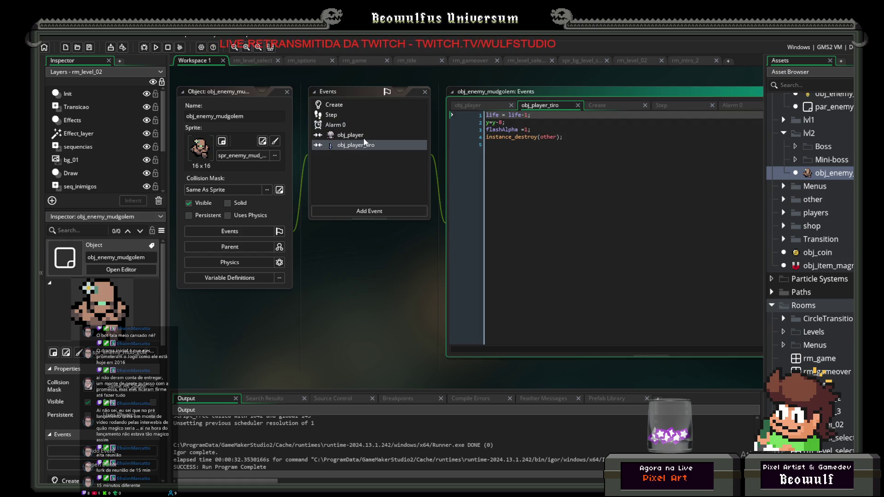
pyautogui.click(510, 122)
pyautogui.press('BackSpace')
pyautogui.press('BackSpace')
pyautogui.press('BackSpace')
pyautogui.press('BackSpace')
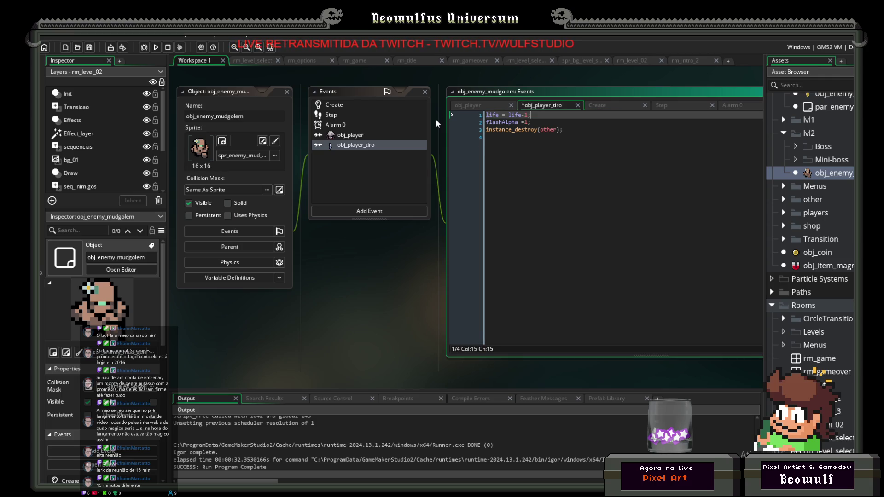
# Open the mud golem's Create code and select obj_enemy_zombie_spawner in the Asset Browser.
pyautogui.click(335, 105)
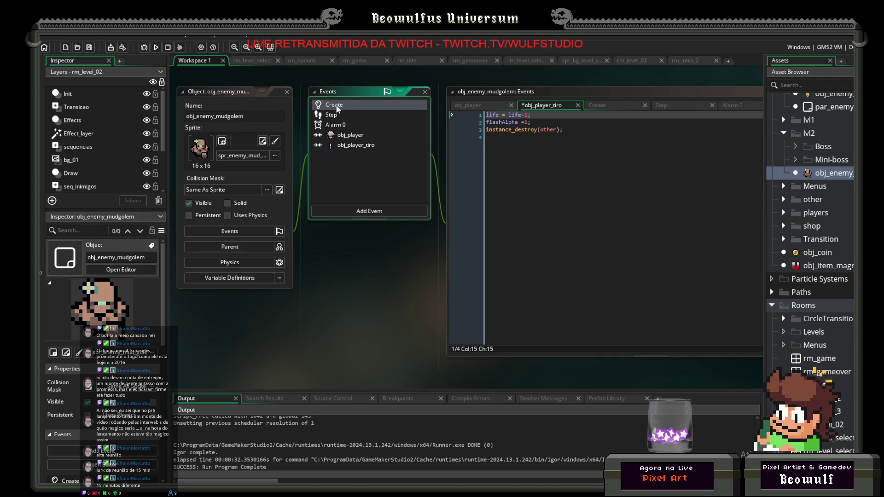
pyautogui.scroll(6, 836, 247)
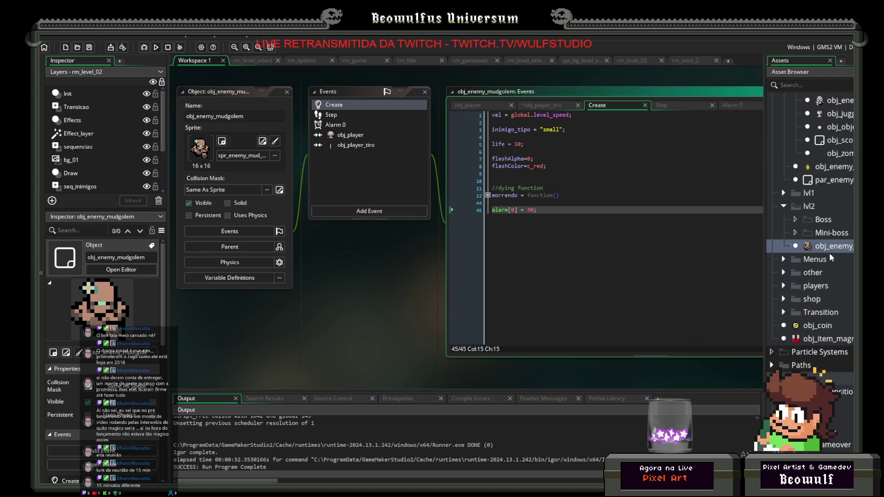
pyautogui.click(839, 252)
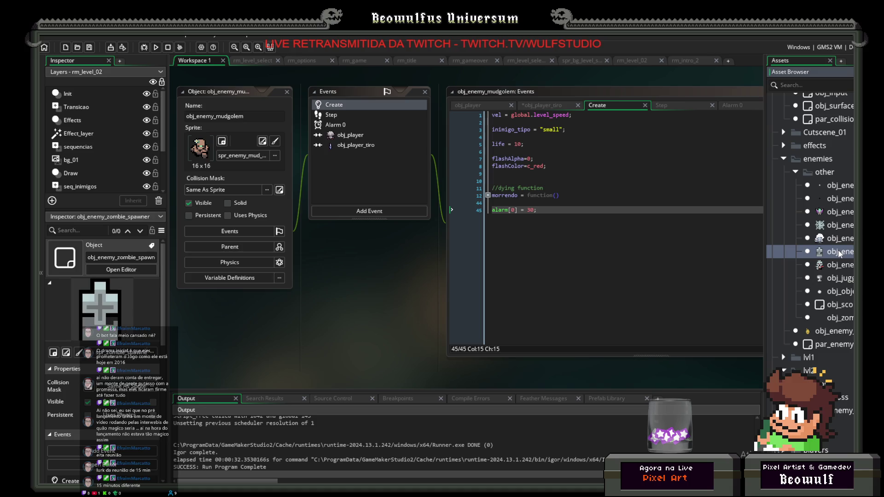
# Copy the flashAlpha and flashColor lines from obj_enemy_zombie_spawner.
pyautogui.doubleClick(839, 252)
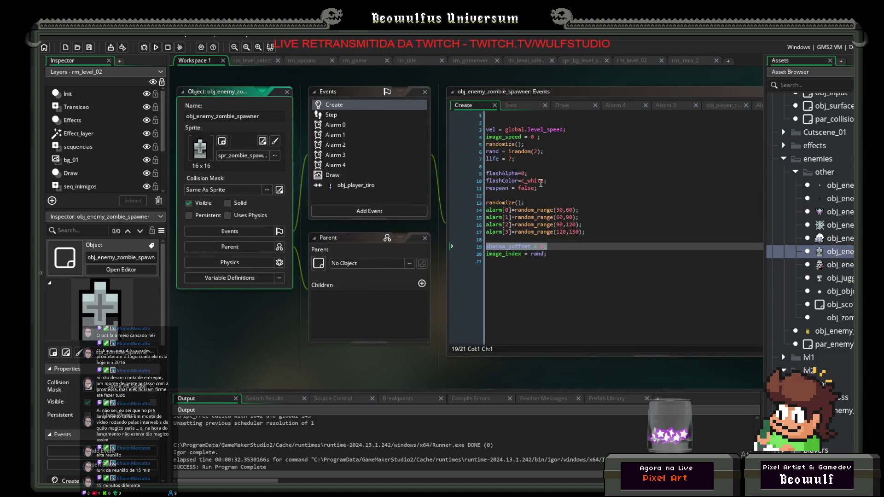
pyautogui.scroll(3, 372, 165)
pyautogui.scroll(-3, 378, 184)
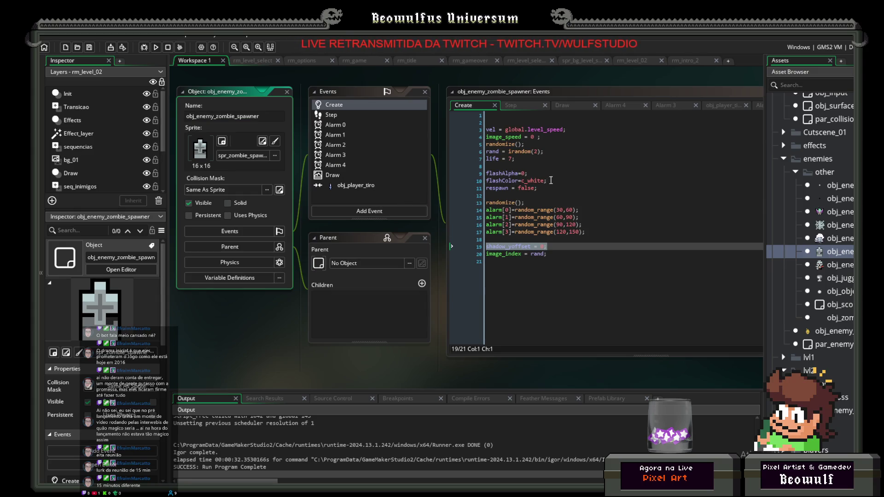
pyautogui.moveTo(548, 181); pyautogui.dragTo(483, 175)
pyautogui.hotkey('ctrl', 'c')
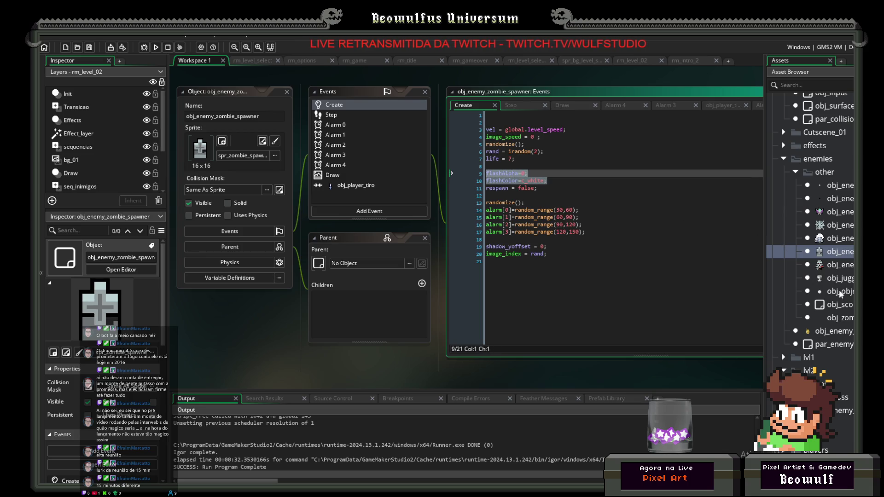
# Paste the flash lines into the mud golem's Create event, then undo the paste.
pyautogui.click(836, 411)
pyautogui.doubleClick(836, 411)
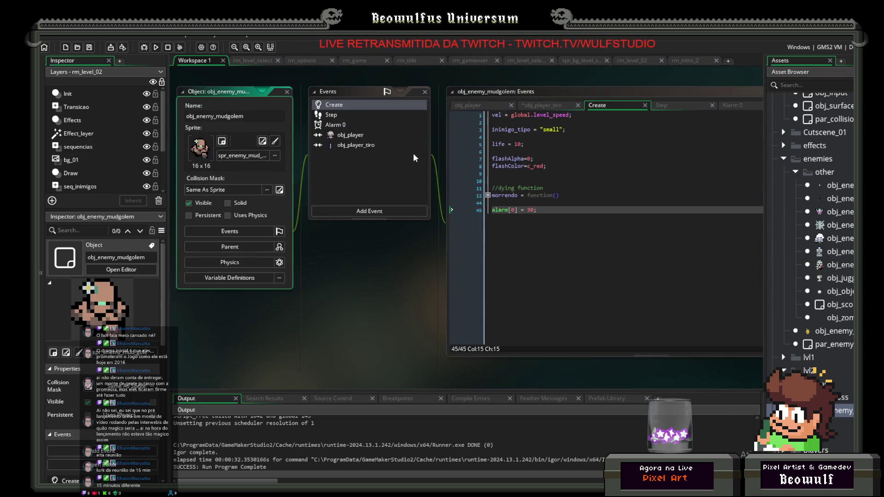
pyautogui.click(562, 216)
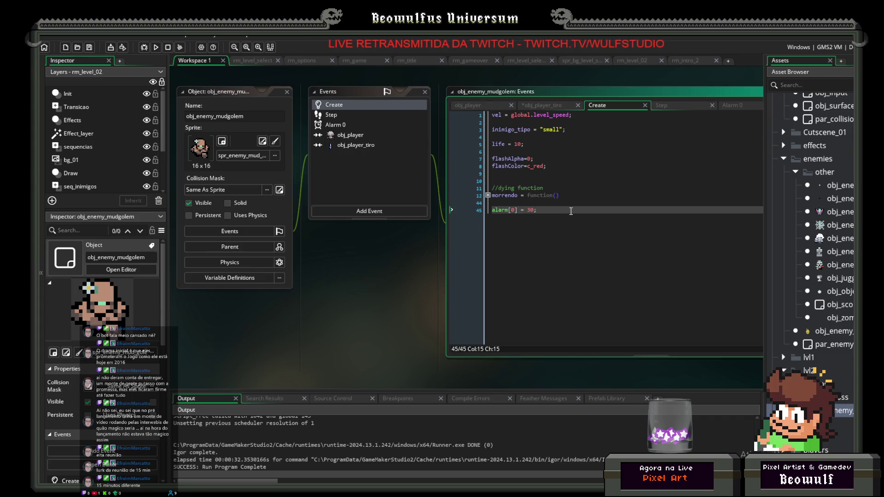
pyautogui.click(514, 174)
pyautogui.hotkey('ctrl', 'v')
pyautogui.hotkey('ctrl', 'z')
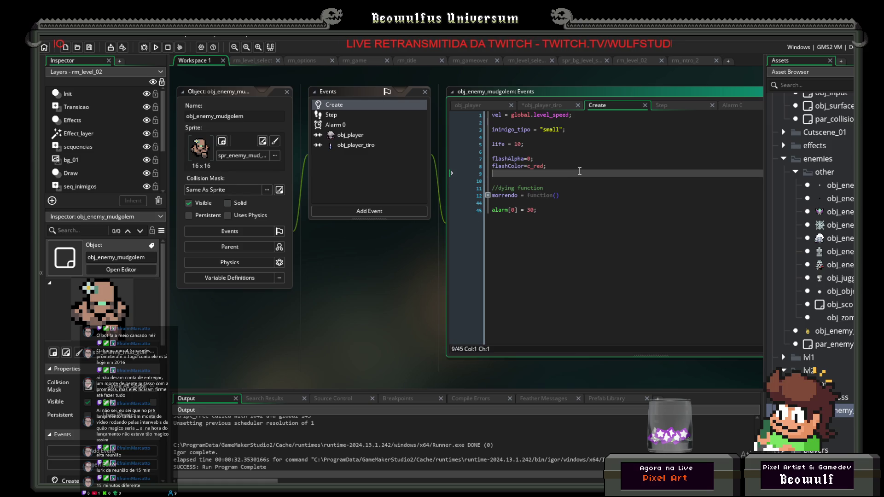
# Check the existing flashAlpha and c_red lines, then open the mud golem's Step event.
pyautogui.click(541, 168)
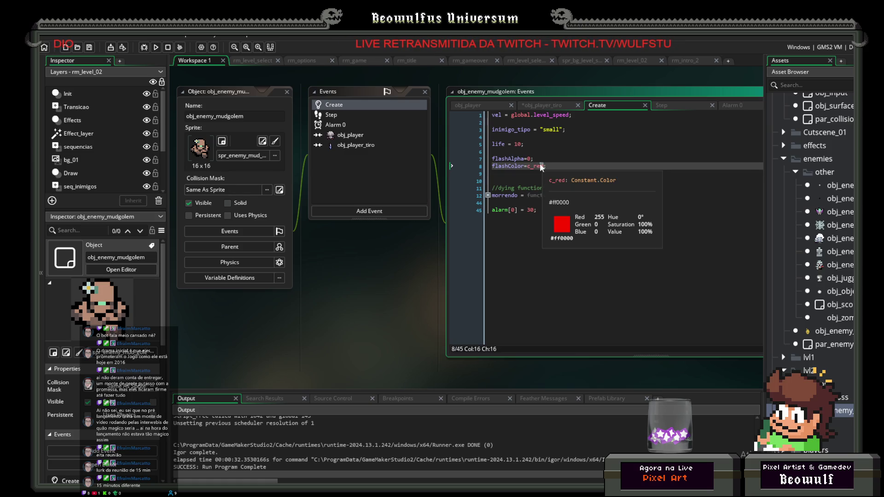
pyautogui.click(554, 159)
pyautogui.click(534, 167)
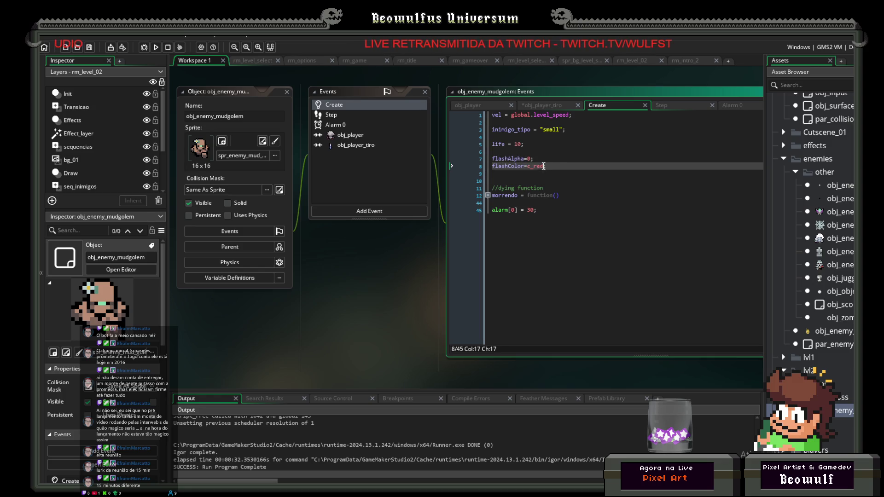
pyautogui.click(552, 160)
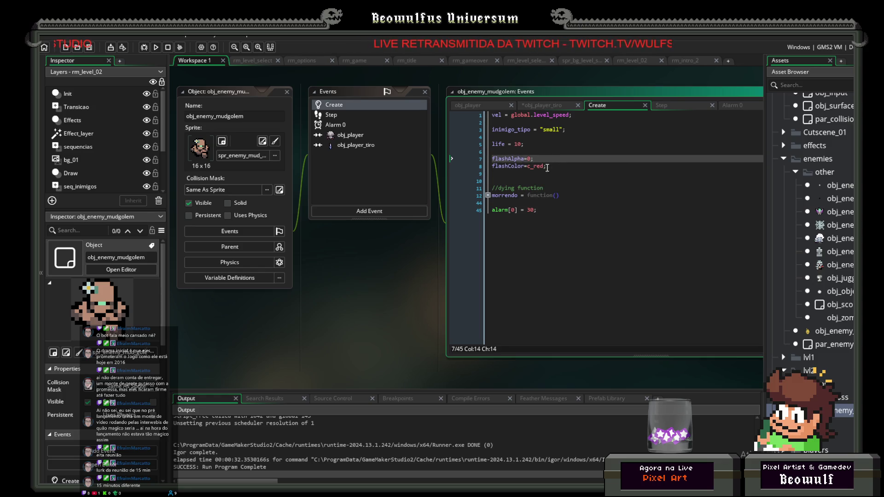
pyautogui.click(331, 115)
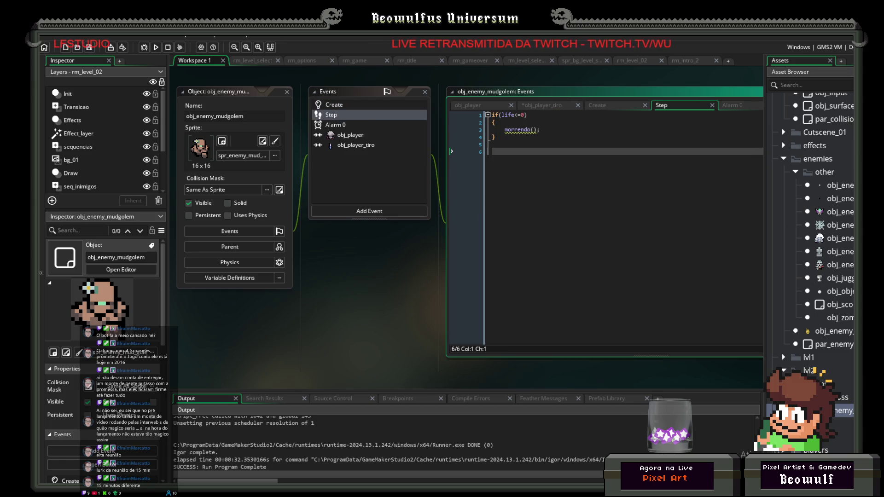
# Copy obj_enemy_zombier's if(flashAlpha>0) fade block into the mud golem's Step event.
pyautogui.doubleClick(829, 265)
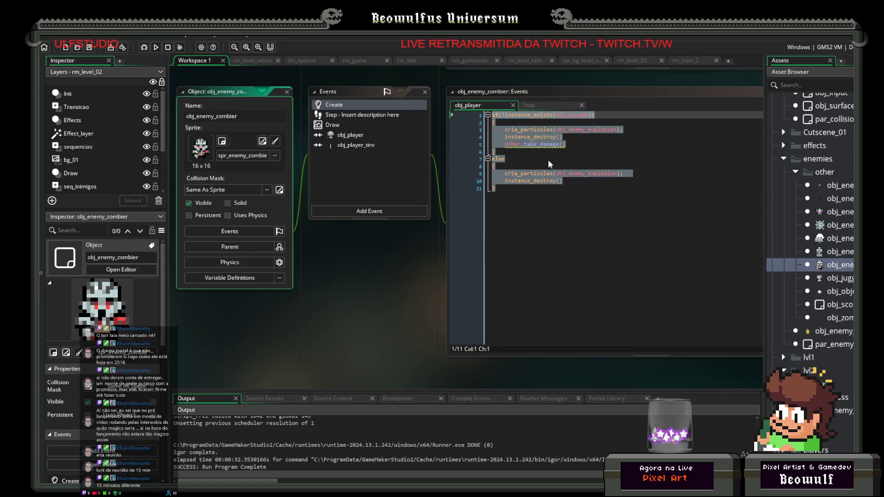
pyautogui.click(341, 118)
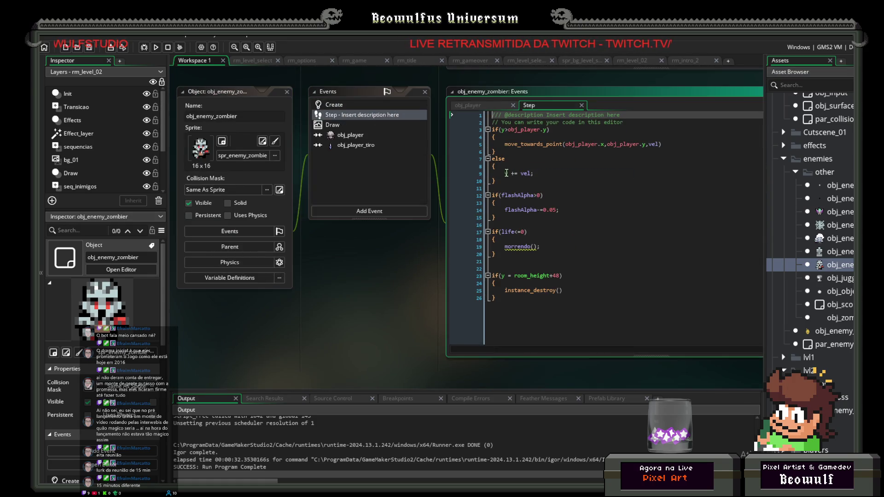
pyautogui.moveTo(524, 219)
pyautogui.mouseDown()
pyautogui.moveTo(468, 203)
pyautogui.moveTo(463, 193)
pyautogui.mouseUp()
pyautogui.hotkey('ctrl', 'c')
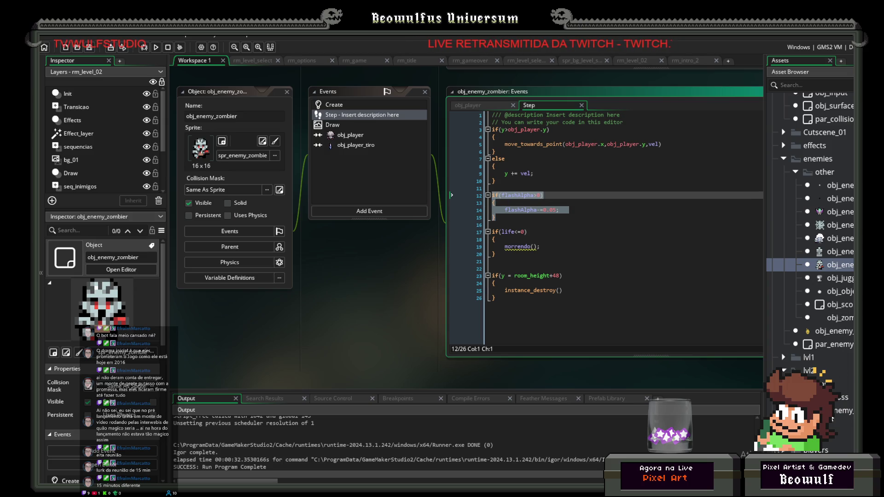
pyautogui.doubleClick(829, 411)
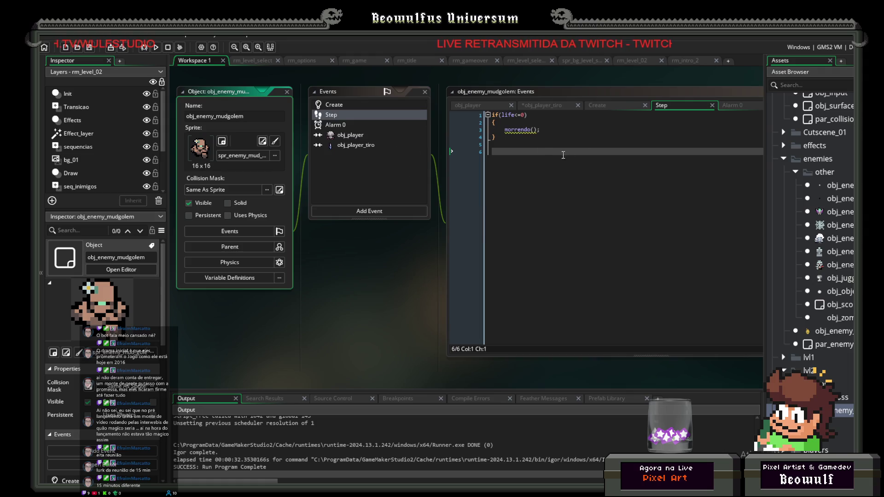
pyautogui.click(545, 155)
pyautogui.hotkey('ctrl', 'v')
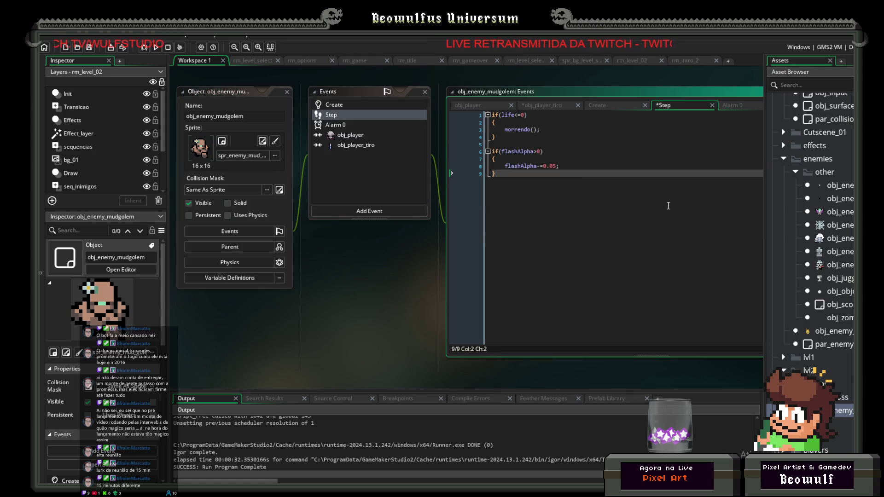
pyautogui.click(359, 213)
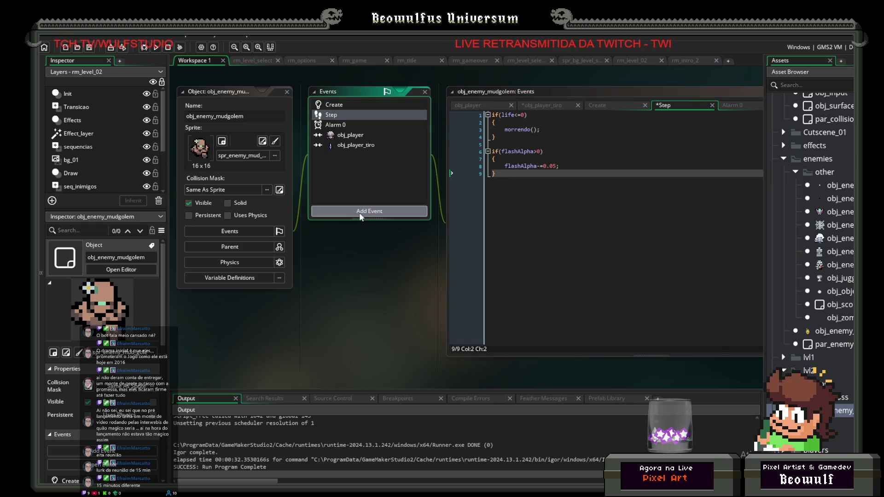
# Give the mud golem a Draw event with obj_enemy_zombier's fourteen Draw lines, then save and run.
pyautogui.moveTo(384, 273)
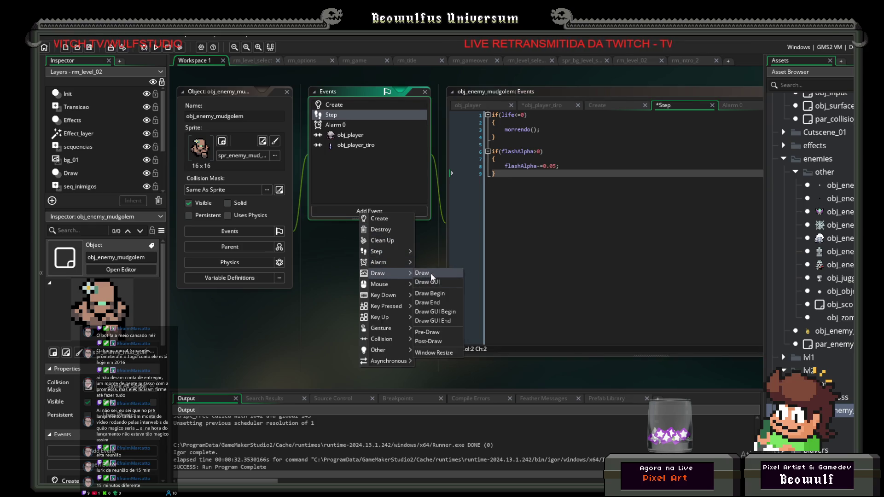
pyautogui.click(422, 274)
pyautogui.doubleClick(847, 266)
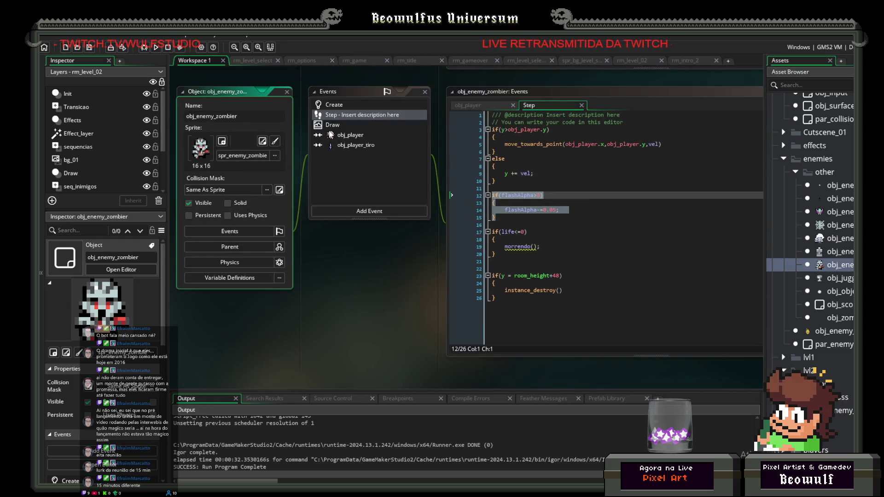
pyautogui.click(328, 125)
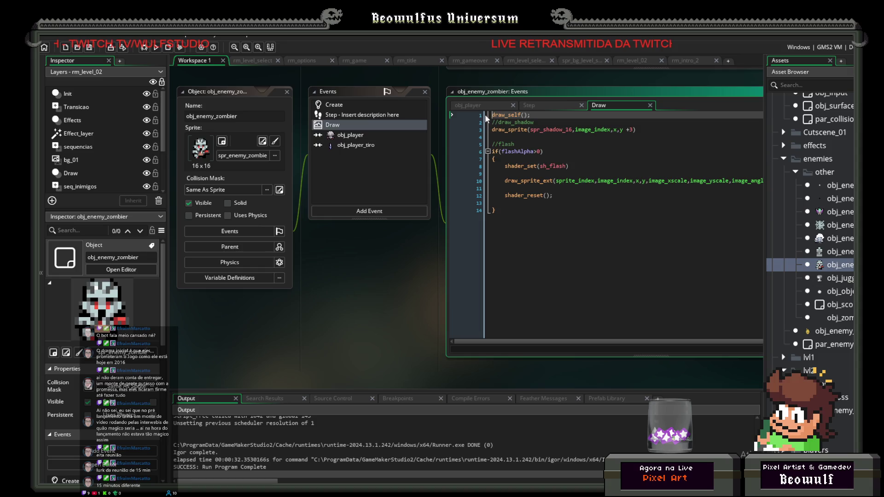
pyautogui.moveTo(503, 221); pyautogui.dragTo(491, 123)
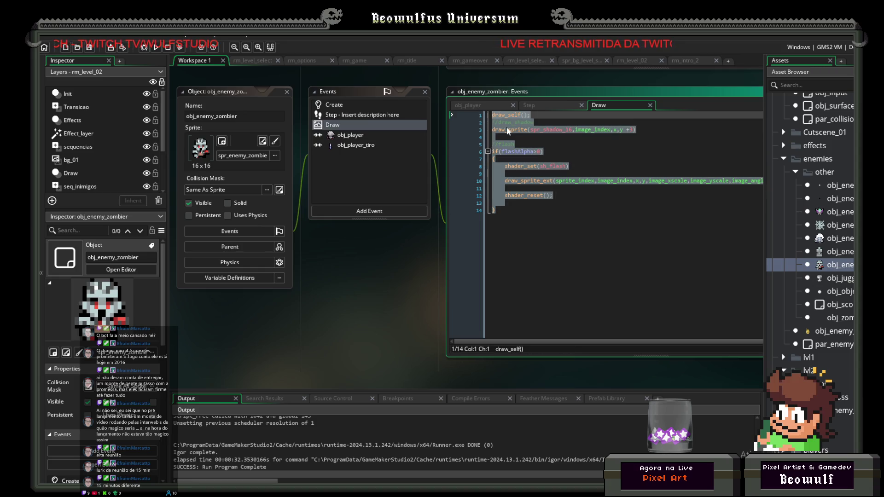
pyautogui.doubleClick(844, 411)
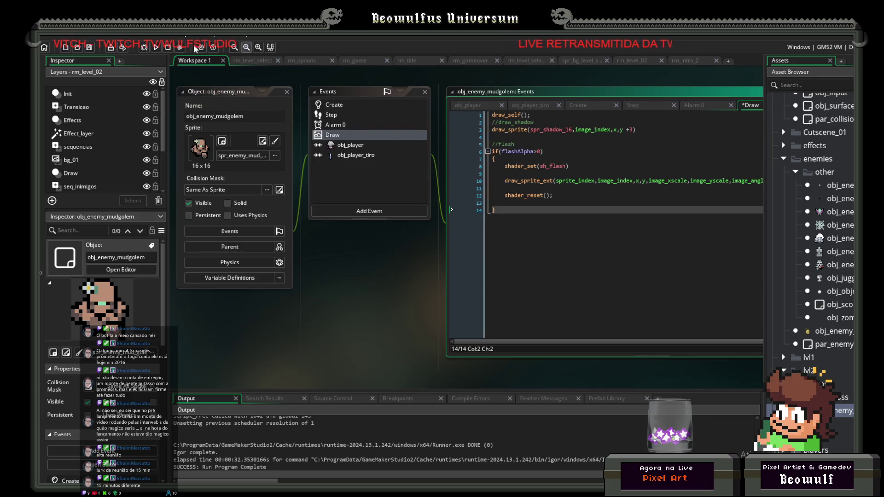
pyautogui.click(91, 51)
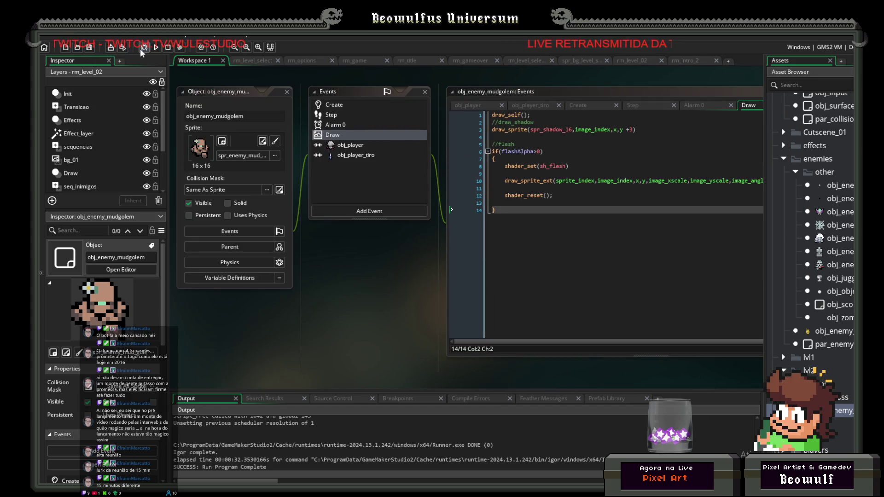
pyautogui.click(156, 47)
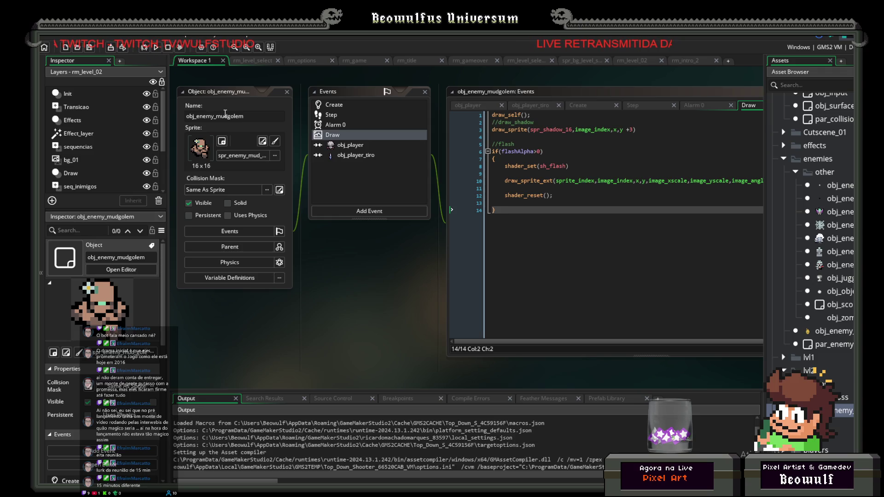
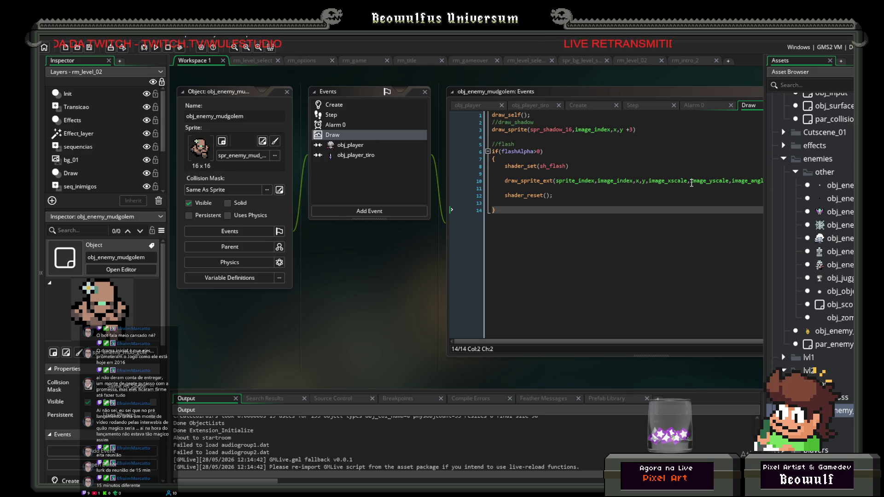
# Play the game from the title screen, steering the ship and firing at enemies, then quit.
pyautogui.click(501, 344)
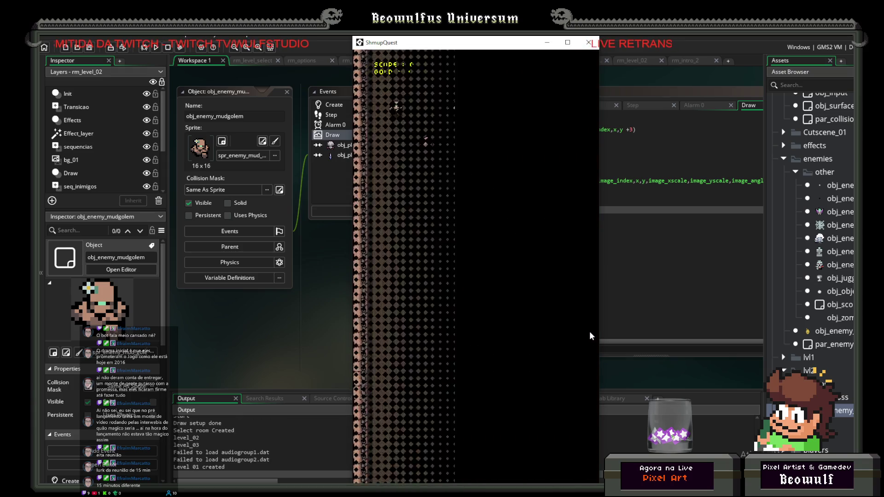
pyautogui.press('Left')
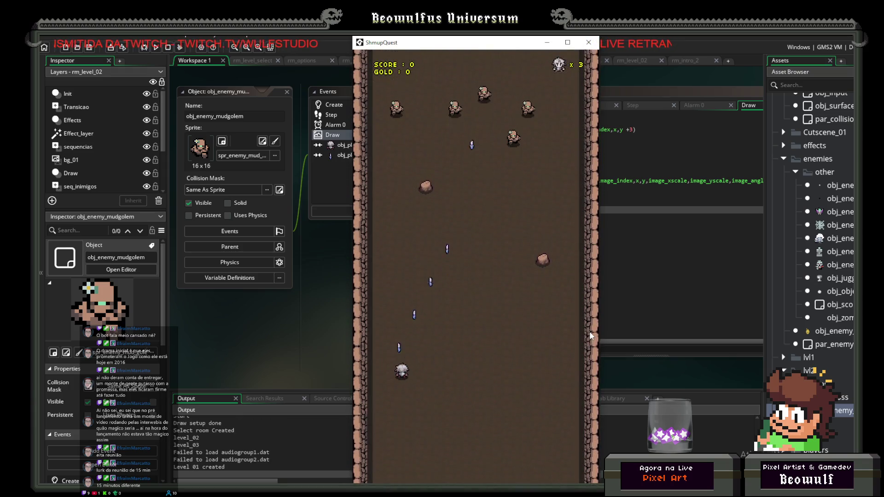
pyautogui.press('Right')
pyautogui.press('Left')
pyautogui.press('space')
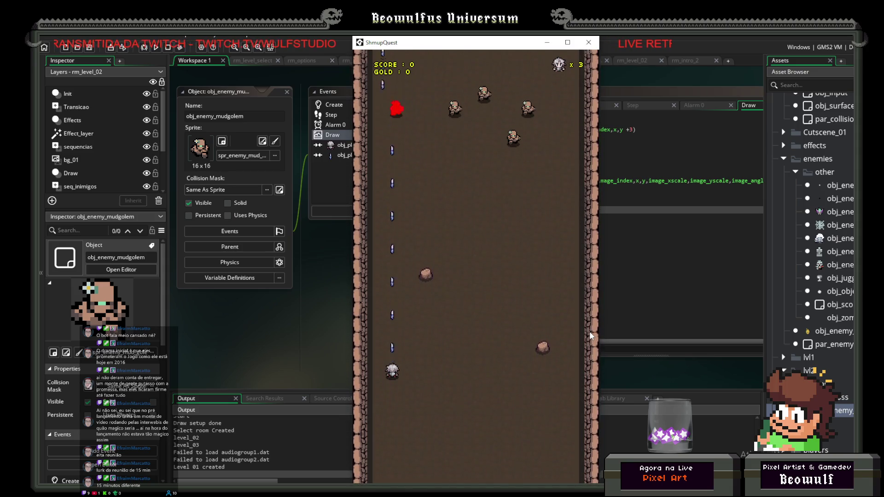
pyautogui.press('Right')
pyautogui.press('Up')
pyautogui.press('space')
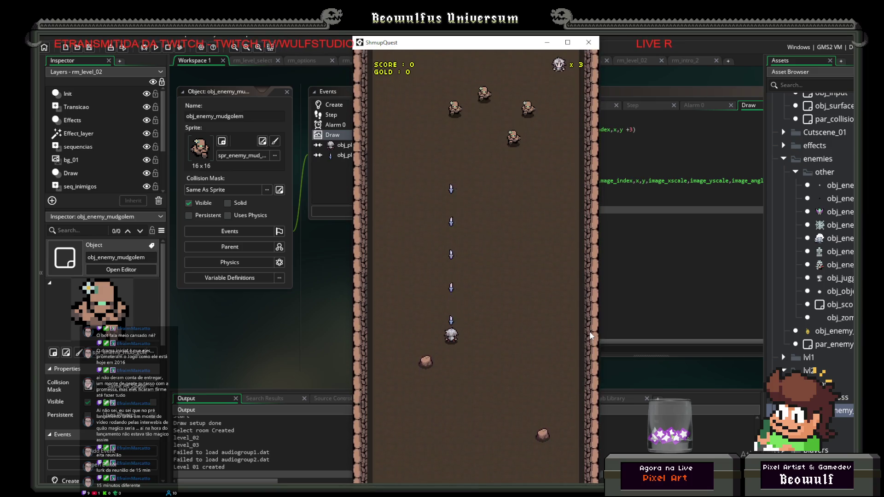
pyautogui.press('space')
pyautogui.press('Right')
pyautogui.press('Down')
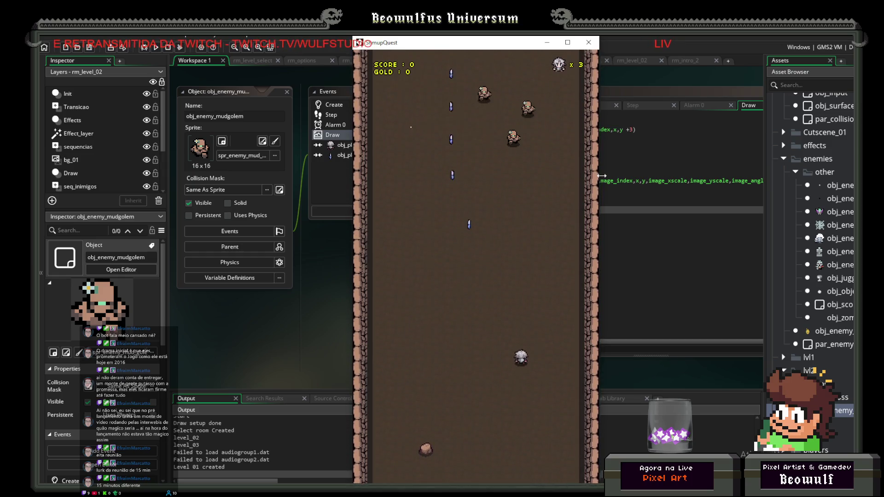
pyautogui.press('Escape')
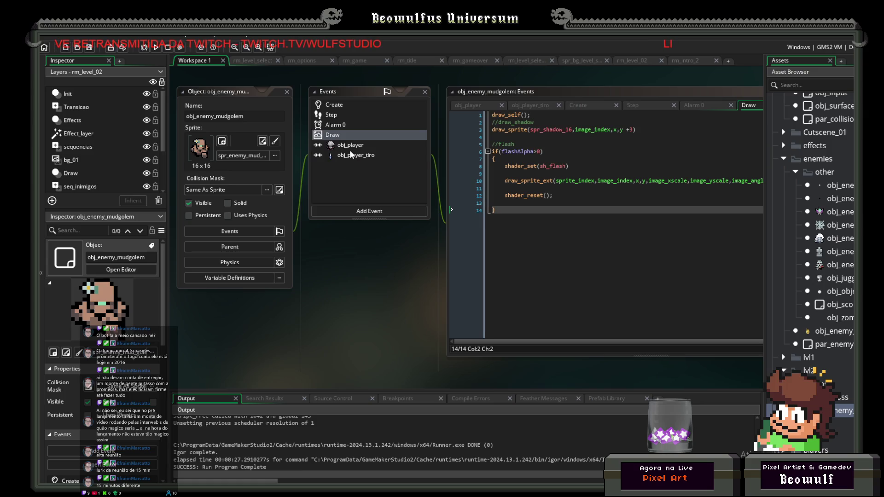
# Check the obj_player_tiro collision code of the mudgolem, zombier and zombie spawner enemies.
pyautogui.click(352, 155)
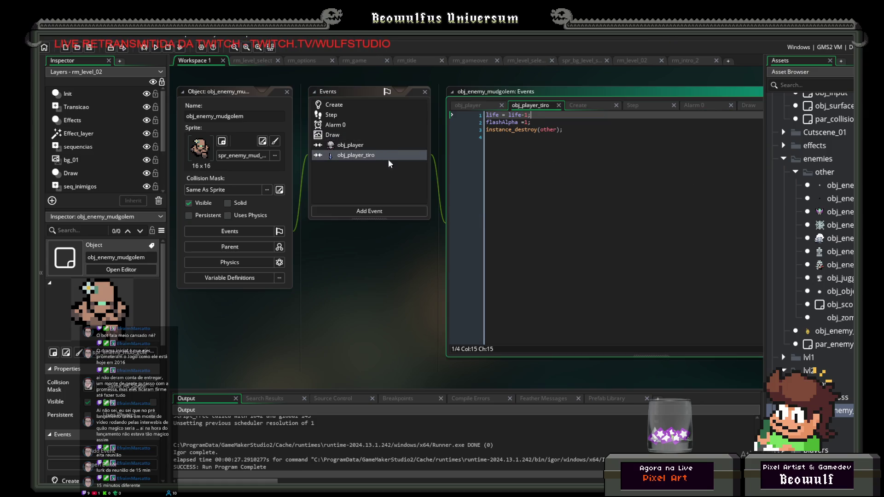
pyautogui.doubleClick(836, 264)
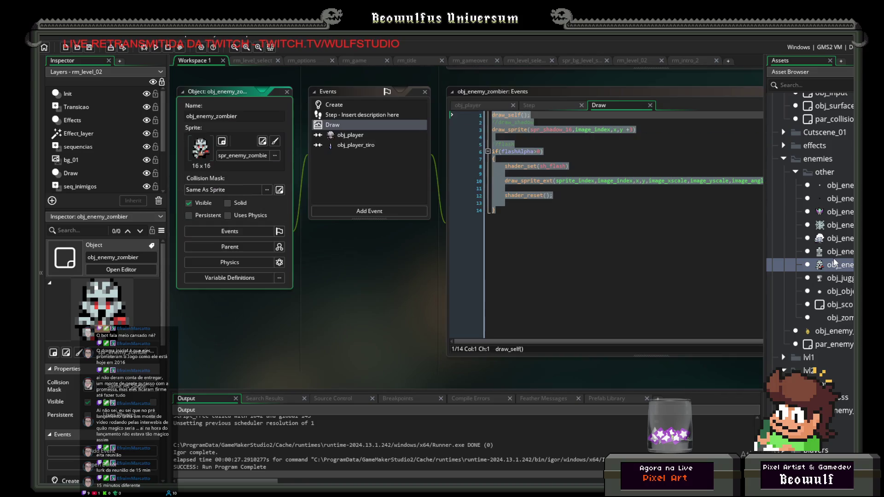
pyautogui.click(560, 157)
pyautogui.click(357, 145)
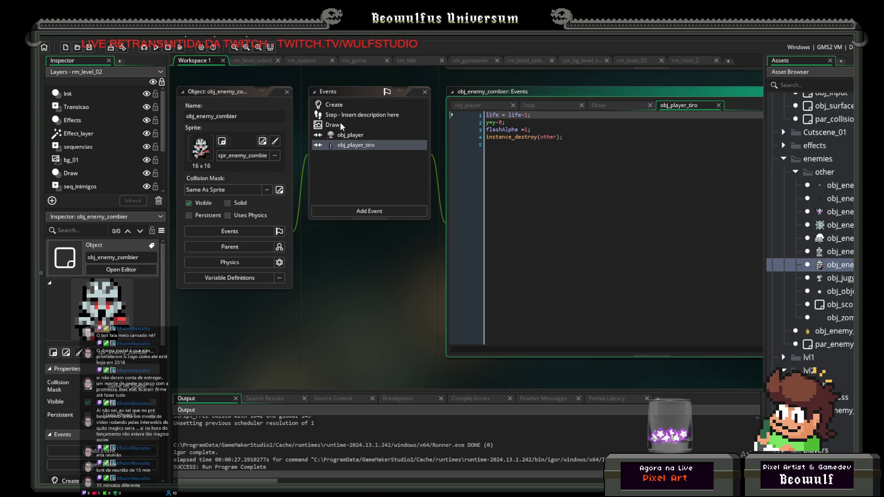
pyautogui.doubleClick(835, 251)
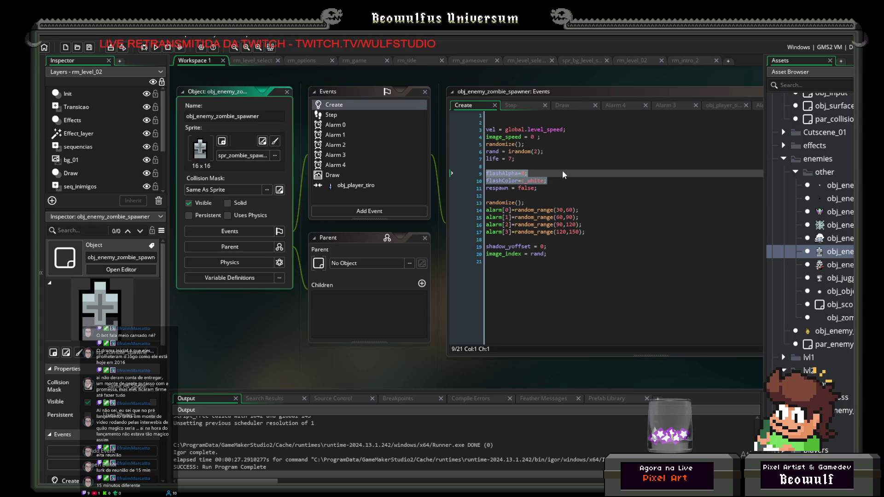
pyautogui.click(333, 185)
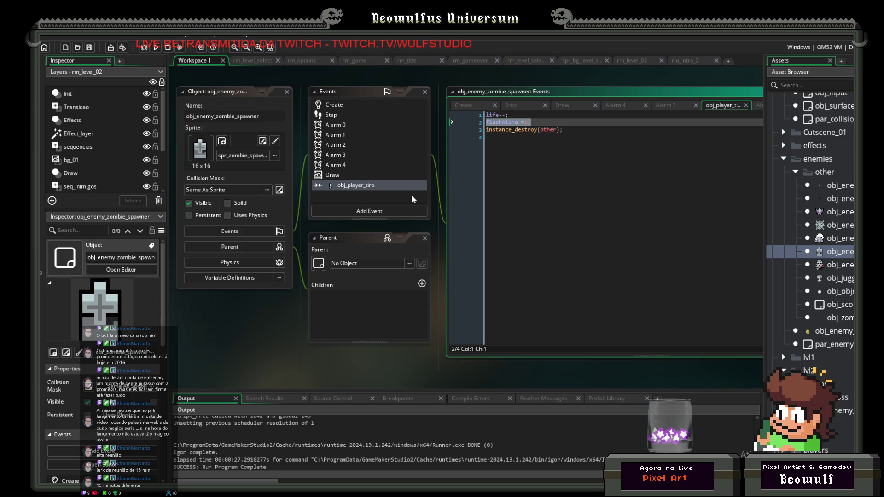
# Scroll through the Rooms, Sounds and Sprites assets, then switch to the 8bit-SFX-Library Player folder.
pyautogui.scroll(-5, 822, 291)
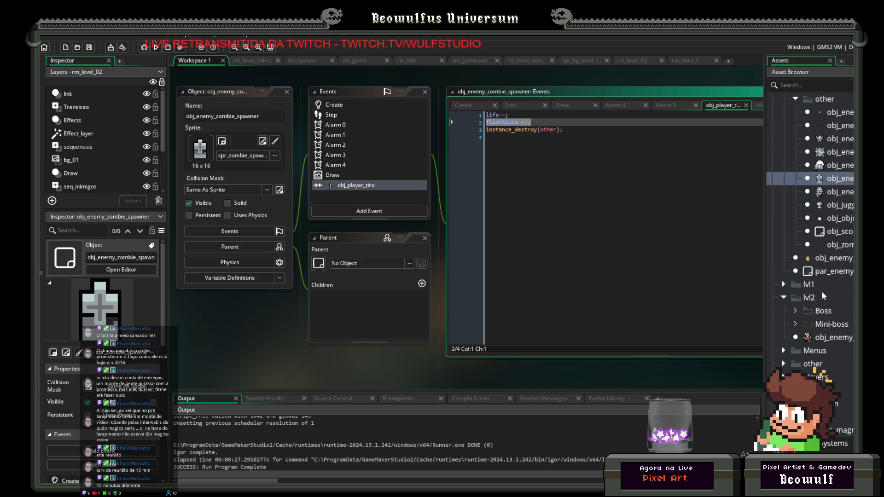
pyautogui.scroll(-8, 810, 309)
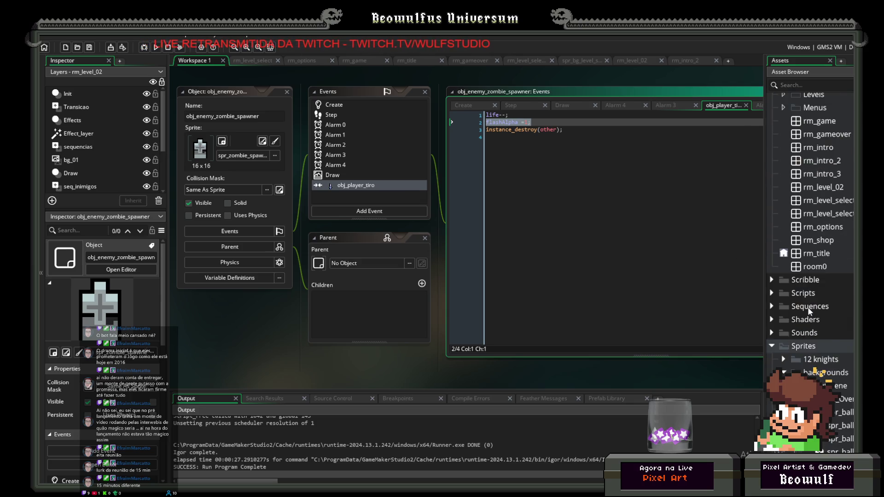
pyautogui.scroll(-10, 808, 305)
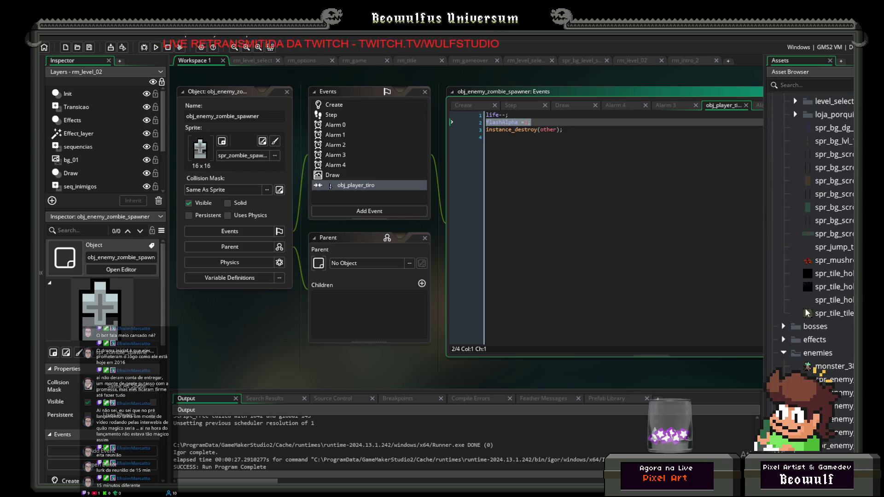
pyautogui.scroll(-6, 807, 313)
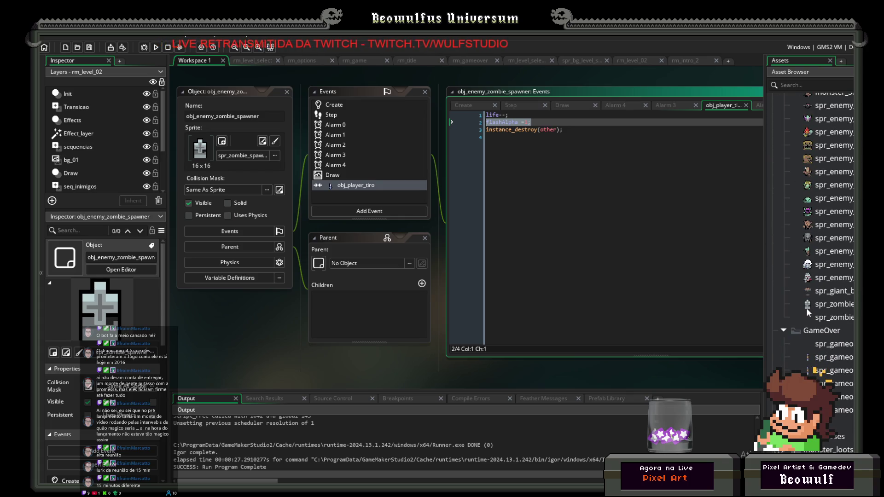
pyautogui.scroll(-4, 806, 305)
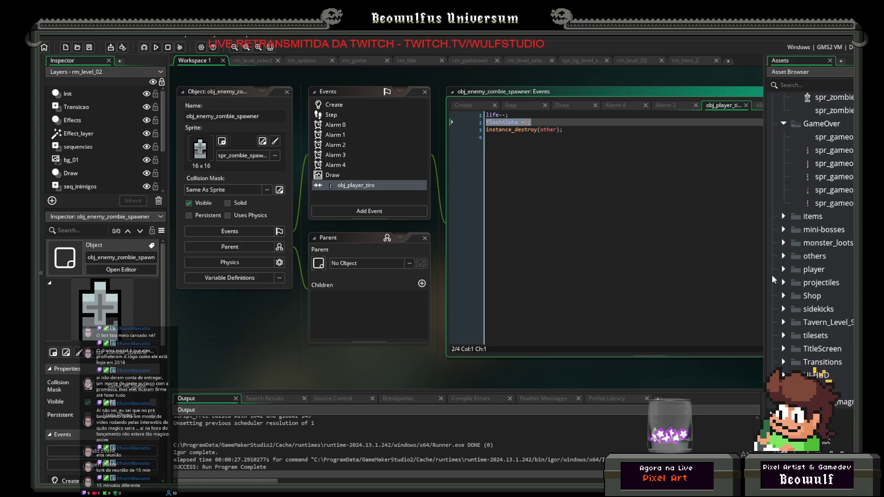
pyautogui.hotkey('alt', 'Tab')
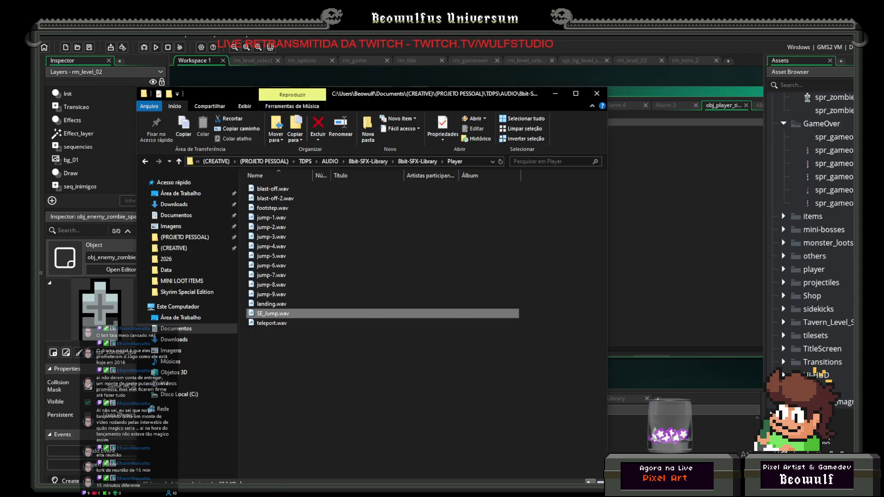
# Preview landing.wav a few times in VLC media player, then close it and return to GameMaker.
pyautogui.click(276, 306)
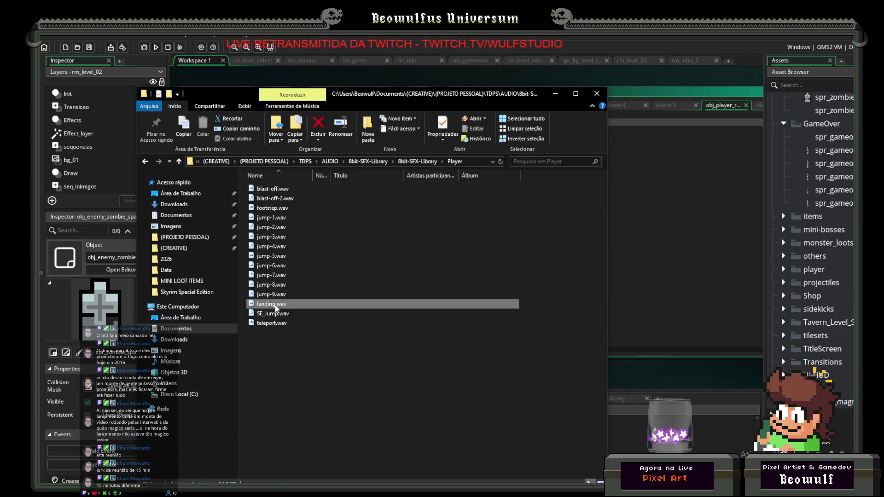
pyautogui.moveTo(276, 308)
pyautogui.mouseDown()
pyautogui.moveTo(400, 321)
pyautogui.moveTo(563, 463)
pyautogui.moveTo(563, 474)
pyautogui.moveTo(701, 313)
pyautogui.moveTo(680, 277)
pyautogui.mouseUp()
pyautogui.doubleClick(680, 273)
pyautogui.doubleClick(680, 273)
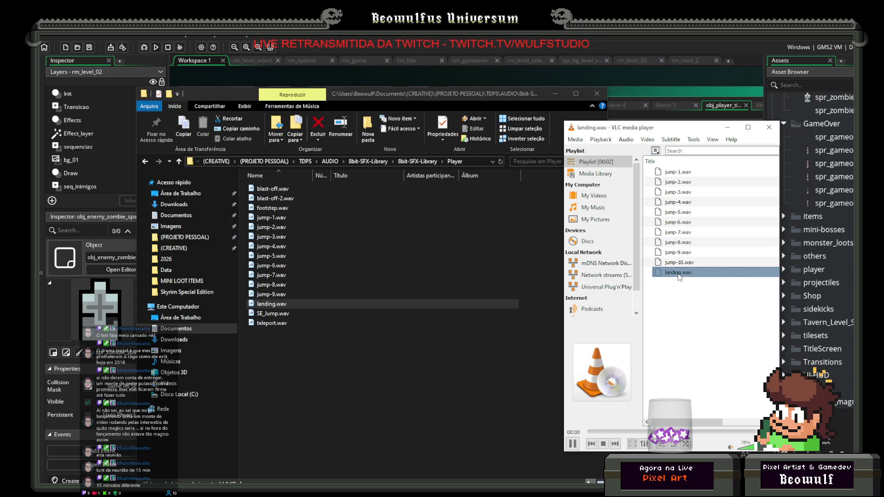
pyautogui.doubleClick(680, 272)
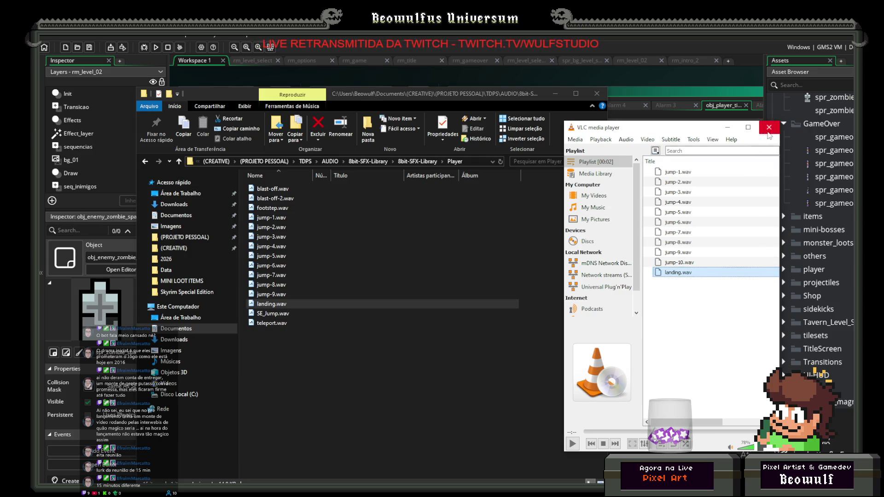
pyautogui.click(770, 127)
pyautogui.click(646, 201)
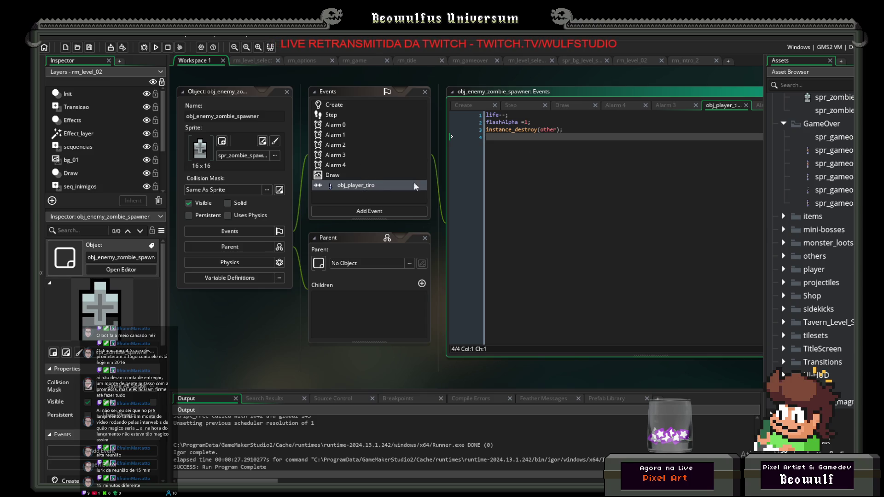
# Insert a blank line 3 above instance_destroy in the spawner's bullet collision code.
pyautogui.click(575, 132)
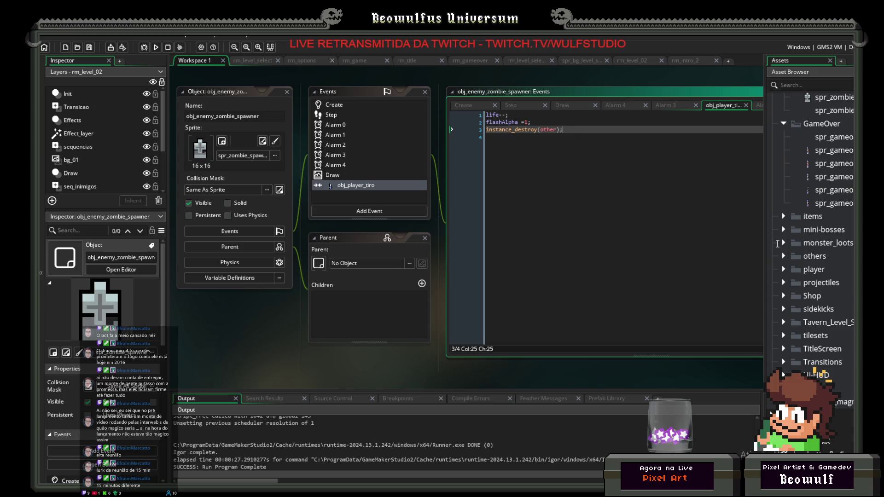
pyautogui.scroll(1, 551, 175)
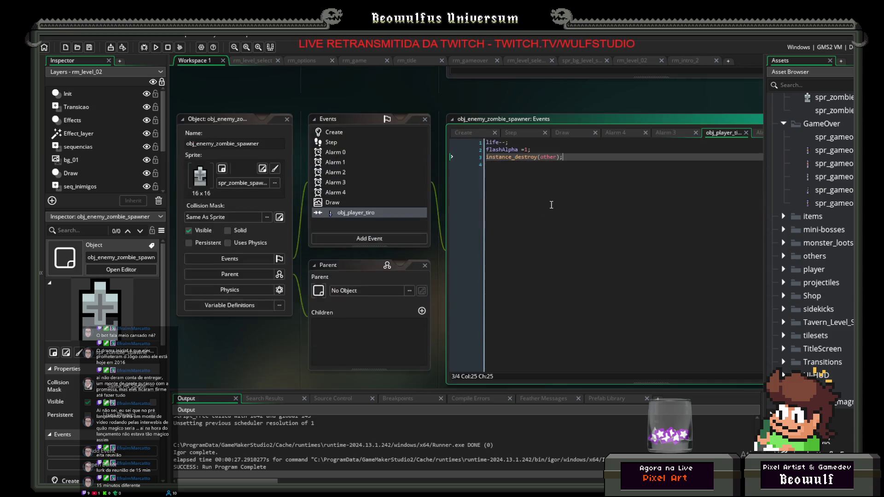
pyautogui.press('Return')
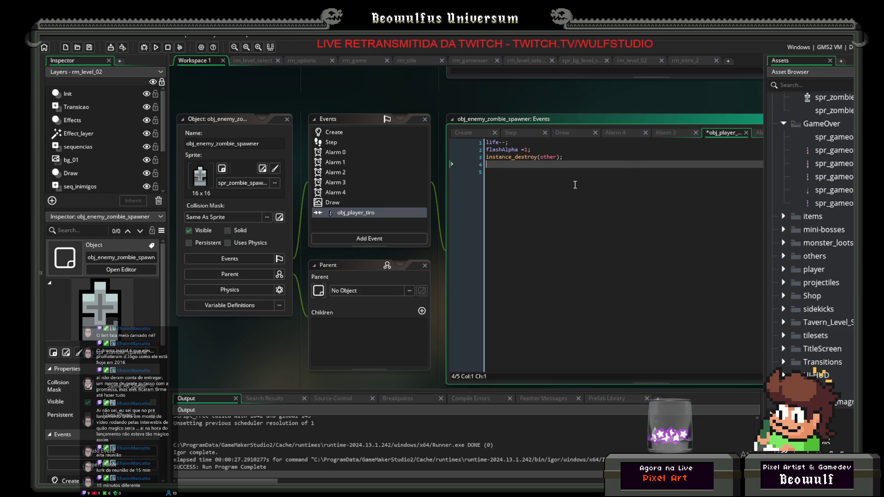
pyautogui.hotkey('ctrl', 'space')
pyautogui.press('Escape')
pyautogui.press('Up')
pyautogui.press('Return')
pyautogui.press('Up')
pyautogui.press('BackSpace')
# Write audio_play_sound(SE_landing,1,0) on that line using code suggestions.
pyautogui.write('pla')
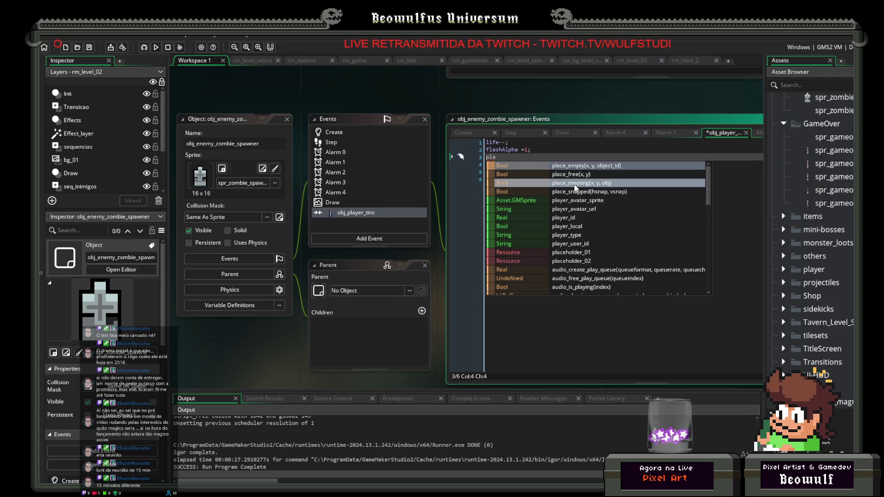
pyautogui.write('y')
pyautogui.press('Down')
pyautogui.press('Down')
pyautogui.press('Down')
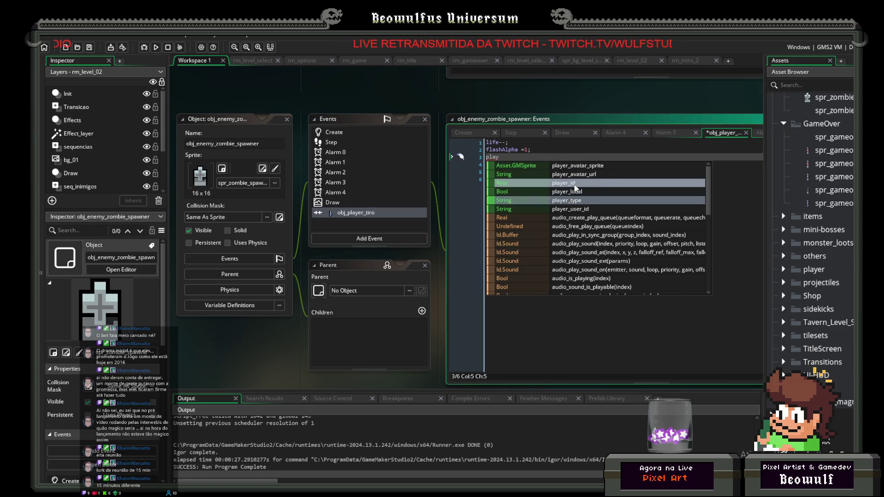
pyautogui.press('Down')
pyautogui.press('Down')
pyautogui.press('Return')
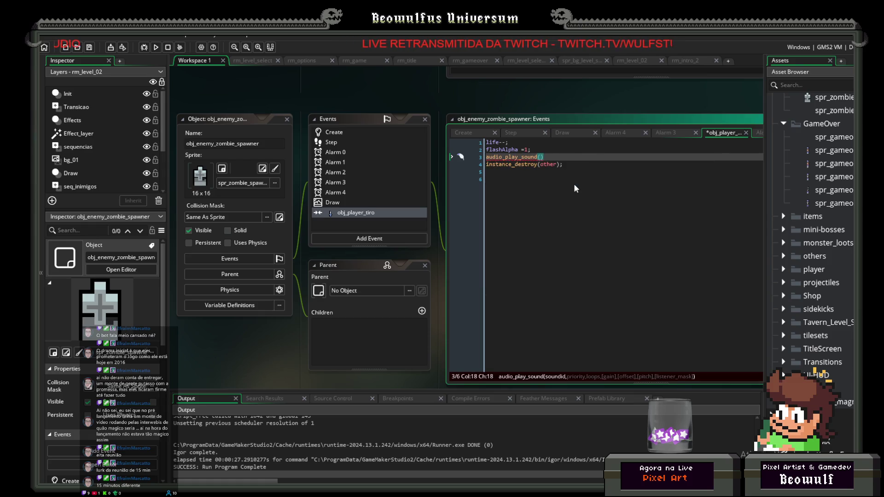
pyautogui.write('SE_')
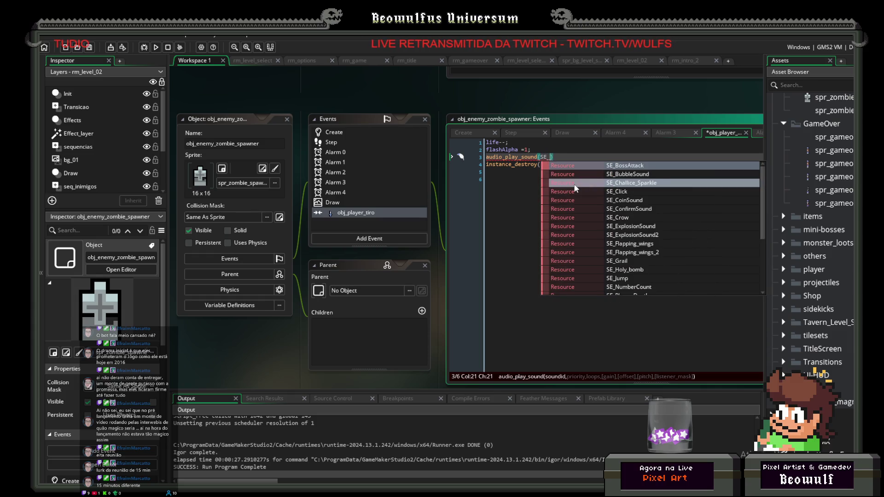
pyautogui.write('la')
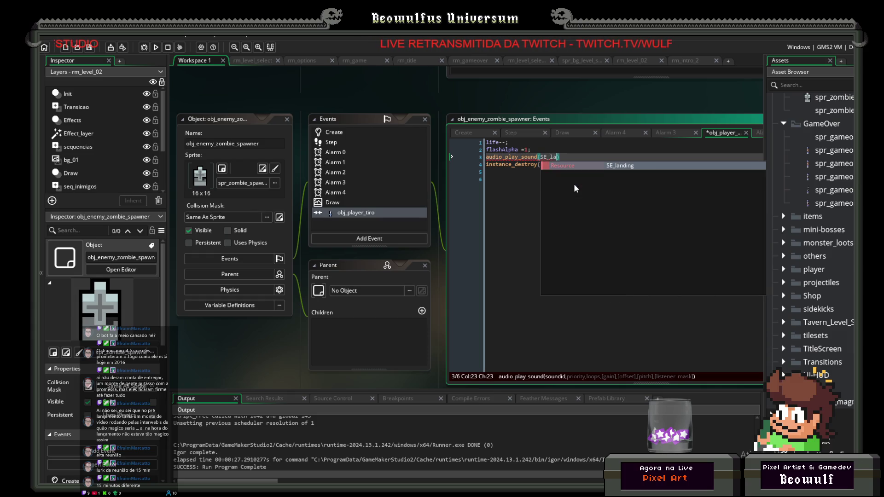
pyautogui.press('Return')
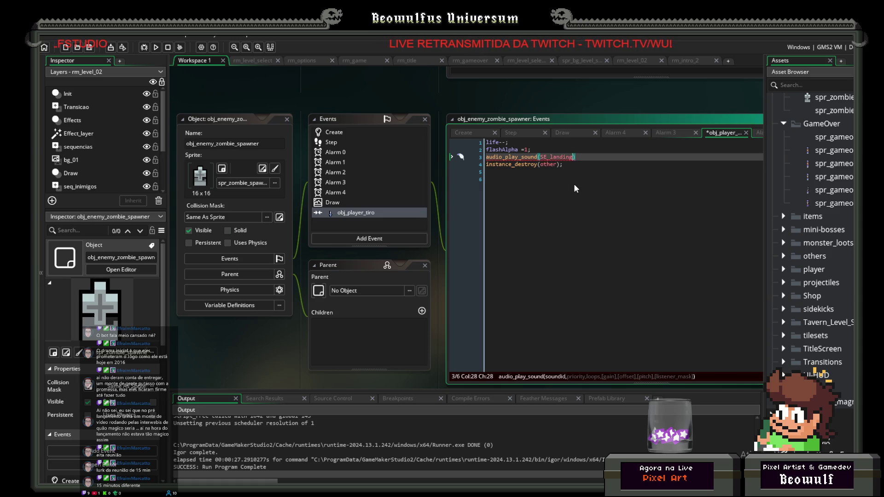
pyautogui.write(',1,')
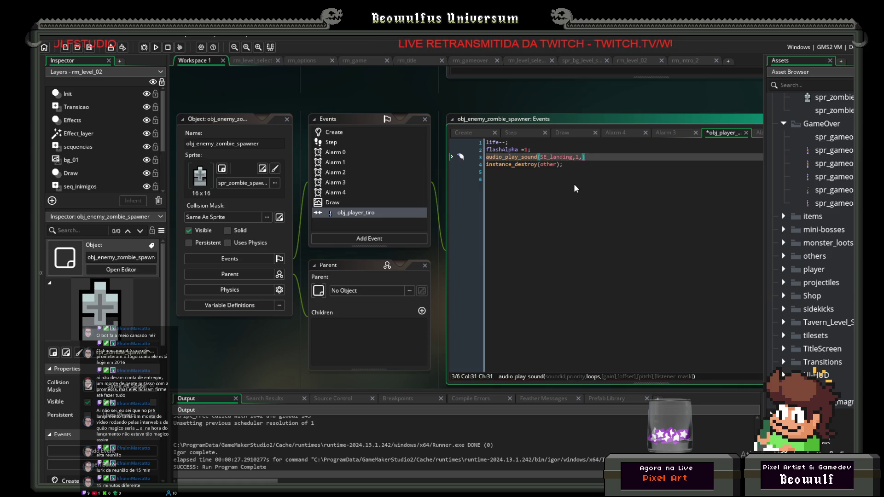
pyautogui.write('0')
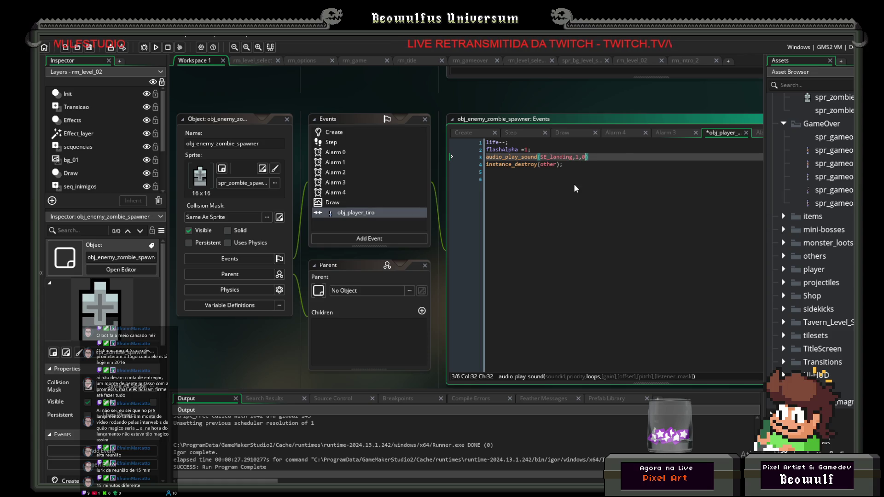
pyautogui.write(')')
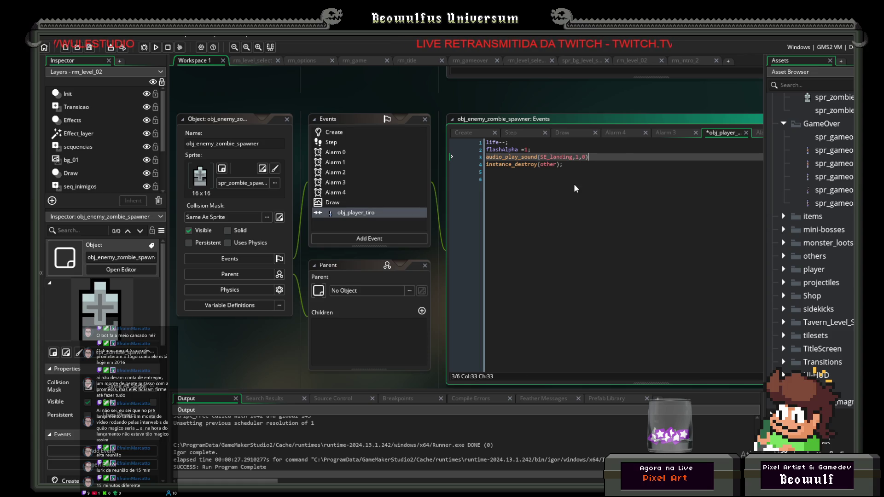
# Select the sound line for copying and open the spr_enemy_zombie sprite.
pyautogui.hotkey('shift', 'Home')
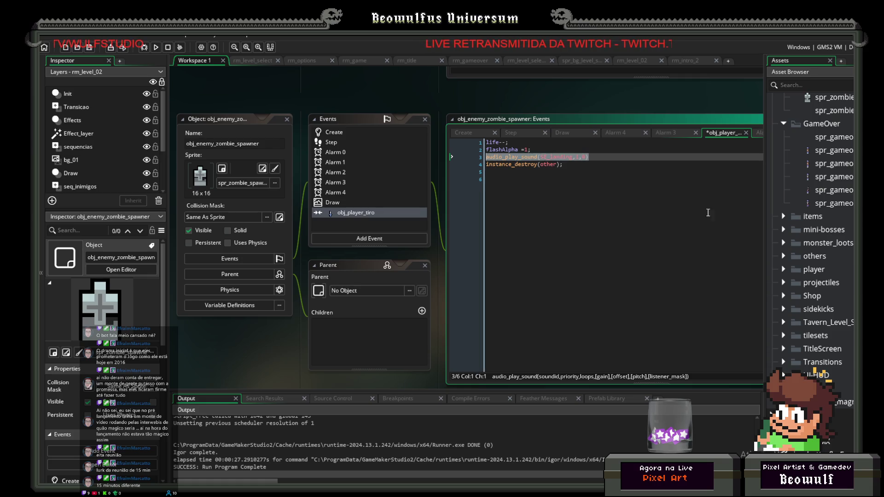
pyautogui.scroll(3, 852, 208)
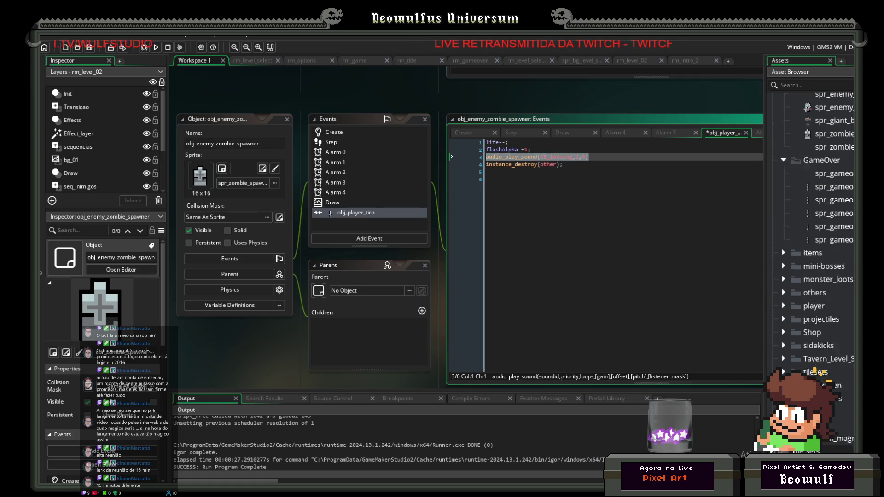
pyautogui.doubleClick(845, 166)
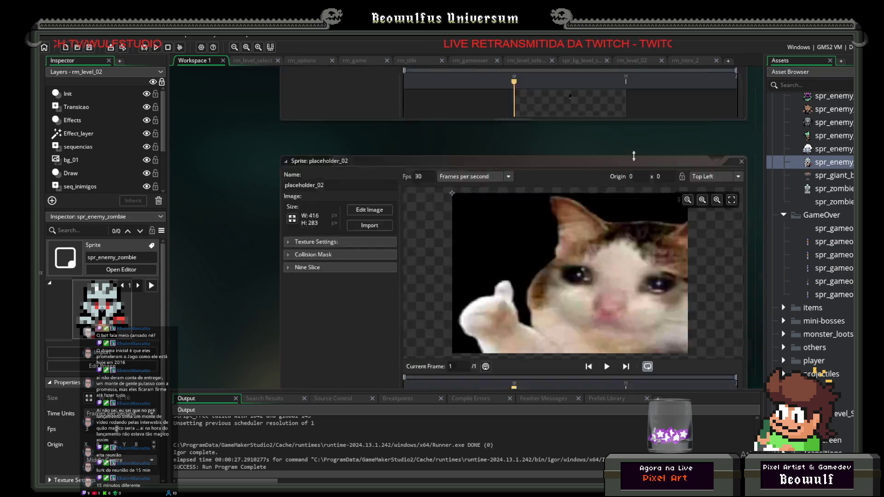
pyautogui.scroll(8, 808, 197)
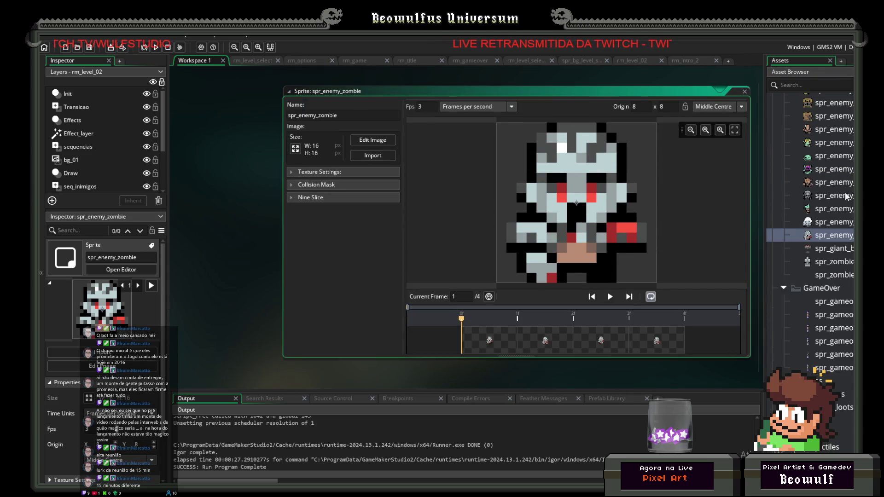
# Close the spr_enemy_zombie editor and open obj_enemy_mudgolem's player-bullet collision code.
pyautogui.scroll(1, 808, 192)
pyautogui.click(745, 91)
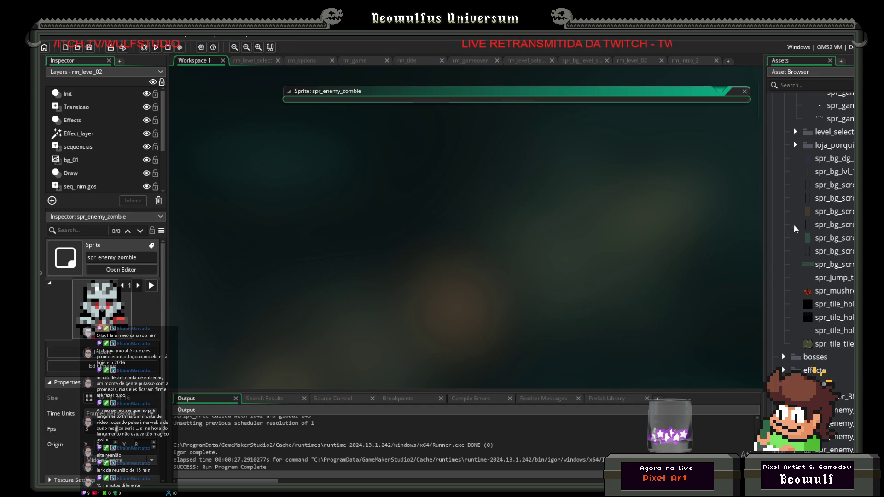
pyautogui.scroll(7, 818, 322)
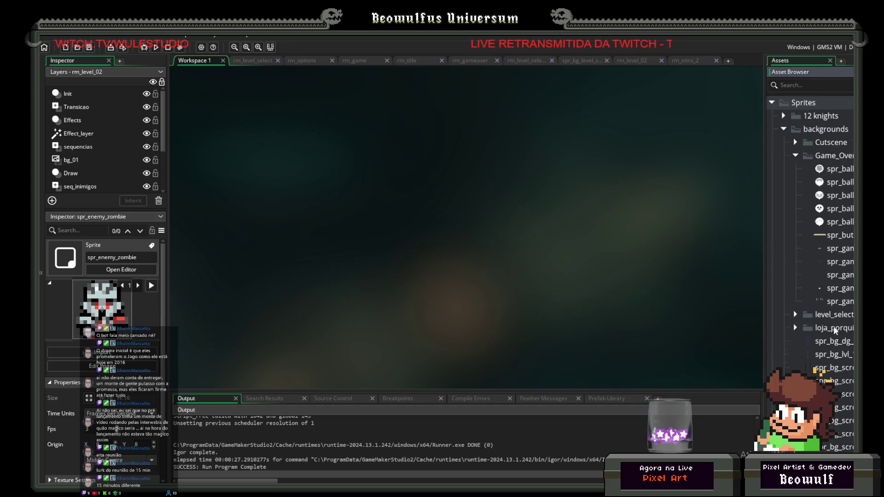
pyautogui.scroll(14, 819, 323)
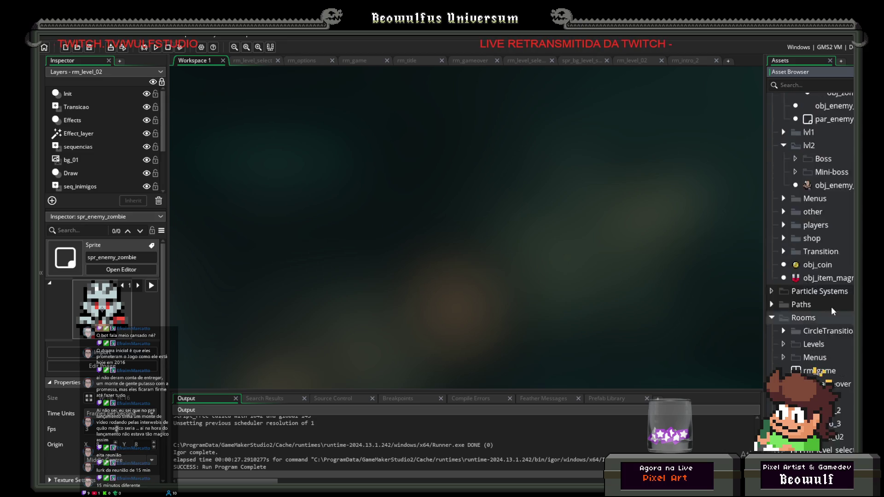
pyautogui.doubleClick(834, 259)
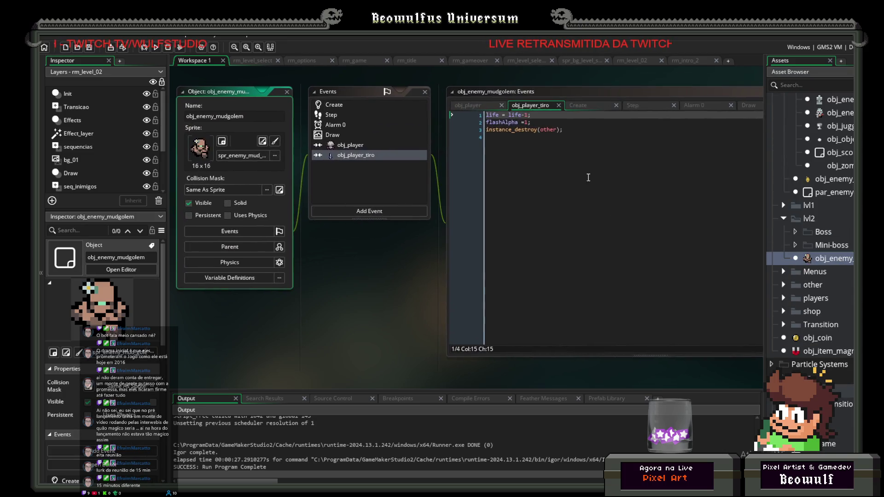
# Add audio_play_sound(SE_landing,1,0) after the mudgolem's flashAlpha line, then open obj_enemy_zombier.
pyautogui.click(569, 125)
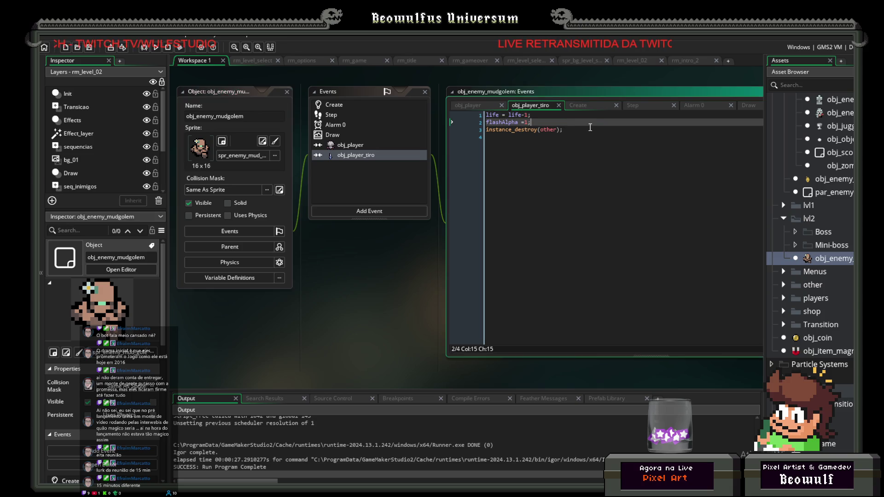
pyautogui.press('Return')
pyautogui.press('Return')
pyautogui.press('Up')
pyautogui.write('audio_play_sound(SE_landing,1,0)')
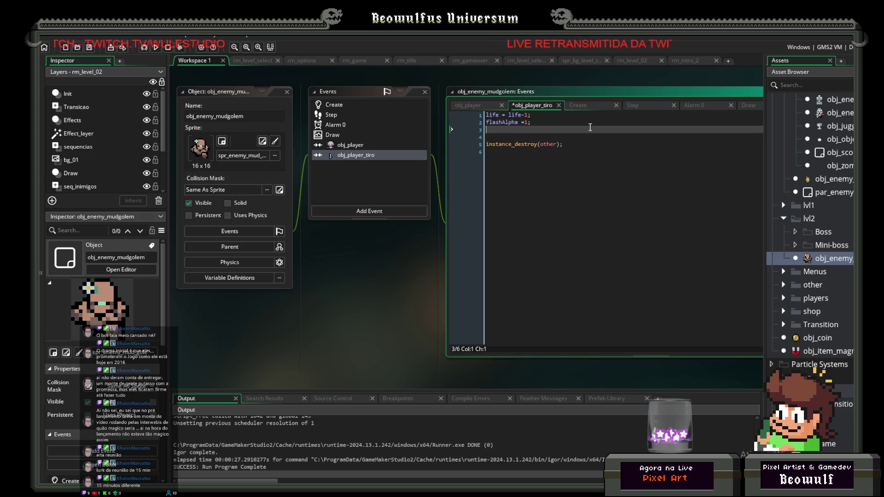
pyautogui.press('Delete')
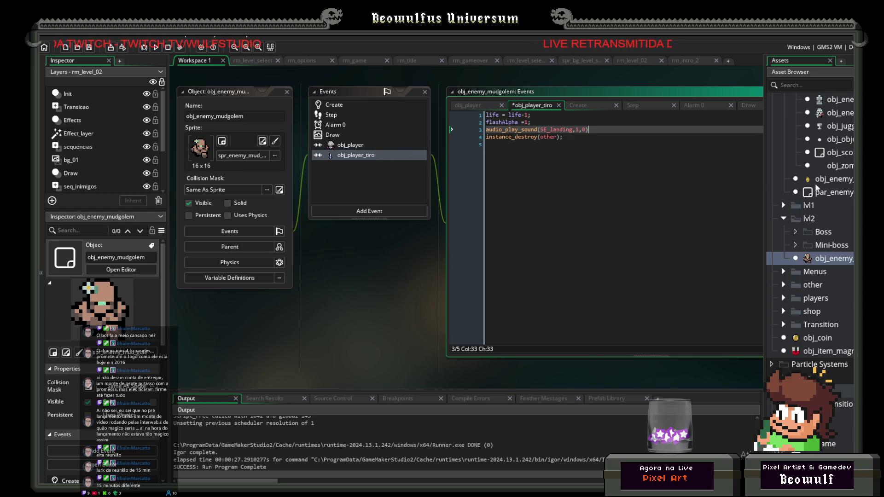
pyautogui.scroll(2, 820, 187)
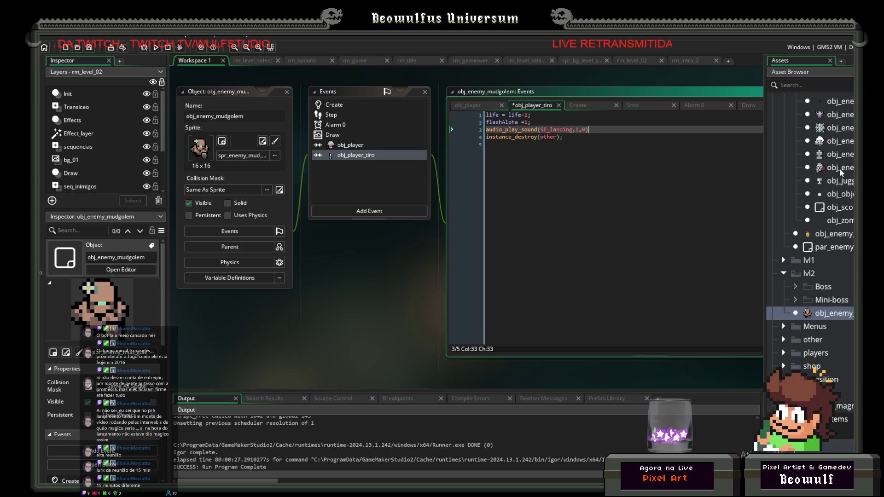
pyautogui.doubleClick(841, 168)
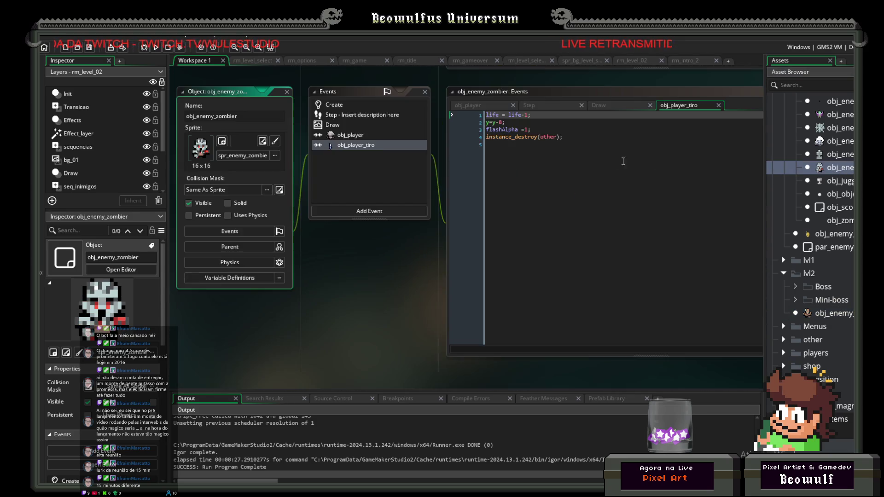
# Paste audio_play_sound(SE_landing,1,0) after obj_enemy_zombier's flashAlpha =1; line and run with F5.
pyautogui.click(358, 147)
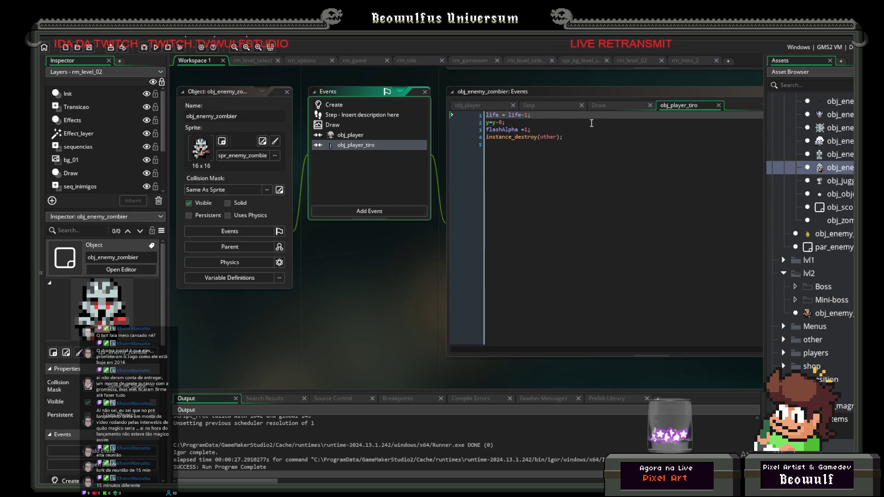
pyautogui.click(592, 123)
pyautogui.press('Return')
pyautogui.write('audio_play_sound(SE_landing,1,0)')
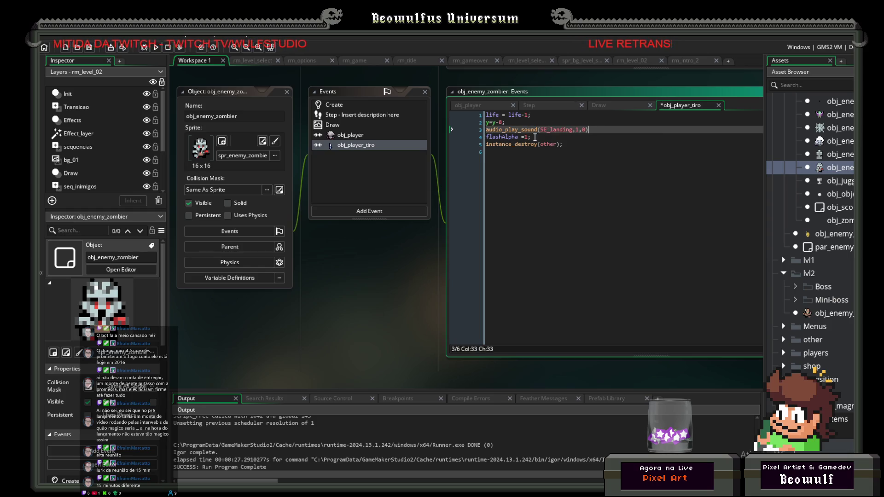
pyautogui.hotkey('ctrl', 'z')
pyautogui.hotkey('ctrl', 'z')
pyautogui.click(552, 129)
pyautogui.press('Return')
pyautogui.write('audio_play_sound(SE_landing,1,0)')
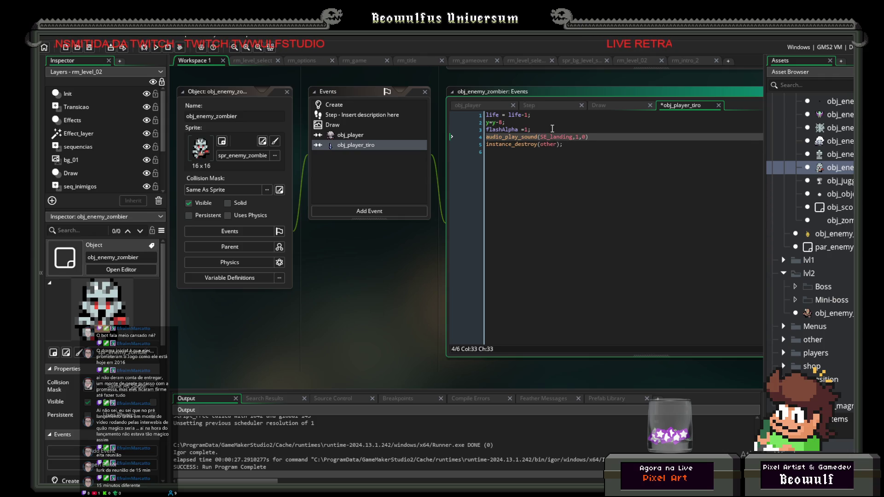
pyautogui.press('F5')
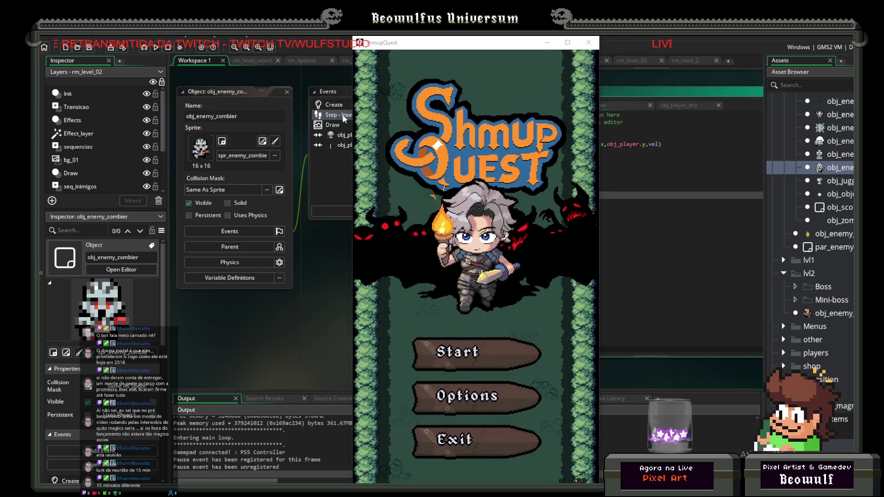
# Quit the game, select the zombie's y += vel; line, and open obj_enemy_mudgolem.
pyautogui.press('Escape')
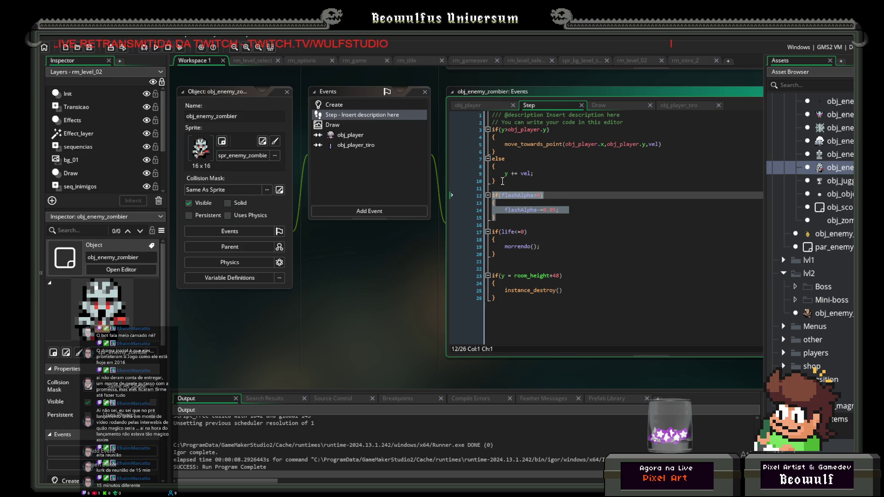
pyautogui.moveTo(540, 174); pyautogui.dragTo(487, 178)
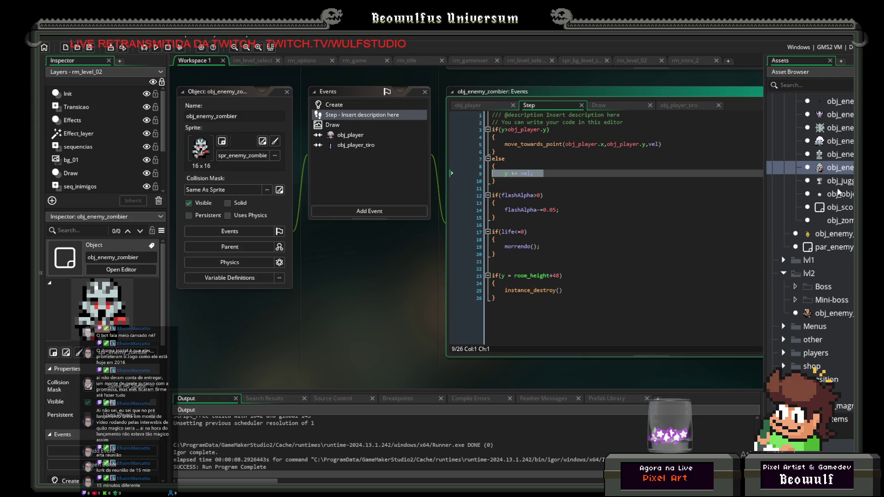
pyautogui.doubleClick(833, 313)
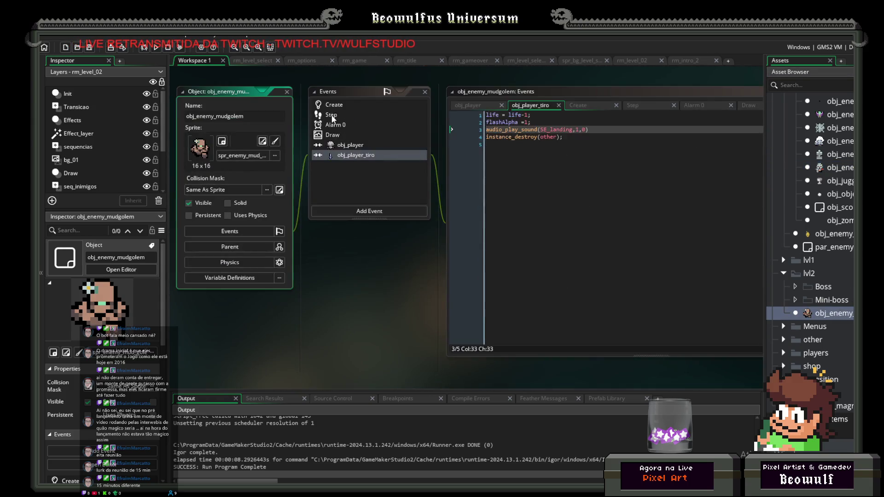
# Append y += vel; to the end of obj_enemy_mudgolem's Step event and run the game.
pyautogui.click(331, 107)
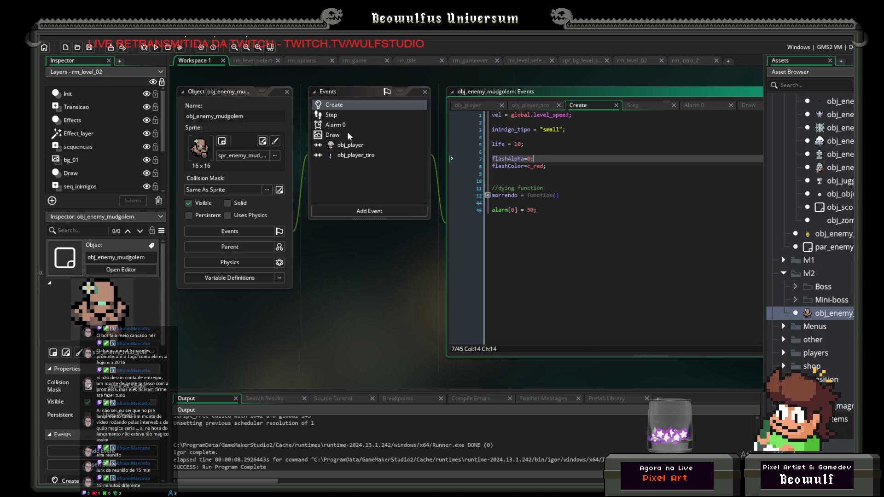
pyautogui.click(338, 115)
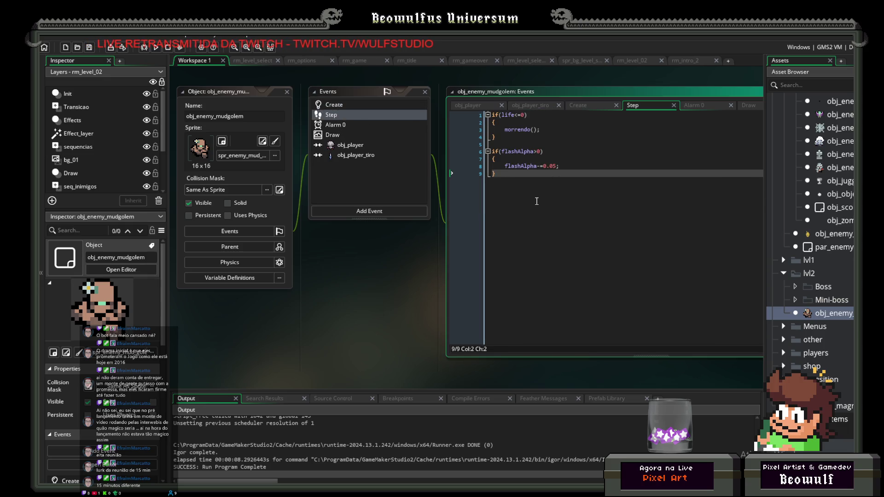
pyautogui.press('Return')
pyautogui.press('Return')
pyautogui.write('y += vel;')
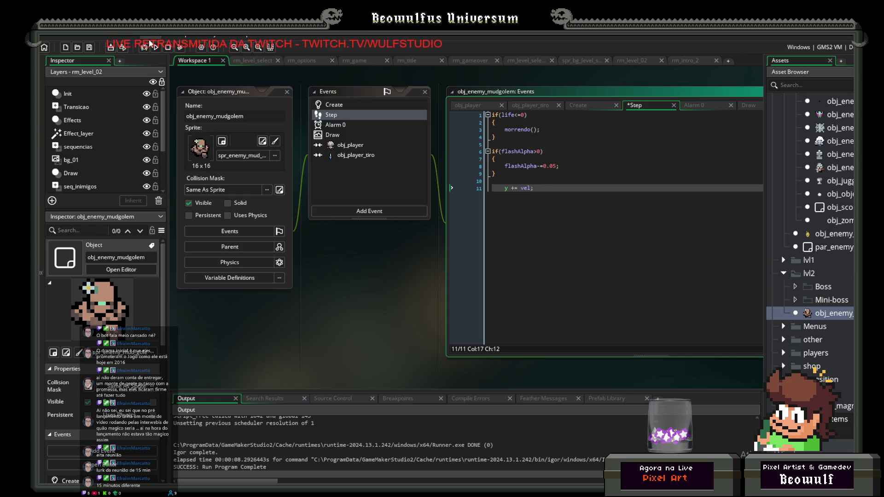
pyautogui.click(149, 42)
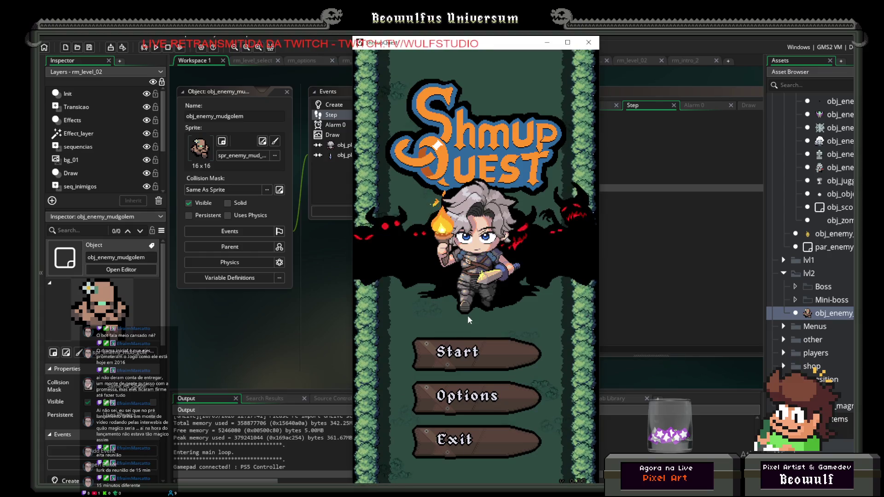
pyautogui.press('Return')
pyautogui.press('Up')
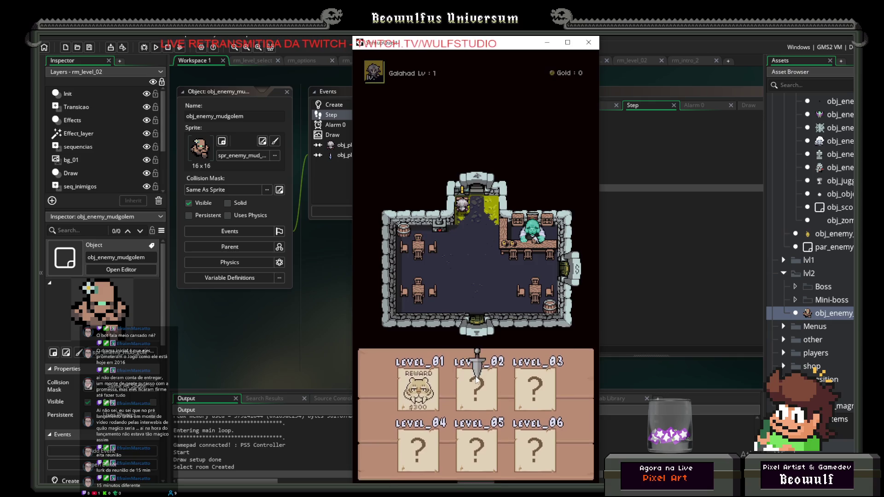
pyautogui.click(477, 379)
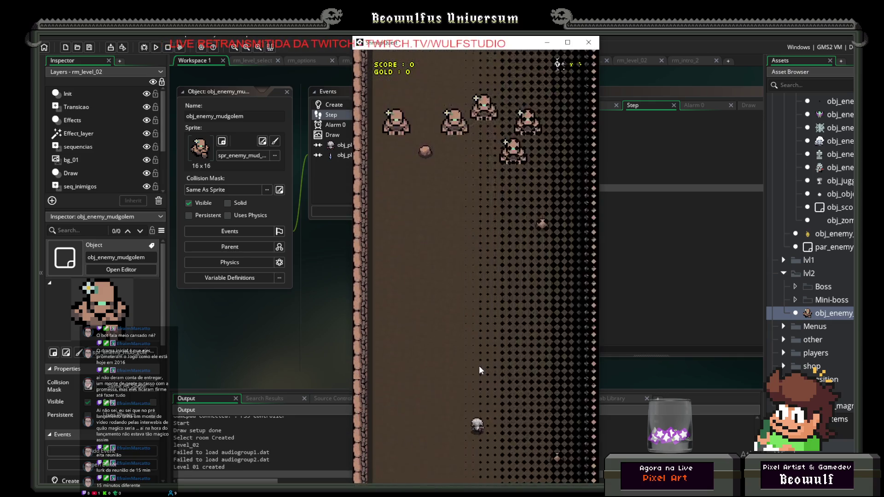
pyautogui.press('Left')
pyautogui.press('Right')
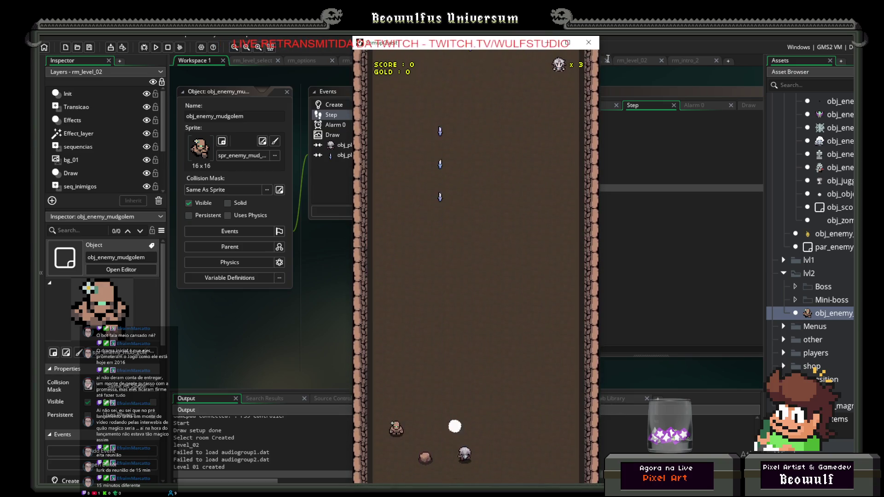
pyautogui.click(589, 42)
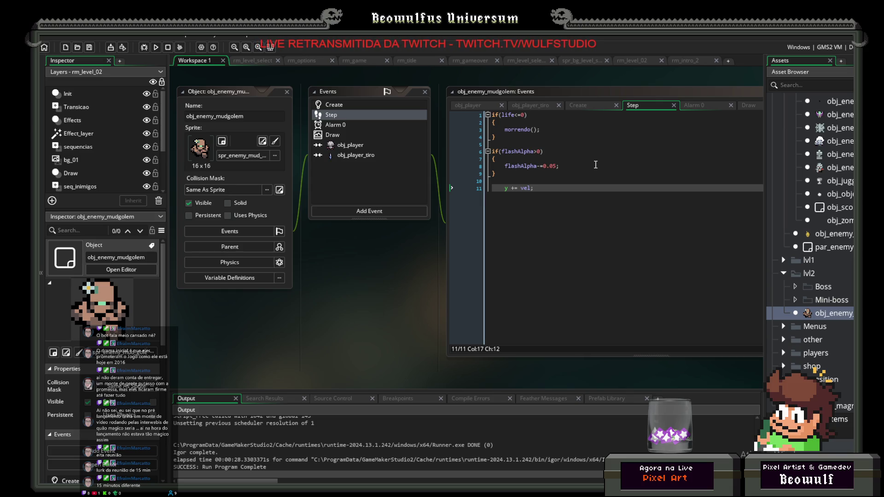
# In obj_enemy_mudgolem's Alarm 0, add a line after the SE_Jump call and begin typing 'Tween'.
pyautogui.click(333, 125)
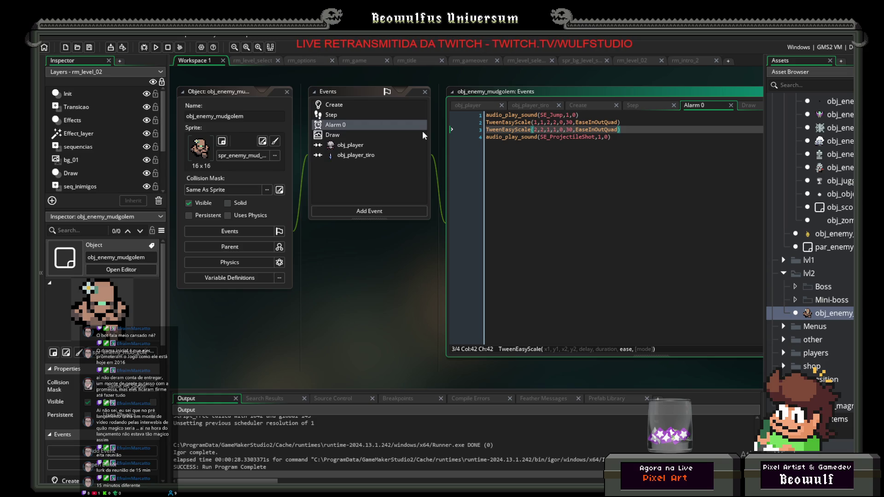
pyautogui.click(637, 133)
pyautogui.moveTo(625, 122); pyautogui.dragTo(474, 123)
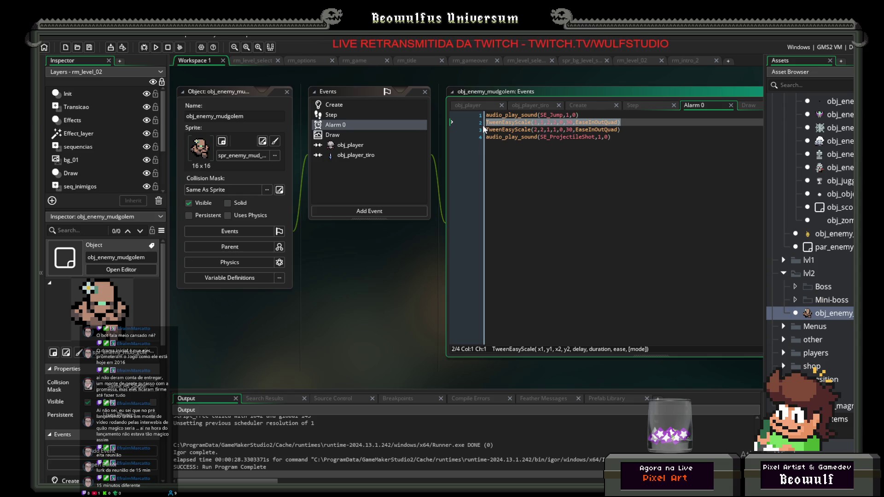
pyautogui.press('Up')
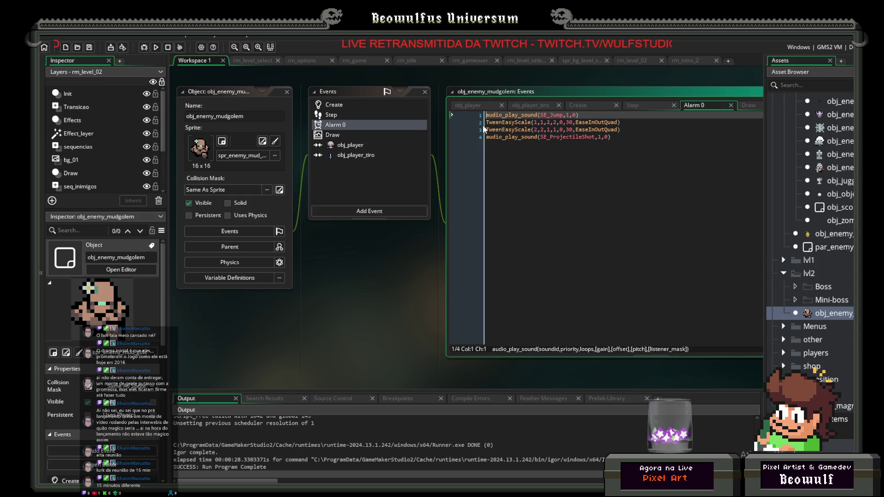
pyautogui.press('End')
pyautogui.press('Return')
pyautogui.write('Tween')
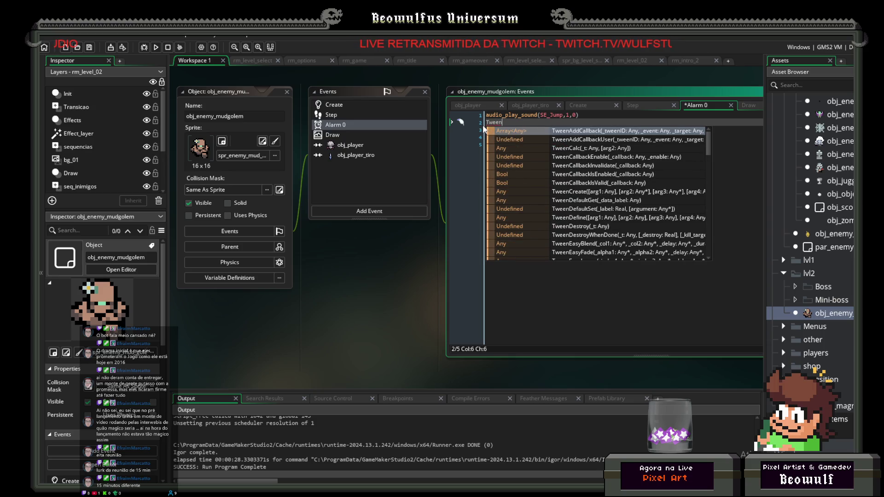
# Insert a TweenFire() call on line 2 of the mud golem's Alarm 0 event.
pyautogui.scroll(-5, 582, 161)
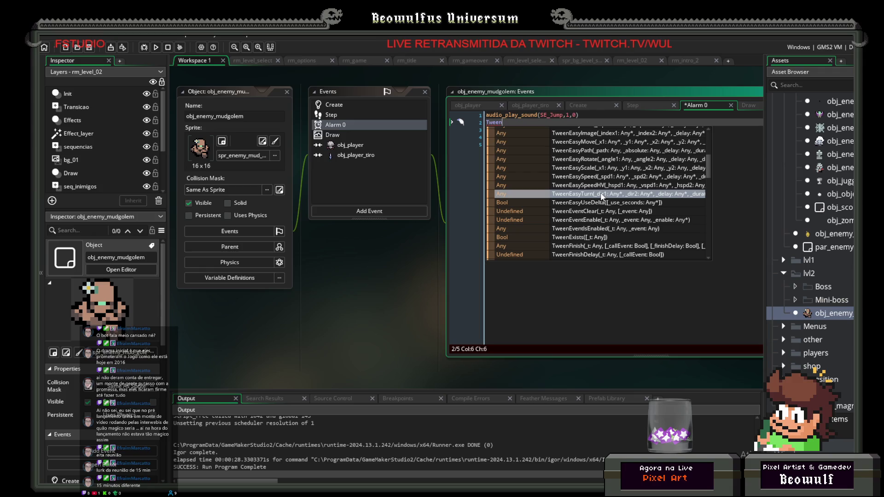
pyautogui.scroll(-2, 601, 197)
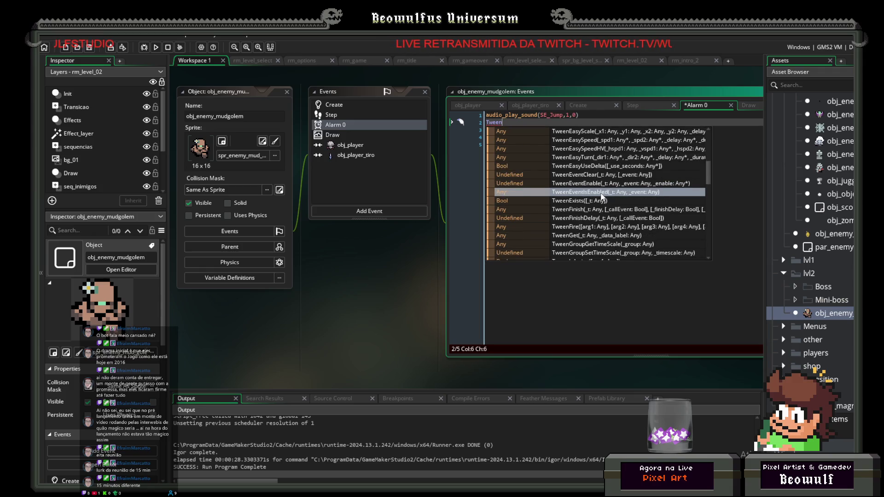
pyautogui.scroll(-1, 601, 196)
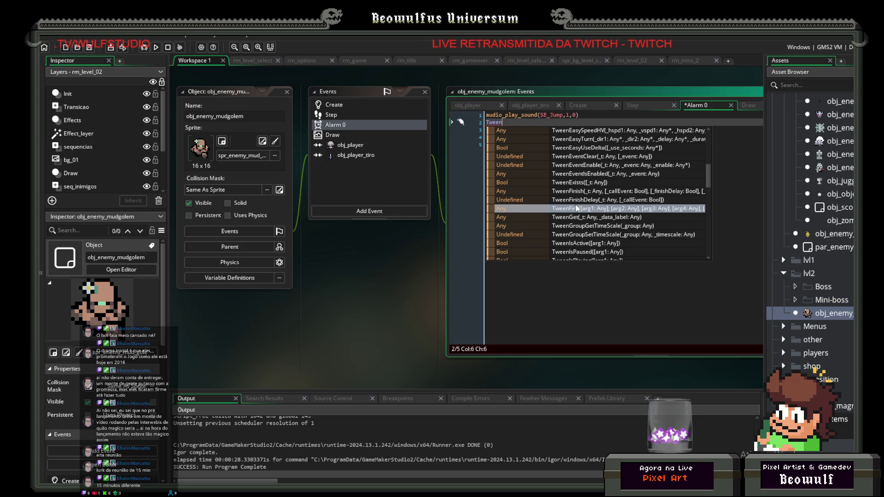
pyautogui.click(575, 208)
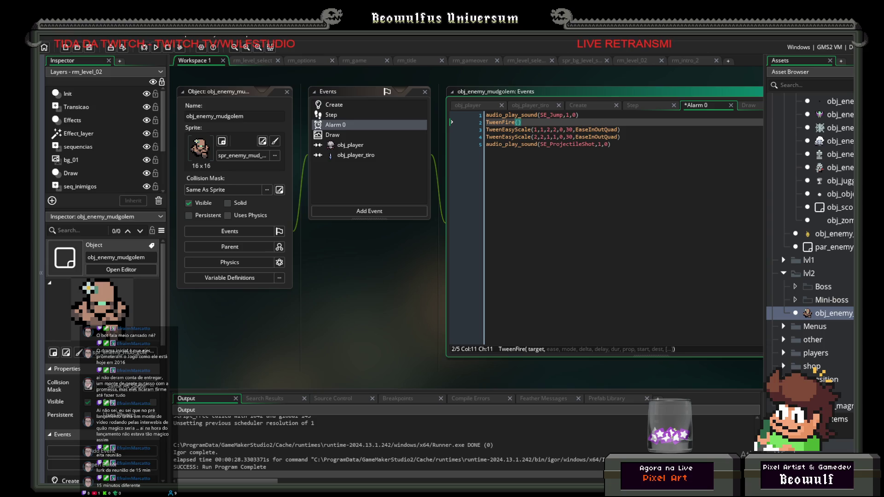
# Bring up the 'TweenGMS - Fire Tweens' YouTube tutorial, raising its volume and moving the window up.
pyautogui.hotkey('alt', 'Tab')
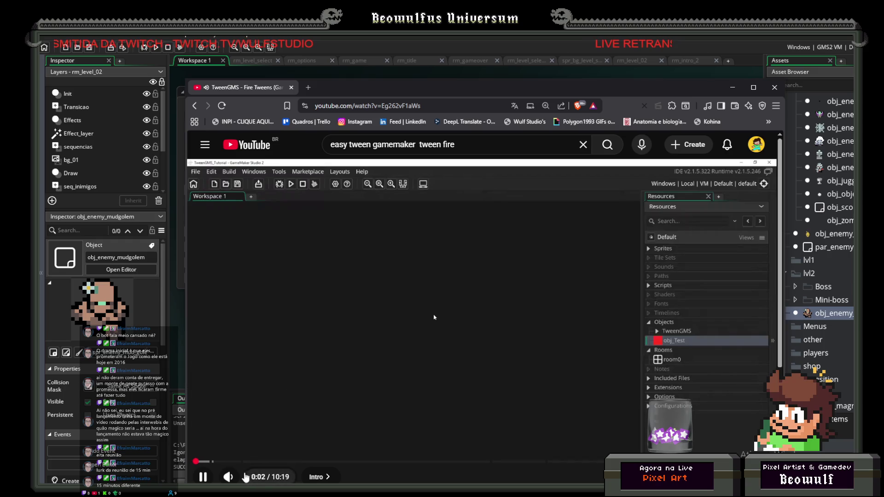
pyautogui.click(258, 478)
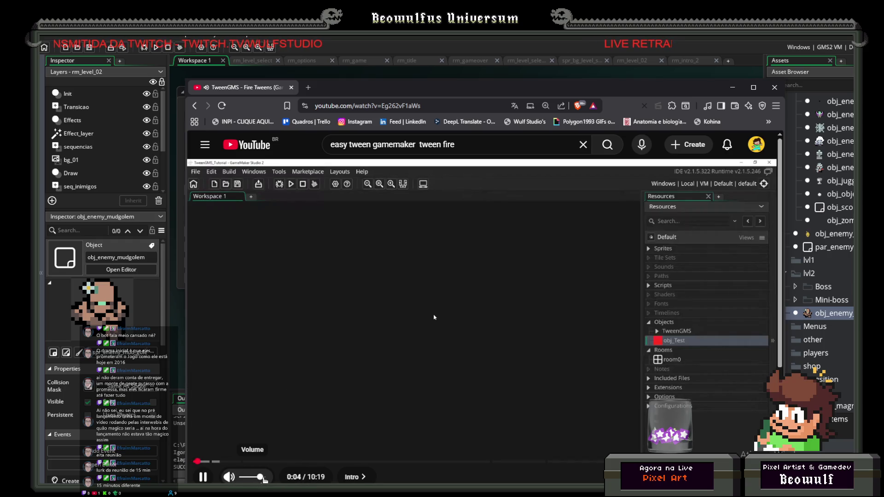
pyautogui.moveTo(458, 90); pyautogui.dragTo(437, 54)
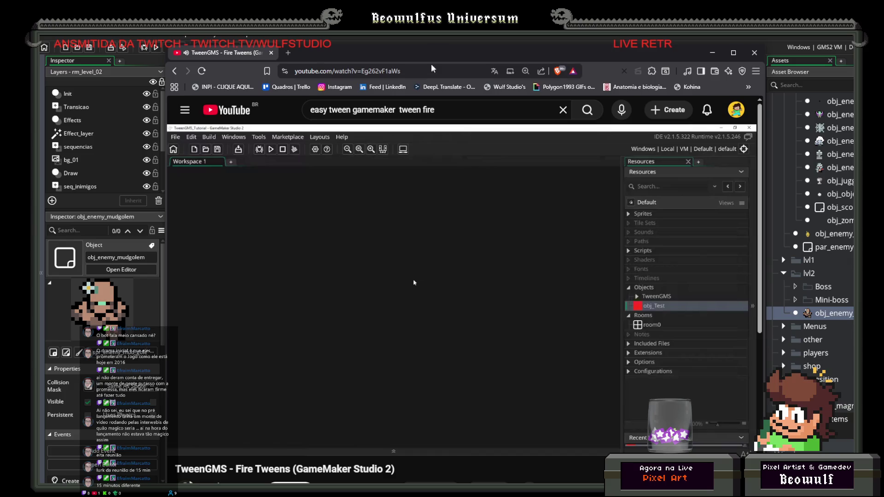